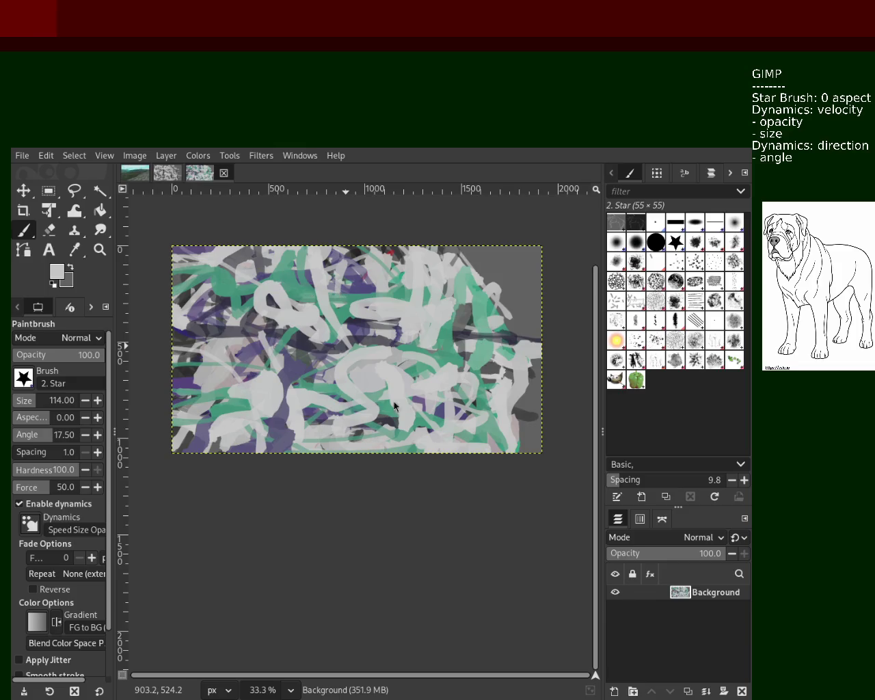
Step: Sample purple from the painting and paint Star-brush strokes across the middle
{"action": "left_click", "coordinate": [299, 338], "text": "ctrl"}
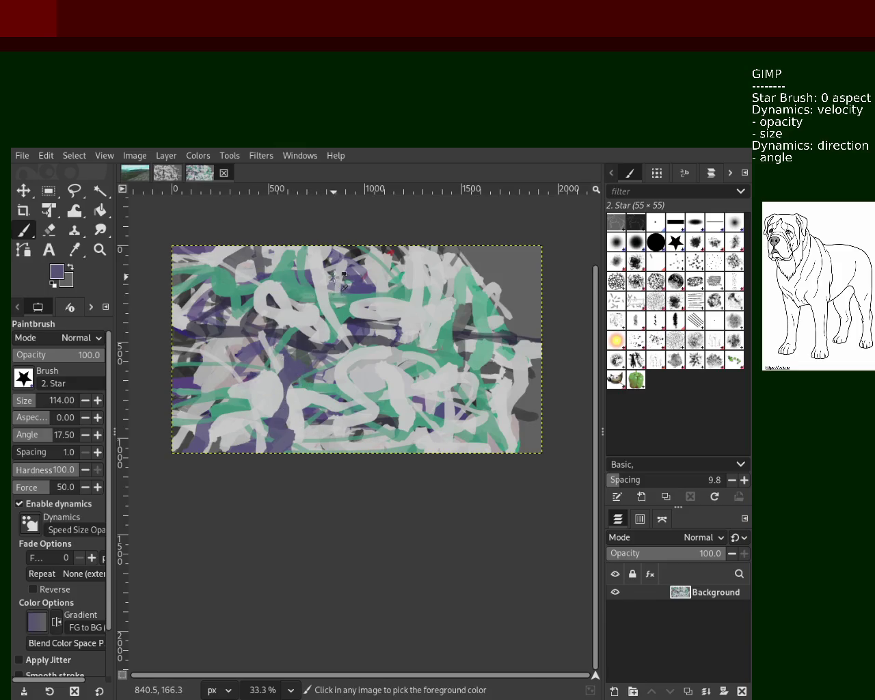
{"action": "left_click_drag", "start_coordinate": [351, 285], "coordinate": [355, 380]}
{"action": "left_click_drag", "start_coordinate": [343, 283], "coordinate": [297, 329]}
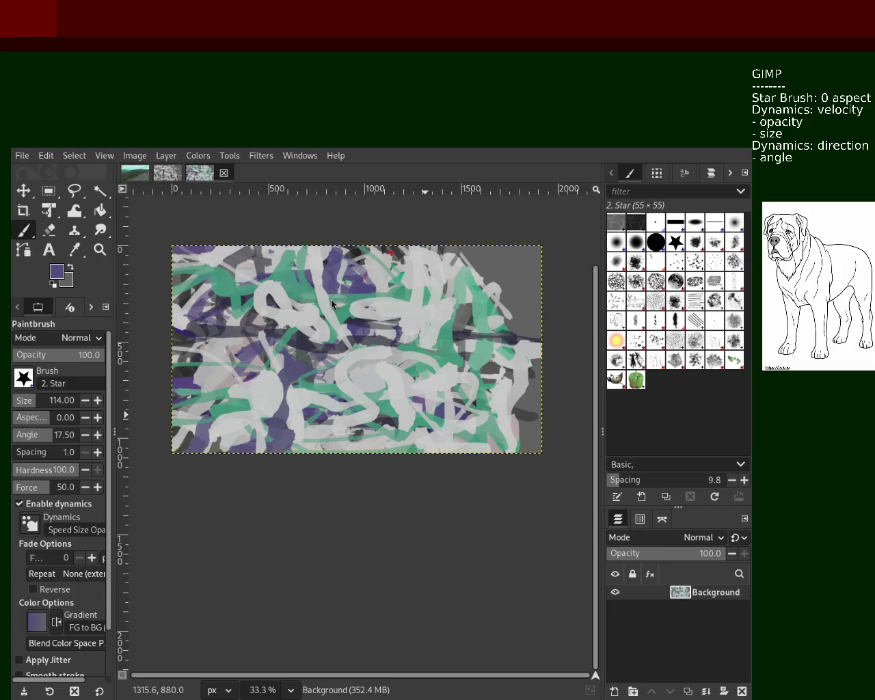
{"action": "left_click", "coordinate": [101, 250]}
{"action": "left_click", "coordinate": [343, 353], "text": "ctrl"}
{"action": "left_click", "coordinate": [281, 347]}
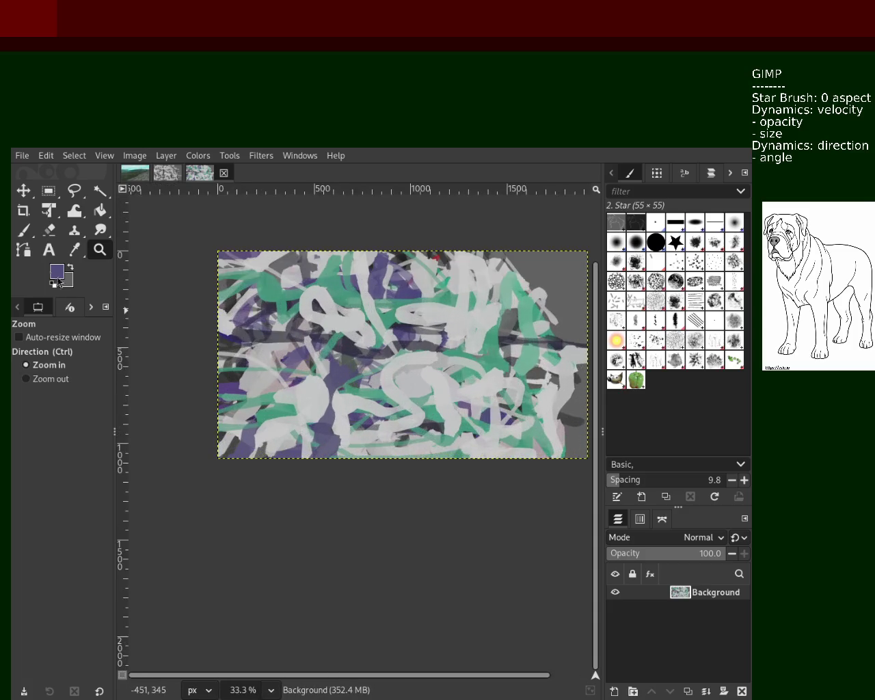
Step: Re-pick purple and paint a band across the upper canvas plus vertical strokes lower and right
{"action": "left_click", "coordinate": [24, 232]}
{"action": "left_click", "coordinate": [363, 282], "text": "ctrl"}
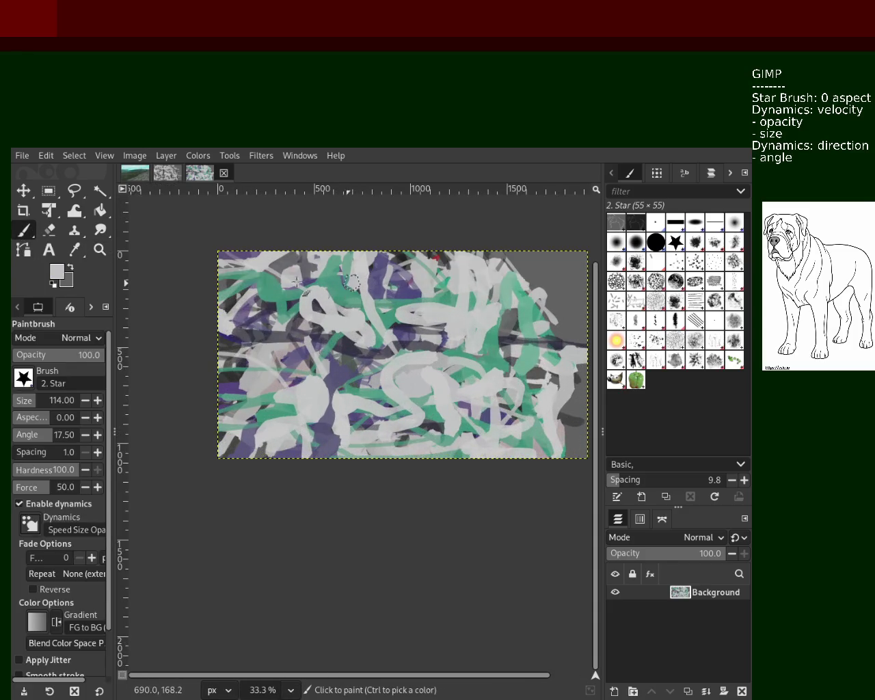
{"action": "left_click", "coordinate": [381, 267], "text": "ctrl"}
{"action": "left_click_drag", "start_coordinate": [381, 267], "coordinate": [268, 313]}
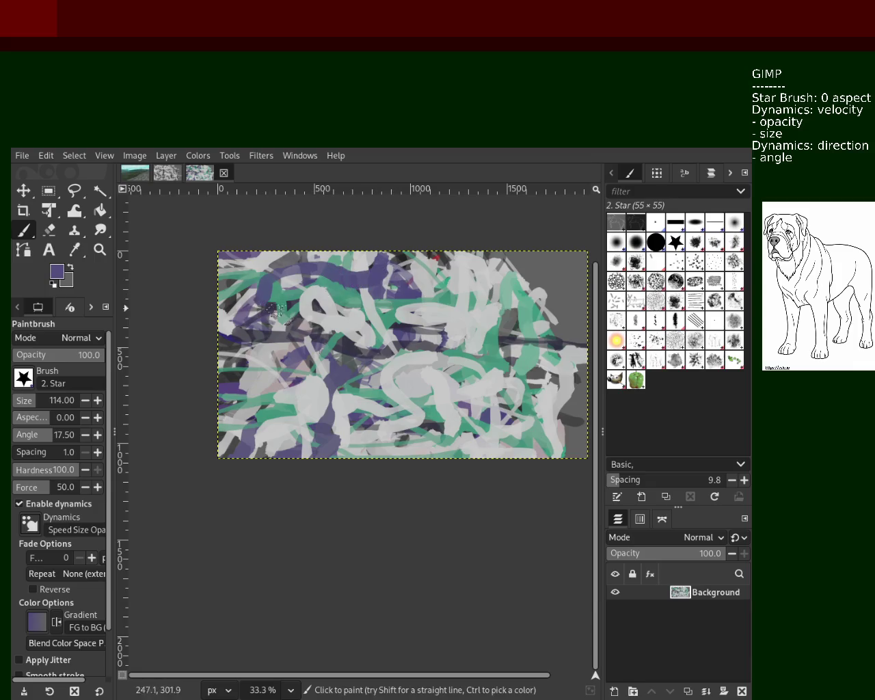
{"action": "left_click_drag", "start_coordinate": [356, 409], "coordinate": [387, 500]}
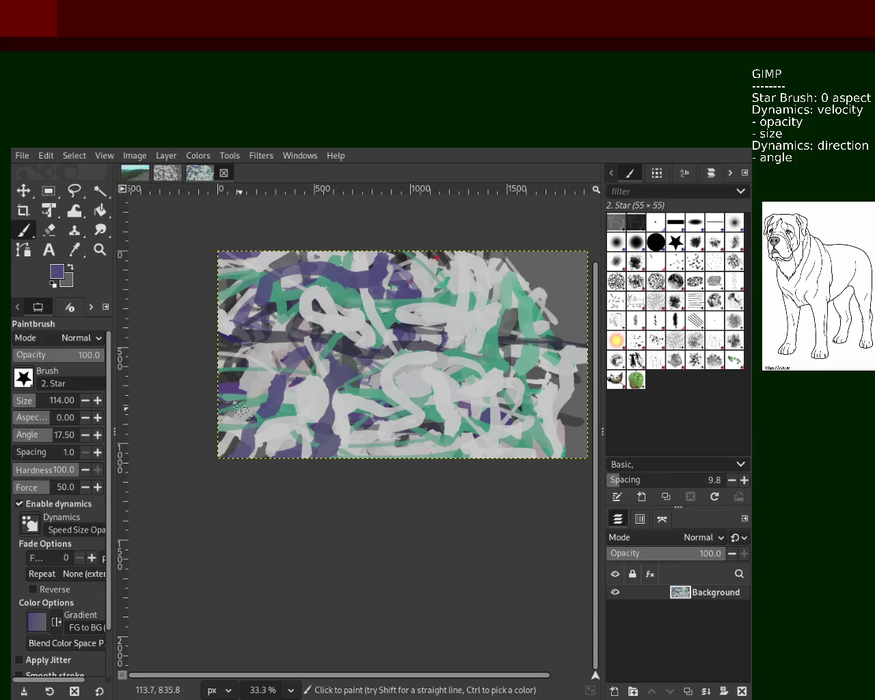
{"action": "mouse_move", "coordinate": [508, 391]}
{"action": "left_mouse_down"}
{"action": "mouse_move", "coordinate": [510, 452]}
{"action": "mouse_move", "coordinate": [472, 438]}
{"action": "left_mouse_up"}
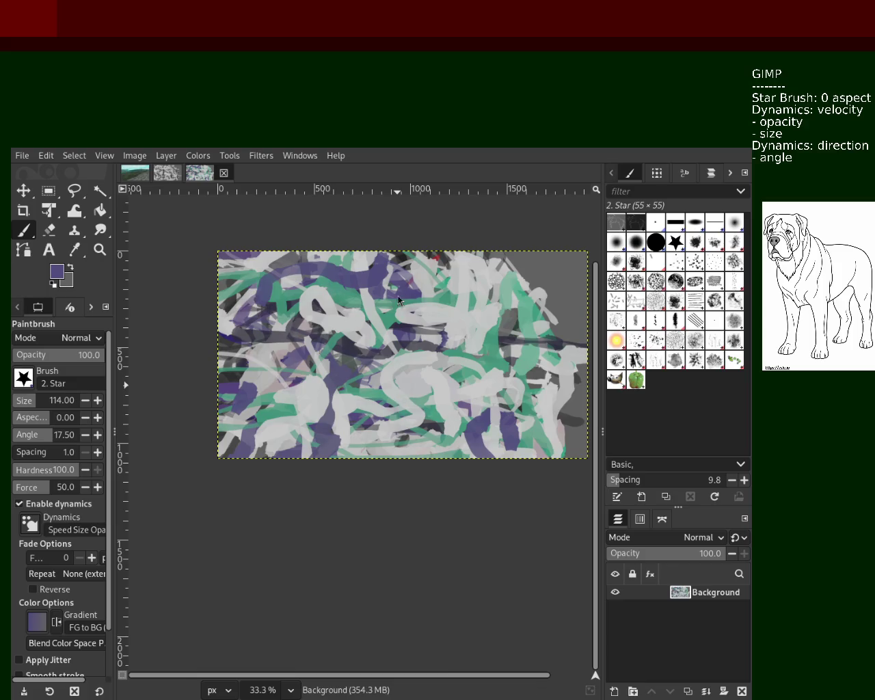
{"action": "left_click", "coordinate": [99, 250]}
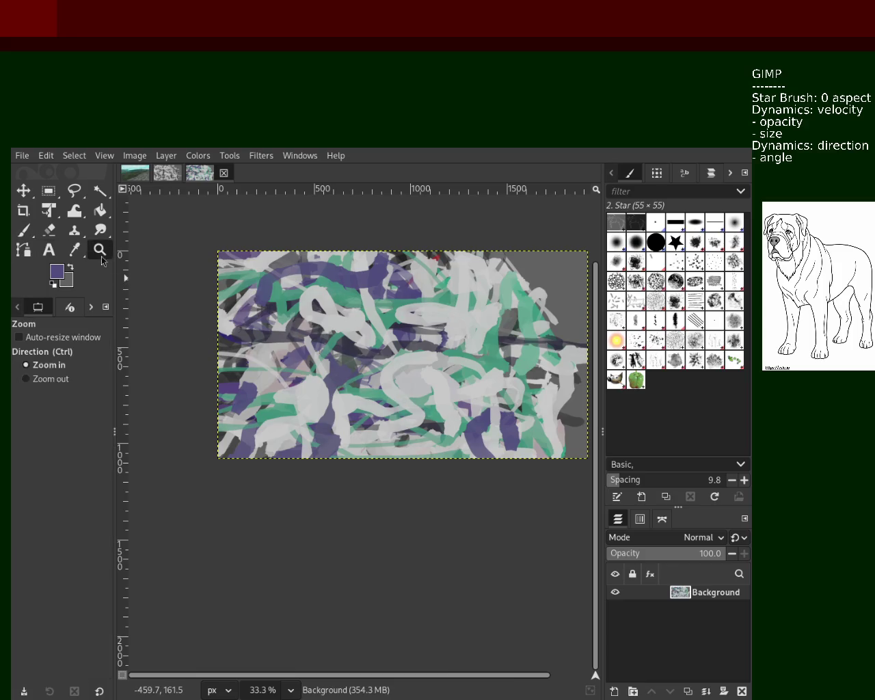
Step: Zoom to 66.7% and shrink the brush to size 37, undoing a stray light-grey stroke
{"action": "left_click", "coordinate": [316, 368], "text": "ctrl"}
{"action": "left_click", "coordinate": [316, 370]}
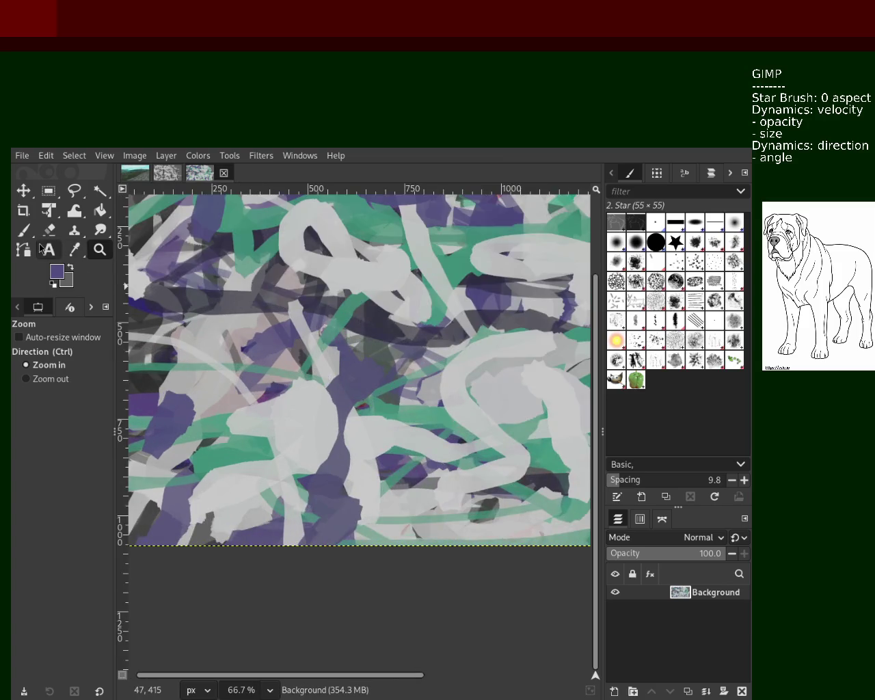
{"action": "key", "text": "p"}
{"action": "left_click", "coordinate": [26, 404]}
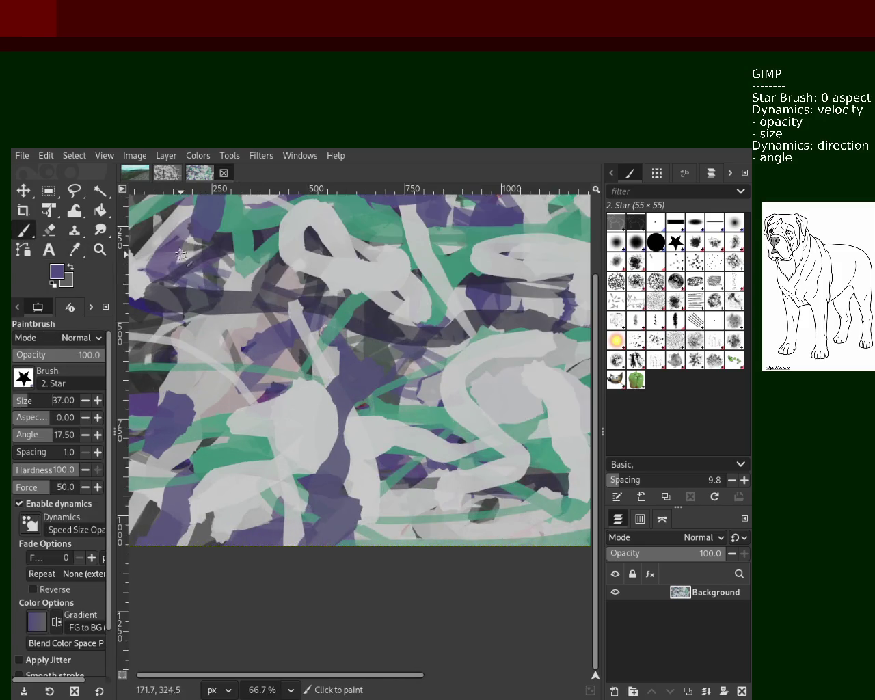
{"action": "left_click", "coordinate": [199, 284], "text": "ctrl"}
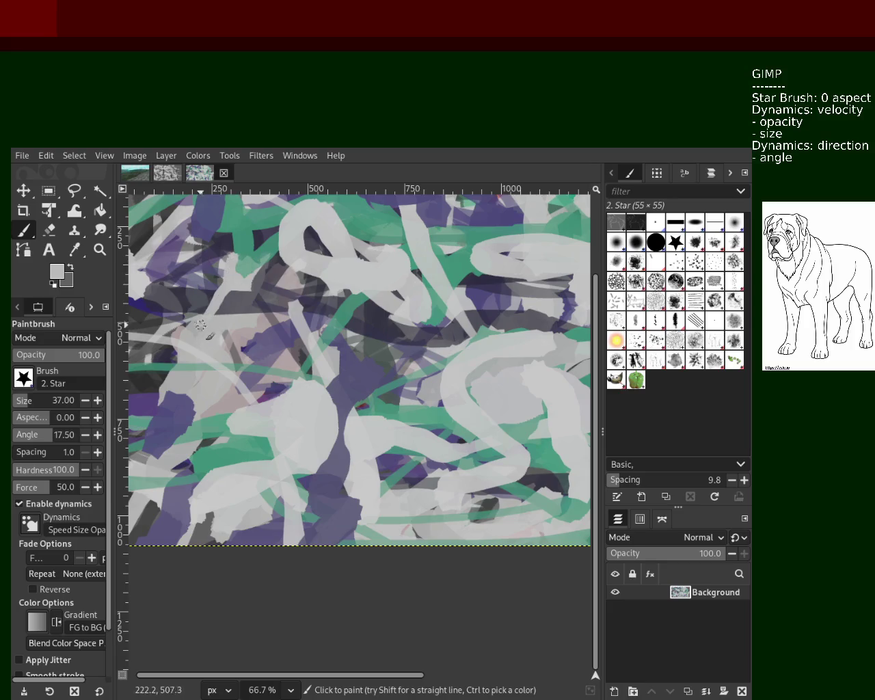
{"action": "key", "text": "ctrl+z"}
Step: Draw thin purple curves down the centre, discarding a looping stroke on the right
{"action": "left_click", "coordinate": [347, 372], "text": "ctrl"}
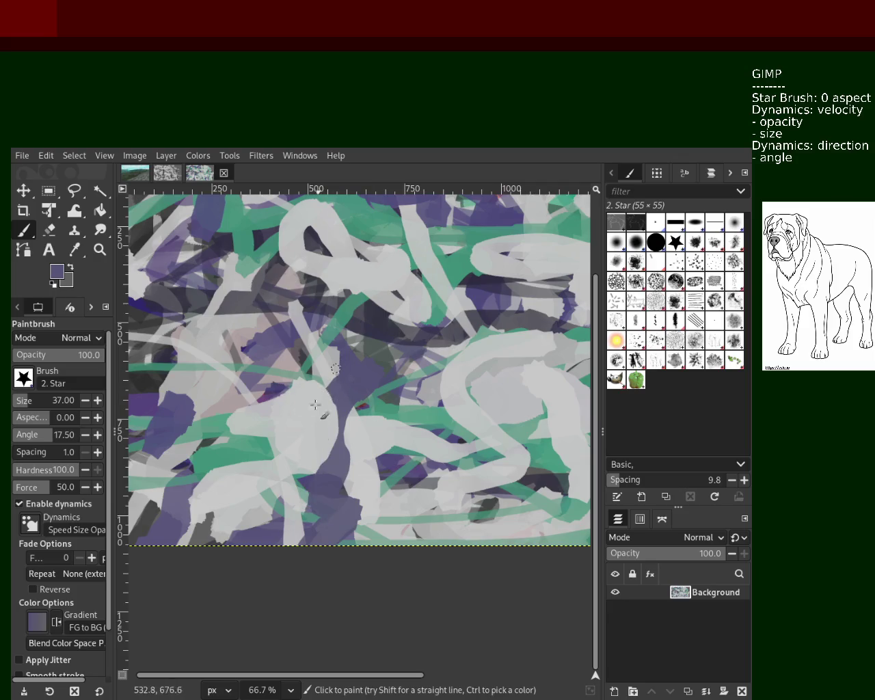
{"action": "left_click_drag", "start_coordinate": [339, 366], "coordinate": [315, 527]}
{"action": "left_click_drag", "start_coordinate": [378, 469], "coordinate": [377, 544]}
{"action": "mouse_move", "coordinate": [455, 419]}
{"action": "left_mouse_down"}
{"action": "mouse_move", "coordinate": [483, 360]}
{"action": "mouse_move", "coordinate": [386, 274]}
{"action": "mouse_move", "coordinate": [292, 258]}
{"action": "mouse_move", "coordinate": [479, 249]}
{"action": "mouse_move", "coordinate": [441, 243]}
{"action": "mouse_move", "coordinate": [409, 282]}
{"action": "left_mouse_up"}
{"action": "key", "text": "ctrl+z"}
{"action": "key", "text": "ctrl+z"}
{"action": "key", "text": "ctrl+z"}
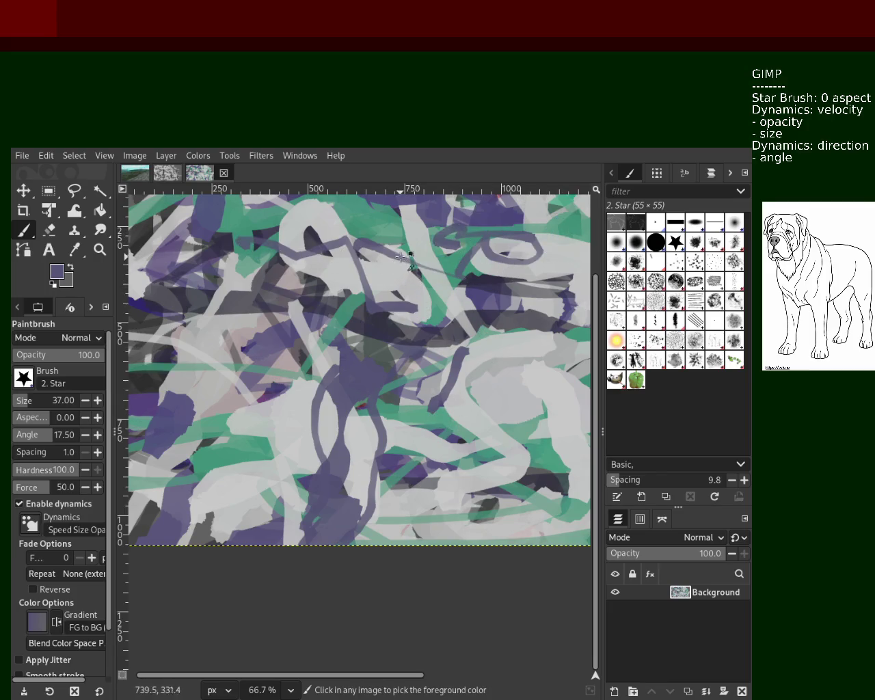
Step: Sample green and draw thin green loops across the lower canvas and lower left
{"action": "left_click", "coordinate": [414, 247], "text": "ctrl"}
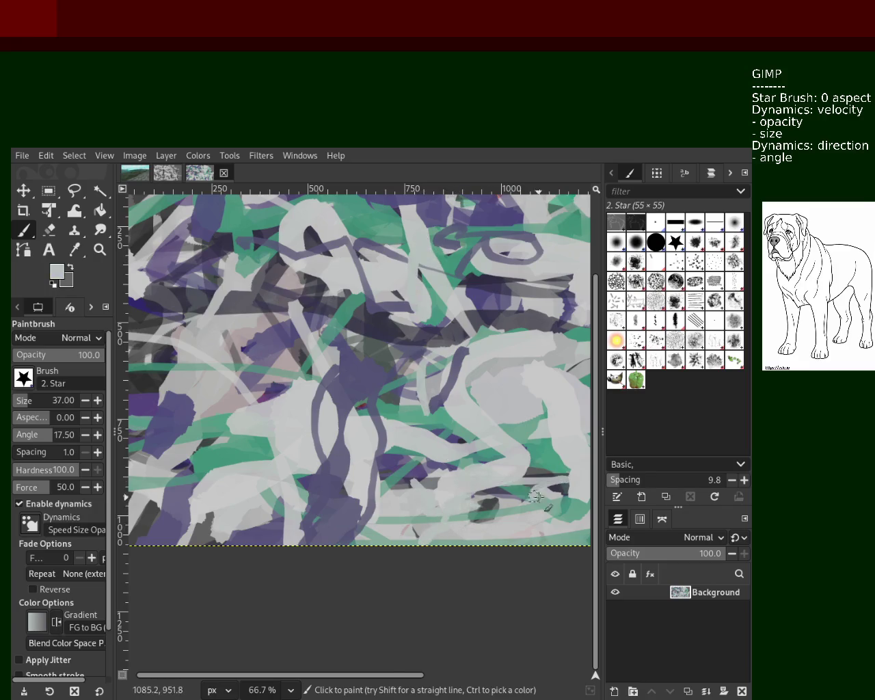
{"action": "left_click", "coordinate": [542, 463], "text": "ctrl"}
{"action": "left_click_drag", "start_coordinate": [513, 445], "coordinate": [412, 563]}
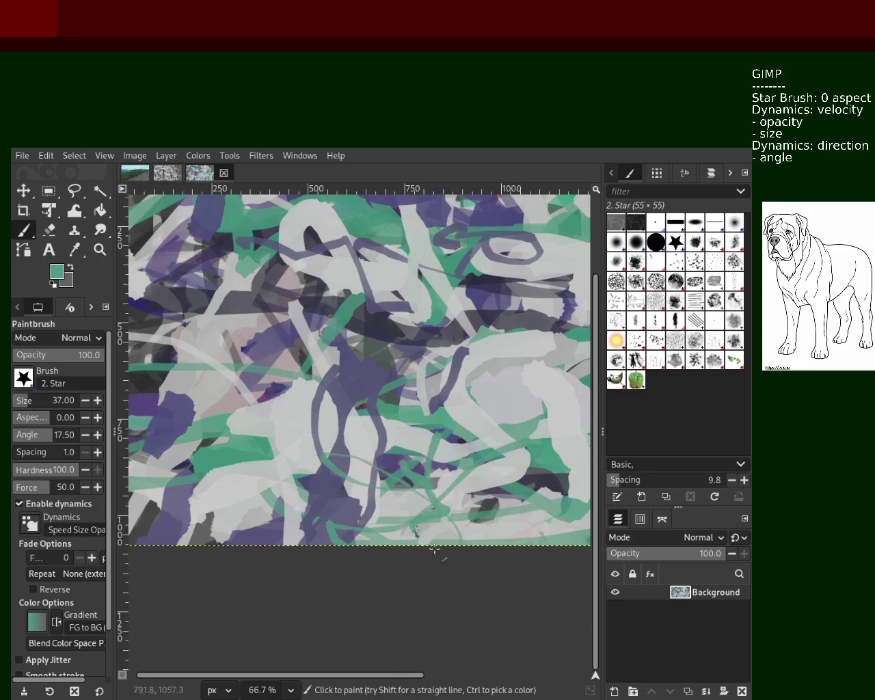
{"action": "left_click_drag", "start_coordinate": [230, 502], "coordinate": [264, 586]}
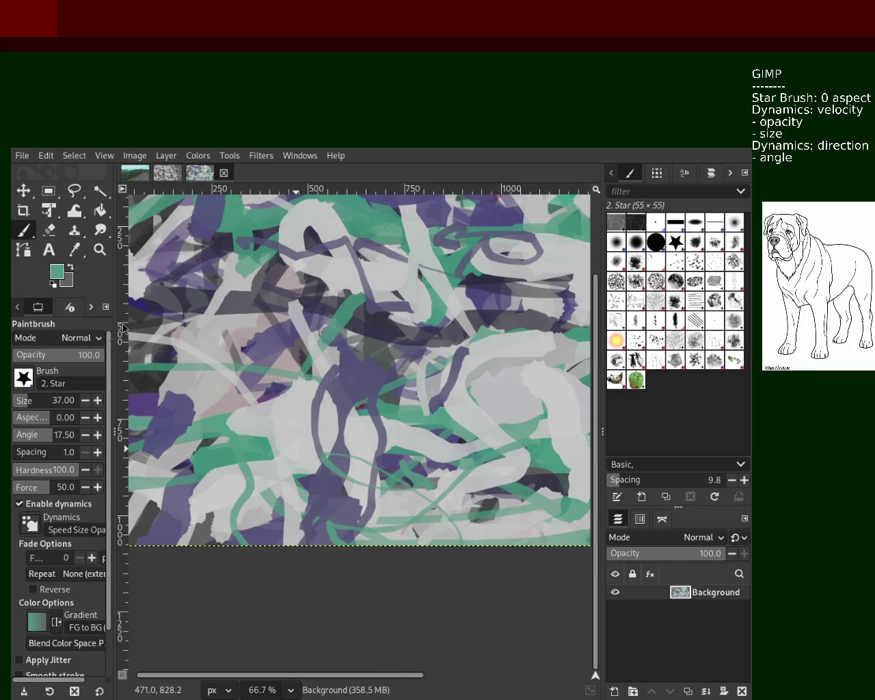
{"action": "left_click", "coordinate": [26, 405]}
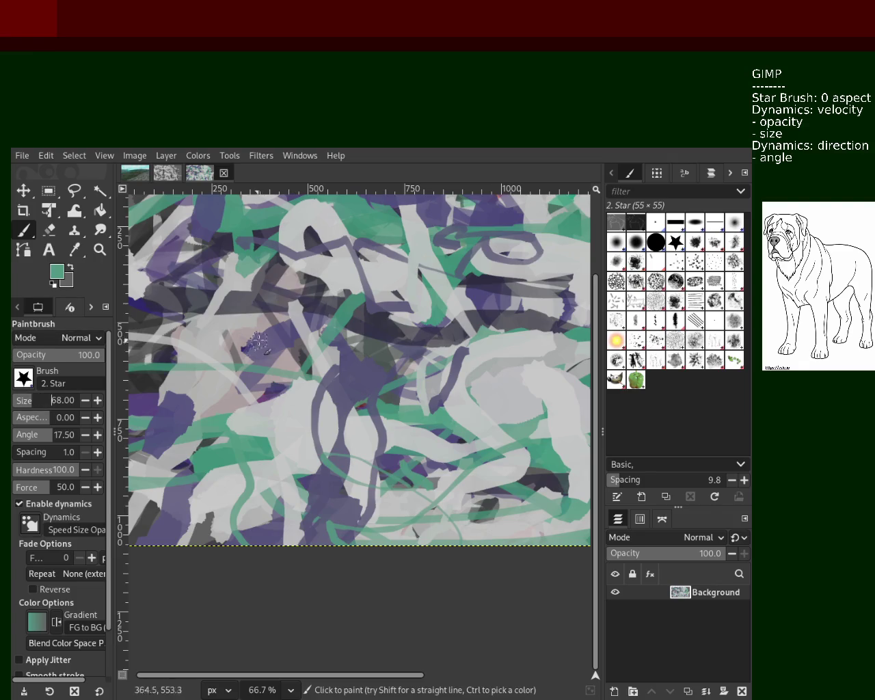
Step: Paint wide light-grey strokes left of centre and down to the bottom edge, undoing rejects
{"action": "left_click", "coordinate": [238, 340], "text": "ctrl"}
{"action": "left_click_drag", "start_coordinate": [301, 325], "coordinate": [303, 459]}
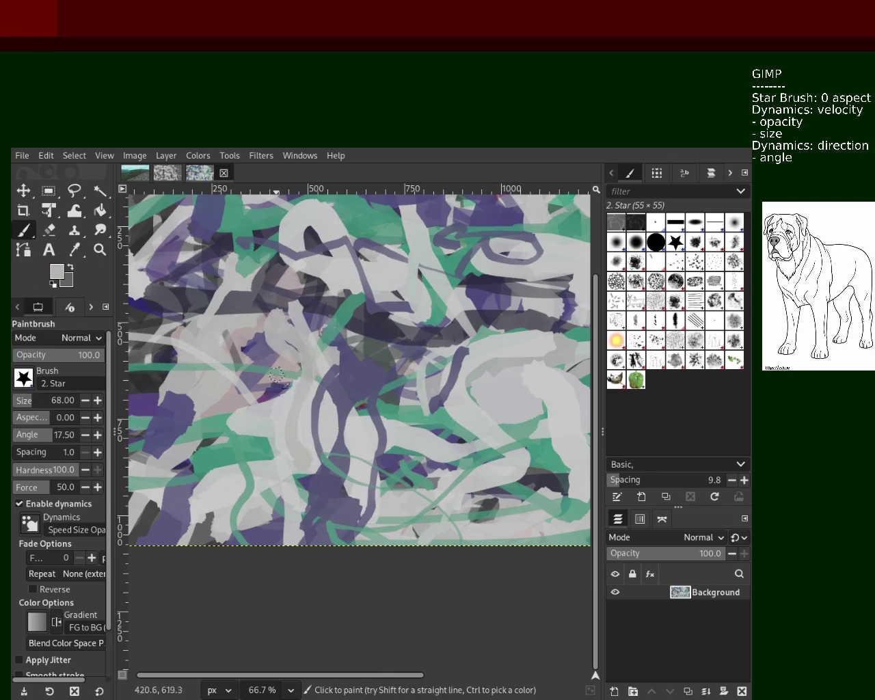
{"action": "key", "text": "ctrl+z"}
{"action": "mouse_move", "coordinate": [270, 405]}
{"action": "left_mouse_down"}
{"action": "mouse_move", "coordinate": [275, 277]}
{"action": "mouse_move", "coordinate": [251, 388]}
{"action": "left_mouse_up"}
{"action": "key", "text": "ctrl+z"}
{"action": "left_click_drag", "start_coordinate": [244, 222], "coordinate": [287, 403]}
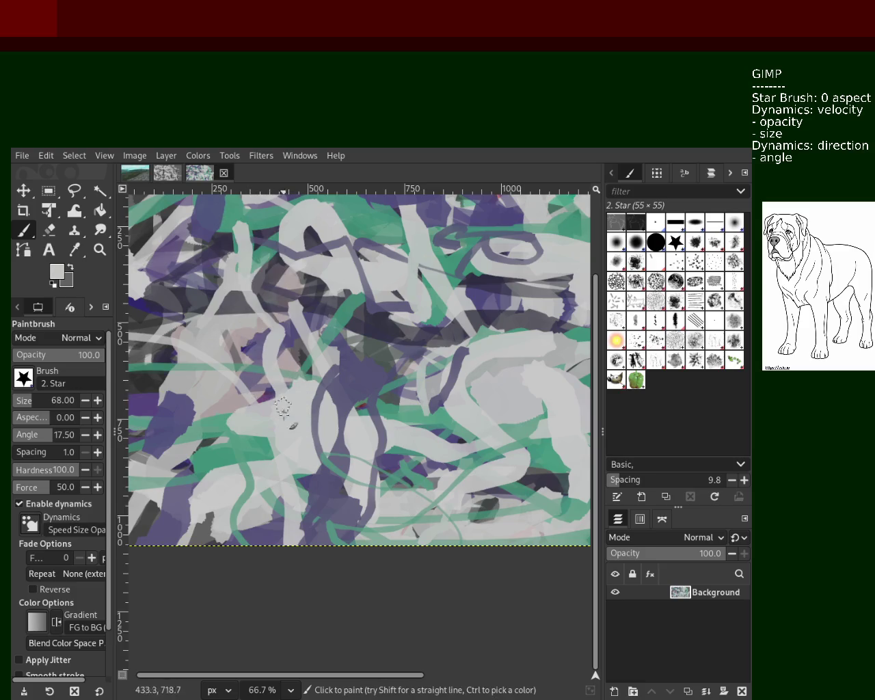
{"action": "mouse_move", "coordinate": [417, 312]}
{"action": "left_mouse_down"}
{"action": "mouse_move", "coordinate": [404, 421]}
{"action": "mouse_move", "coordinate": [463, 440]}
{"action": "left_mouse_up"}
{"action": "key", "text": "ctrl+z"}
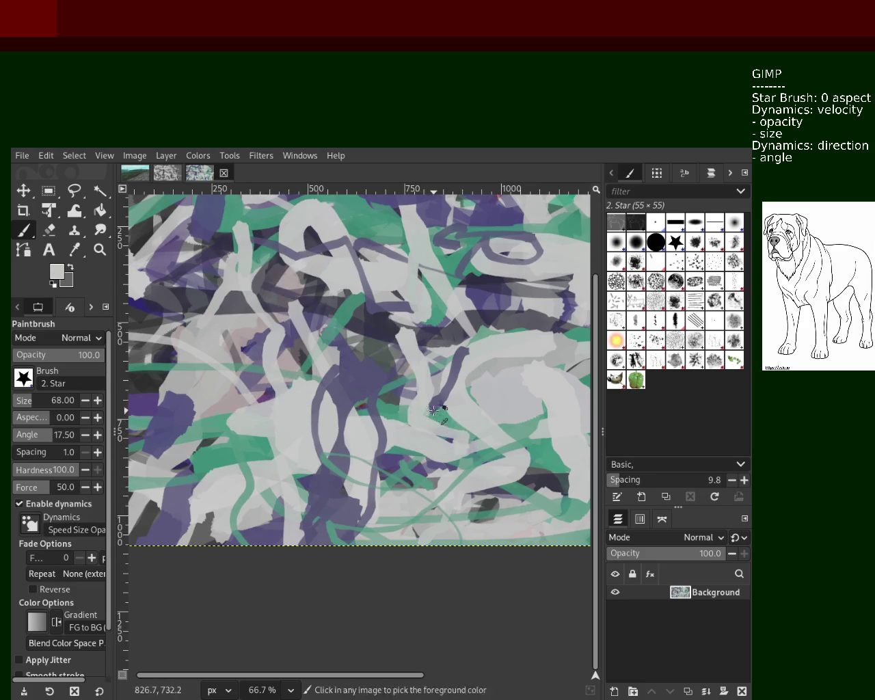
{"action": "left_click_drag", "start_coordinate": [441, 496], "coordinate": [473, 549]}
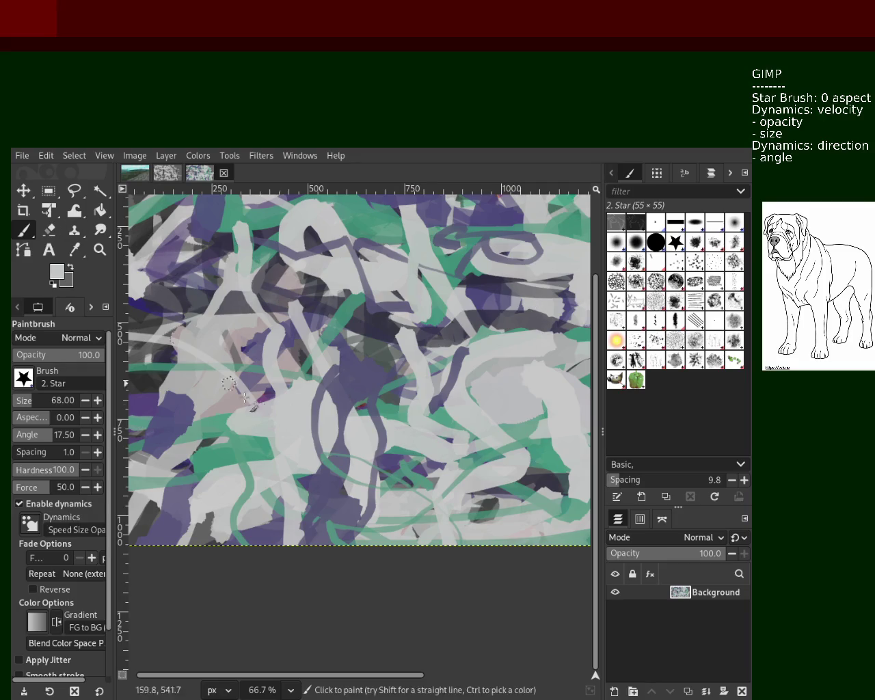
Step: Add green loops and streaks across the lower middle, then sample light and darker greys
{"action": "mouse_move", "coordinate": [365, 314]}
{"action": "left_mouse_down"}
{"action": "mouse_move", "coordinate": [394, 390]}
{"action": "mouse_move", "coordinate": [413, 306]}
{"action": "mouse_move", "coordinate": [482, 232]}
{"action": "mouse_move", "coordinate": [553, 355]}
{"action": "left_mouse_up"}
{"action": "key", "text": "ctrl+z"}
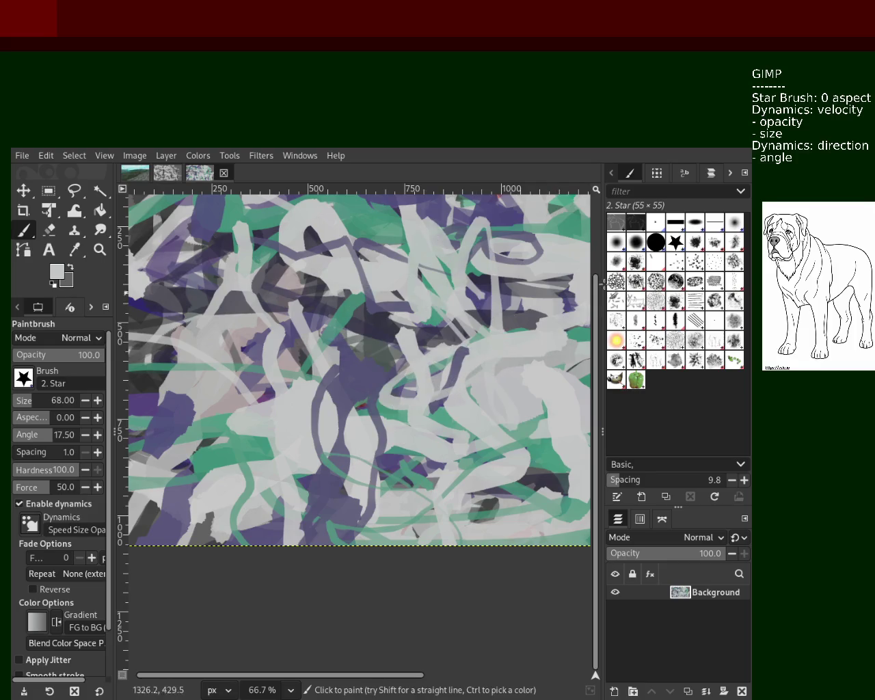
{"action": "left_click", "coordinate": [554, 451], "text": "ctrl"}
{"action": "mouse_move", "coordinate": [554, 451]}
{"action": "left_mouse_down"}
{"action": "mouse_move", "coordinate": [436, 427]}
{"action": "mouse_move", "coordinate": [504, 401]}
{"action": "mouse_move", "coordinate": [582, 456]}
{"action": "left_mouse_up"}
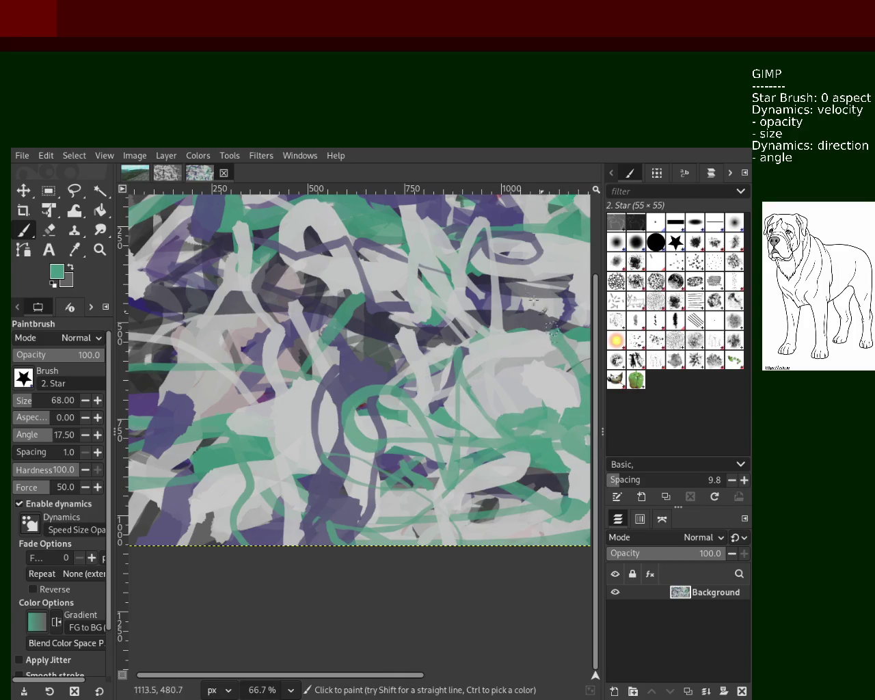
{"action": "left_click", "coordinate": [551, 363], "text": "ctrl"}
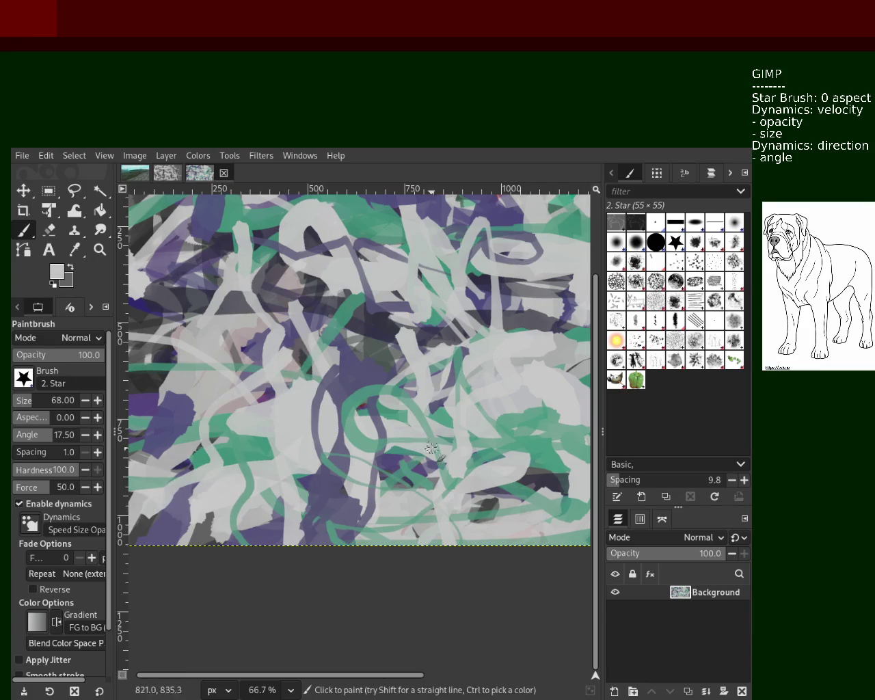
{"action": "left_click", "coordinate": [238, 321], "text": "ctrl"}
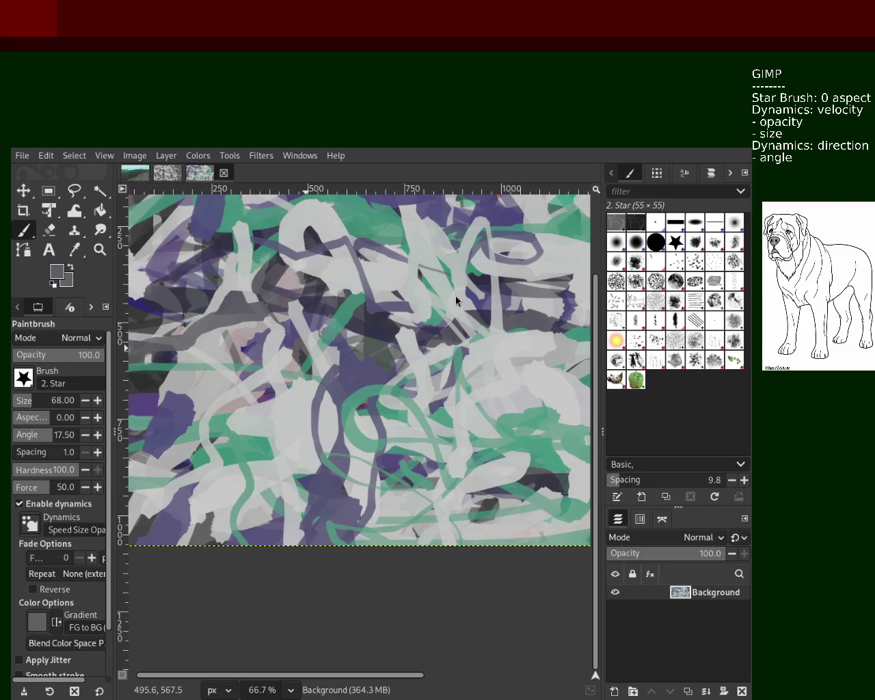
{"action": "left_click", "coordinate": [100, 249]}
Step: At 50% zoom, enlarge the brush to 116 and try purple loops, undoing them
{"action": "left_click", "coordinate": [263, 335], "text": "ctrl"}
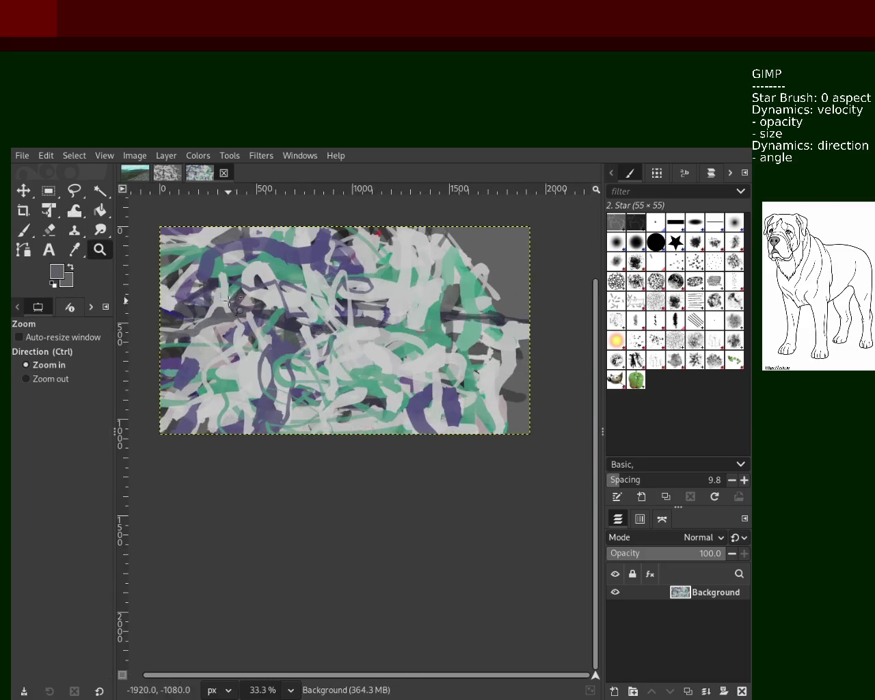
{"action": "left_click", "coordinate": [263, 335], "text": "ctrl"}
{"action": "left_click", "coordinate": [31, 237]}
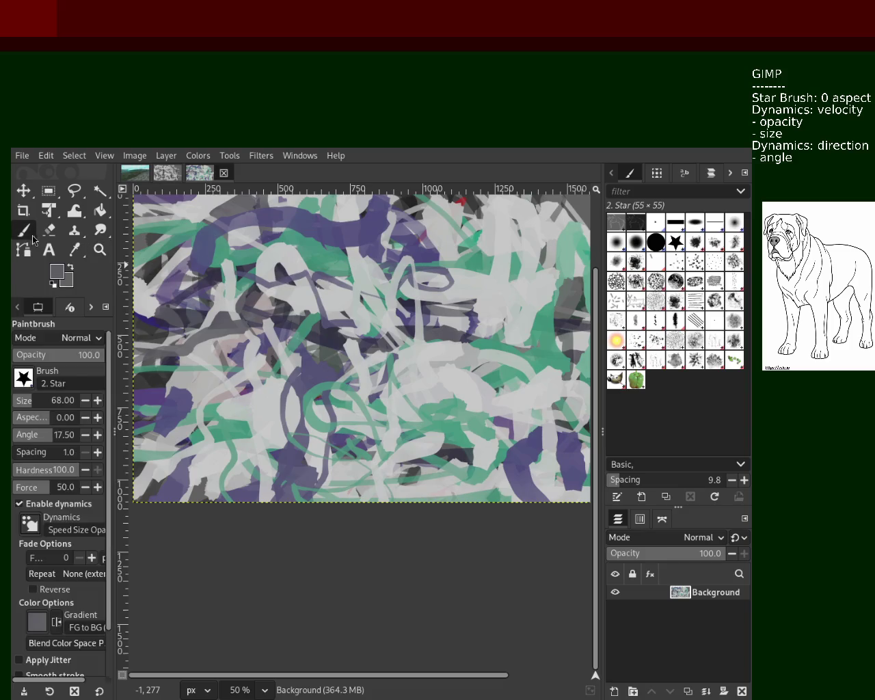
{"action": "left_click", "coordinate": [49, 401]}
{"action": "left_click", "coordinate": [376, 226], "text": "ctrl"}
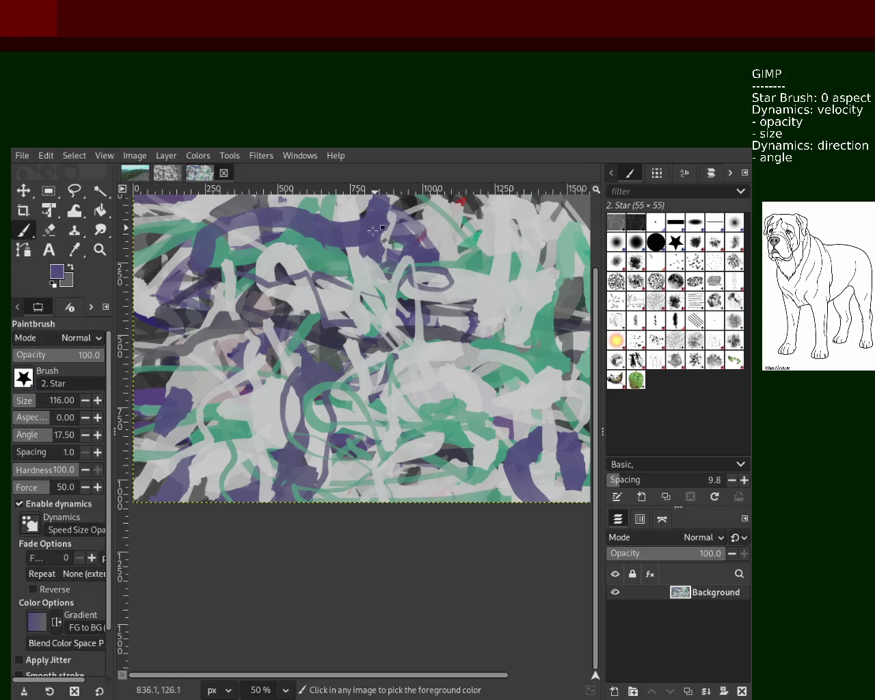
{"action": "mouse_move", "coordinate": [376, 226]}
{"action": "left_mouse_down"}
{"action": "mouse_move", "coordinate": [433, 266]}
{"action": "mouse_move", "coordinate": [473, 268]}
{"action": "mouse_move", "coordinate": [435, 422]}
{"action": "left_mouse_up"}
{"action": "key", "text": "ctrl+z"}
{"action": "key", "text": "ctrl+z"}
{"action": "key", "text": "ctrl+z"}
{"action": "left_click_drag", "start_coordinate": [385, 502], "coordinate": [412, 402]}
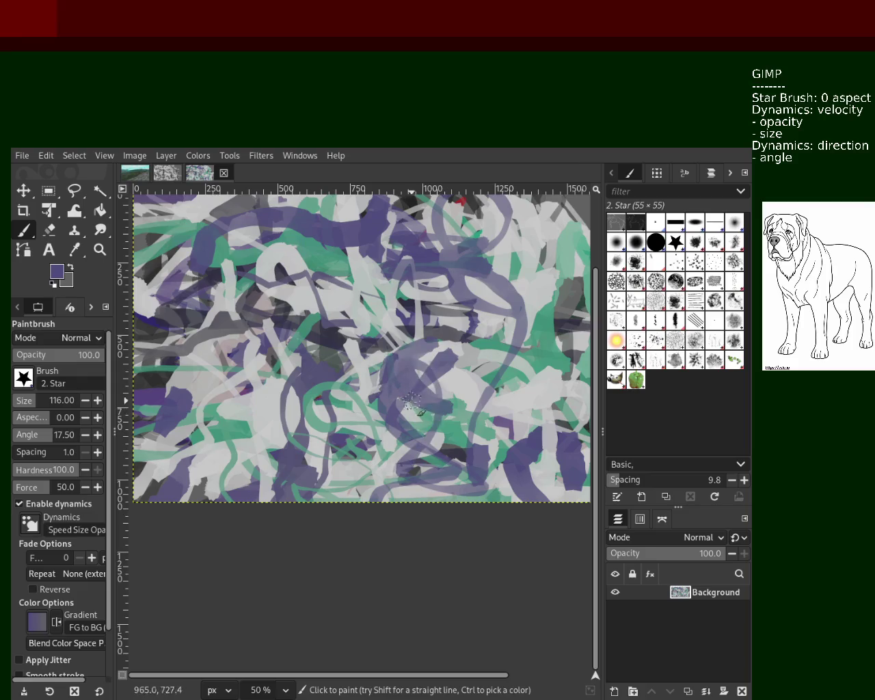
{"action": "key", "text": "ctrl+z"}
Step: Try purple and light-grey strokes at the centre and left edge, undoing each one
{"action": "left_click", "coordinate": [444, 445], "text": "ctrl"}
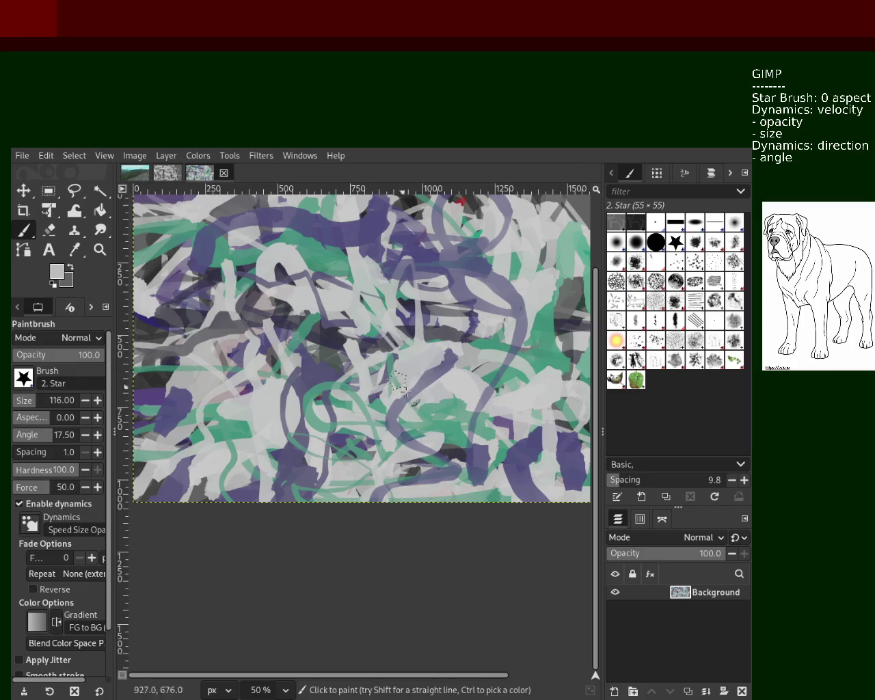
{"action": "left_click", "coordinate": [521, 426], "text": "ctrl"}
{"action": "mouse_move", "coordinate": [426, 413]}
{"action": "left_mouse_down"}
{"action": "mouse_move", "coordinate": [371, 318]}
{"action": "mouse_move", "coordinate": [471, 479]}
{"action": "left_mouse_up"}
{"action": "key", "text": "ctrl+z"}
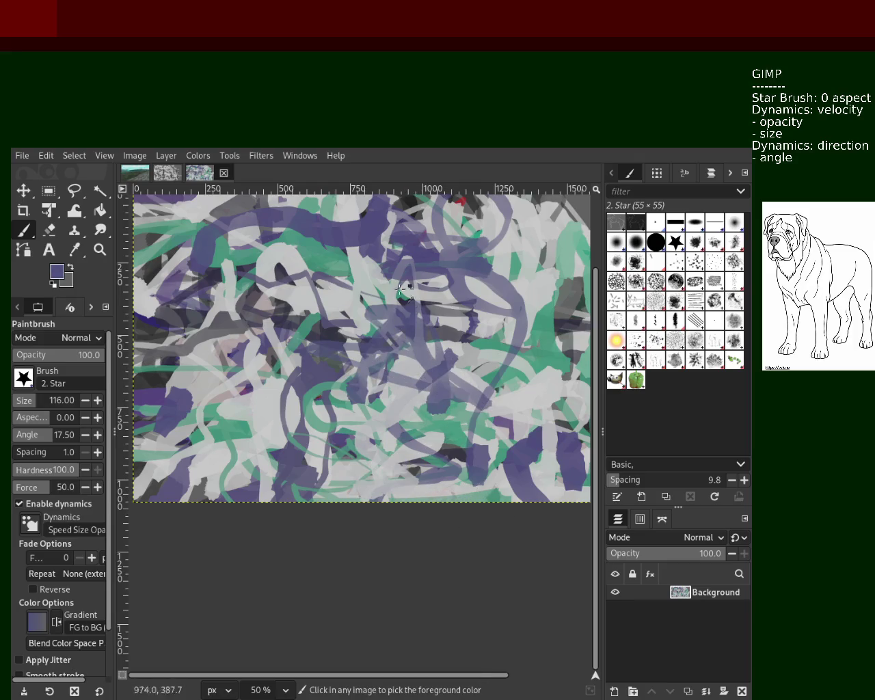
{"action": "left_click", "coordinate": [407, 294], "text": "ctrl"}
{"action": "left_click_drag", "start_coordinate": [356, 281], "coordinate": [225, 260]}
{"action": "key", "text": "ctrl+z"}
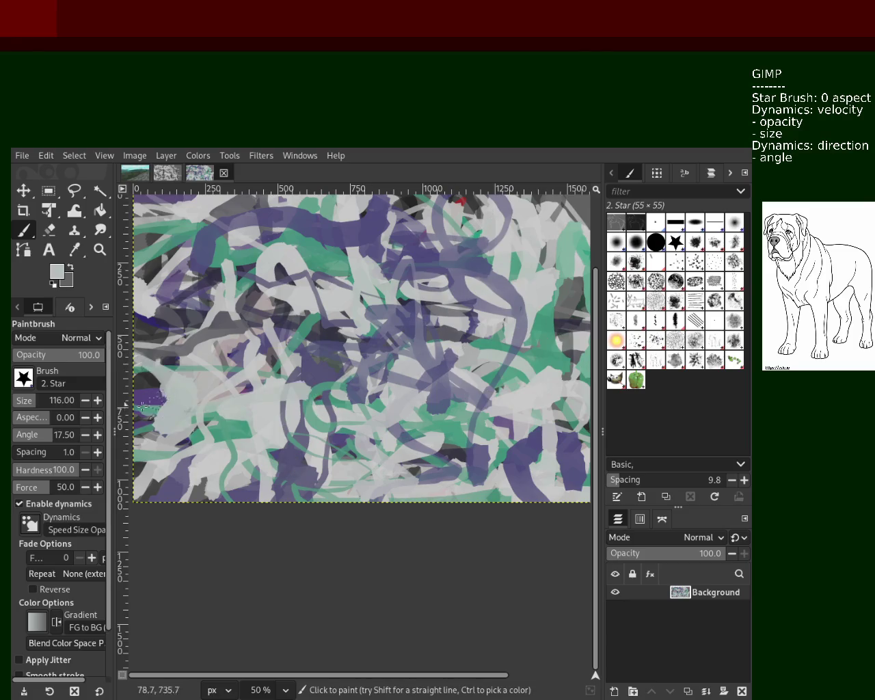
{"action": "mouse_move", "coordinate": [184, 406]}
{"action": "left_mouse_down"}
{"action": "mouse_move", "coordinate": [145, 348]}
{"action": "mouse_move", "coordinate": [229, 318]}
{"action": "left_mouse_up"}
{"action": "key", "text": "ctrl+z"}
Step: Test dark grey strokes in the left-middle area and discard them
{"action": "left_click", "coordinate": [232, 316], "text": "ctrl"}
{"action": "key", "text": "ctrl+z"}
{"action": "mouse_move", "coordinate": [137, 325]}
{"action": "left_mouse_down"}
{"action": "mouse_move", "coordinate": [236, 311]}
{"action": "mouse_move", "coordinate": [201, 294]}
{"action": "mouse_move", "coordinate": [165, 294]}
{"action": "left_mouse_up"}
{"action": "key", "text": "ctrl+z"}
{"action": "left_click", "coordinate": [236, 311], "text": "ctrl"}
{"action": "key", "text": "ctrl+z"}
Step: Paint a dark grey curving stroke down through the lower middle, redoing it until it fits
{"action": "left_click", "coordinate": [345, 373], "text": "ctrl"}
{"action": "left_click_drag", "start_coordinate": [328, 356], "coordinate": [256, 479]}
{"action": "key", "text": "ctrl+z"}
{"action": "left_click_drag", "start_coordinate": [356, 383], "coordinate": [400, 503]}
{"action": "key", "text": "ctrl+z"}
{"action": "mouse_move", "coordinate": [342, 386]}
{"action": "left_mouse_down"}
{"action": "mouse_move", "coordinate": [369, 487]}
{"action": "mouse_move", "coordinate": [419, 551]}
{"action": "left_mouse_up"}
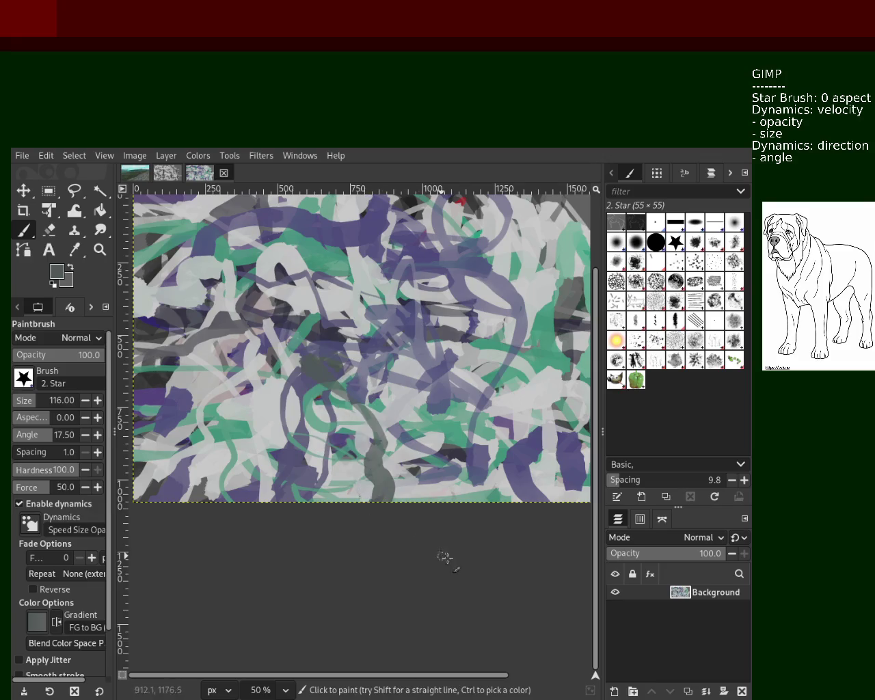
{"action": "left_click_drag", "start_coordinate": [342, 400], "coordinate": [297, 523]}
{"action": "key", "text": "ctrl+z"}
{"action": "left_click_drag", "start_coordinate": [298, 405], "coordinate": [290, 502]}
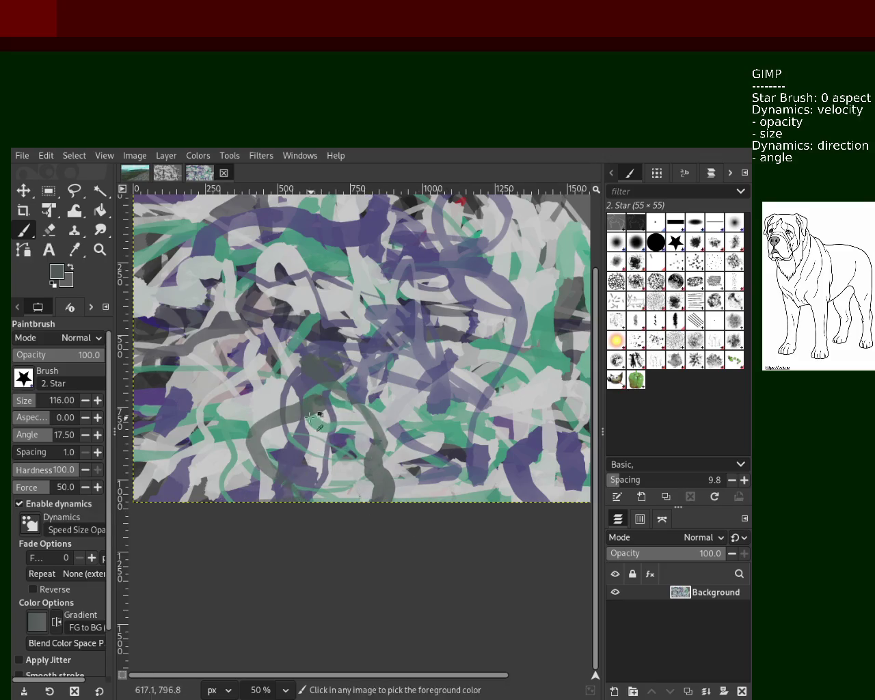
{"action": "key", "text": "ctrl+z"}
{"action": "left_click_drag", "start_coordinate": [301, 402], "coordinate": [287, 496]}
Step: Add a light grey patch near the upper centre and zoom out to review
{"action": "left_click", "coordinate": [373, 325], "text": "ctrl"}
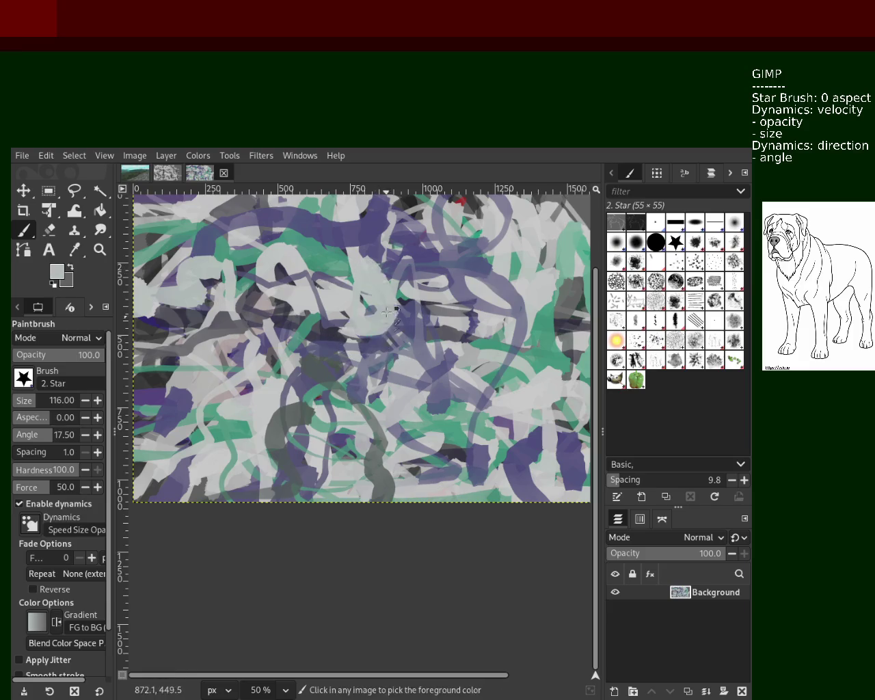
{"action": "left_click_drag", "start_coordinate": [354, 241], "coordinate": [330, 285]}
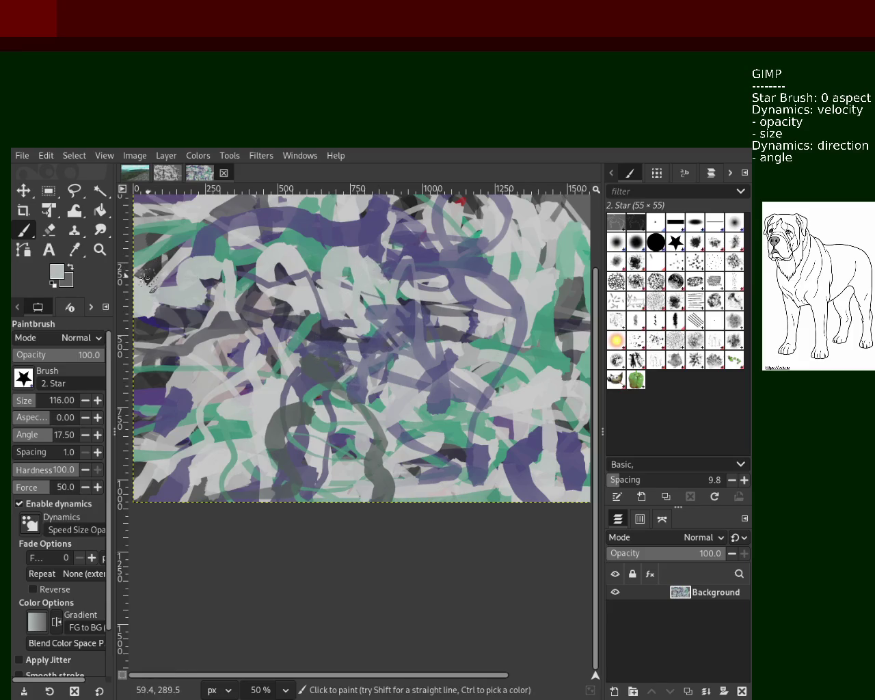
{"action": "key", "text": "z"}
{"action": "left_click", "coordinate": [421, 389], "text": "ctrl"}
{"action": "left_click", "coordinate": [421, 388], "text": "ctrl"}
{"action": "left_click", "coordinate": [434, 388]}
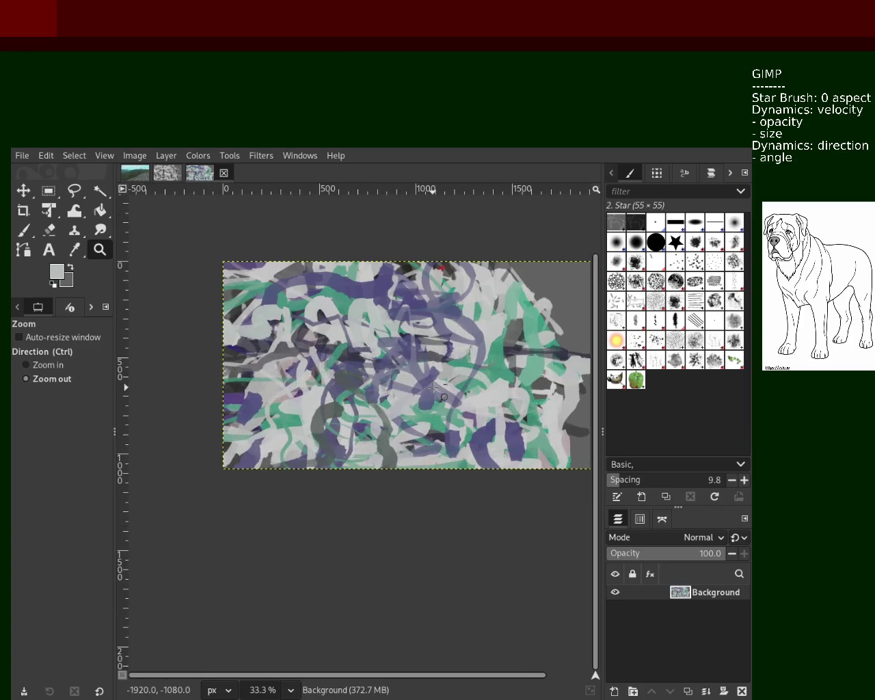
Step: Sample teal and paint a wide teal stroke across the upper left
{"action": "left_click", "coordinate": [328, 375], "text": "ctrl"}
{"action": "left_click", "coordinate": [328, 374], "text": "ctrl"}
{"action": "left_click", "coordinate": [329, 375], "text": "ctrl"}
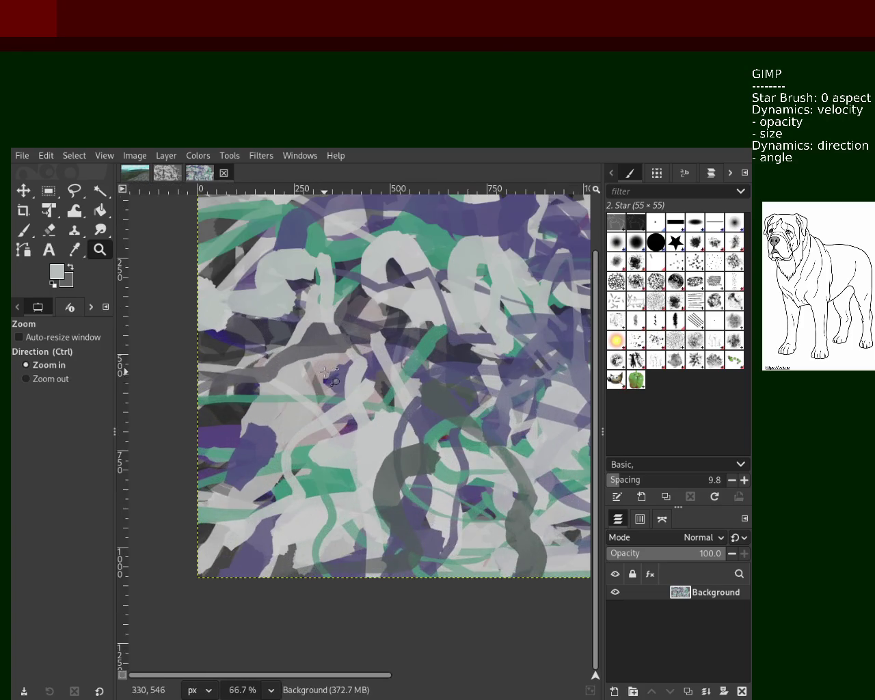
{"action": "left_click", "coordinate": [24, 230]}
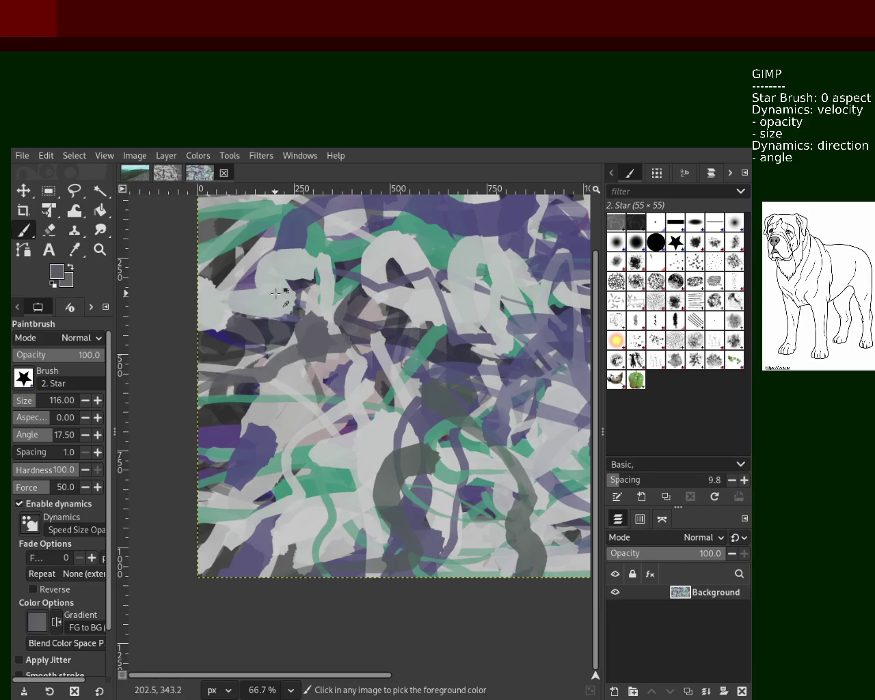
{"action": "left_click", "coordinate": [319, 277], "text": "ctrl"}
{"action": "left_click_drag", "start_coordinate": [306, 288], "coordinate": [242, 341]}
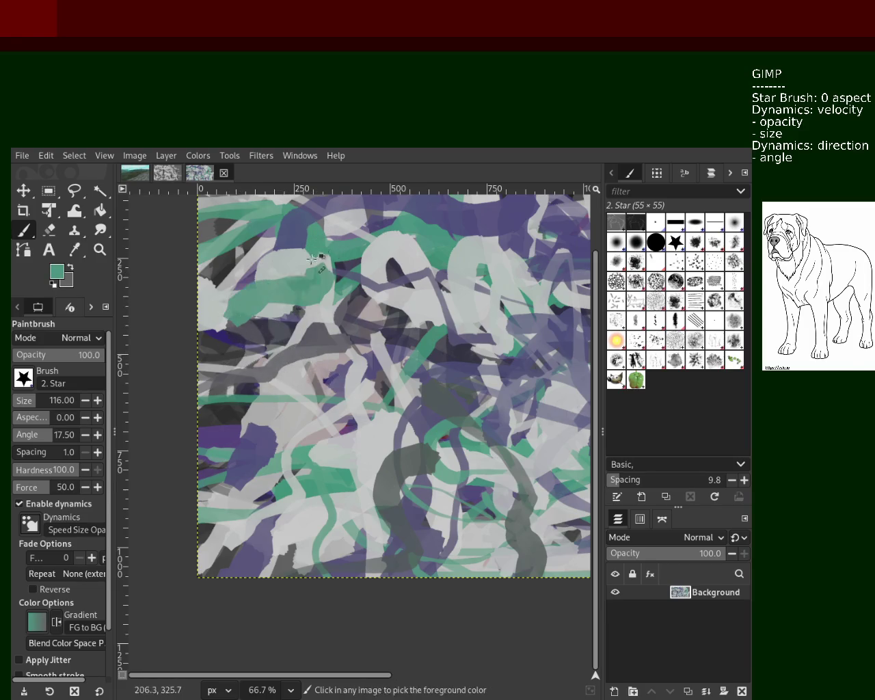
Step: Set the brush to size 68 and paint light grey strokes across the upper middle and top
{"action": "left_click", "coordinate": [438, 312], "text": "ctrl"}
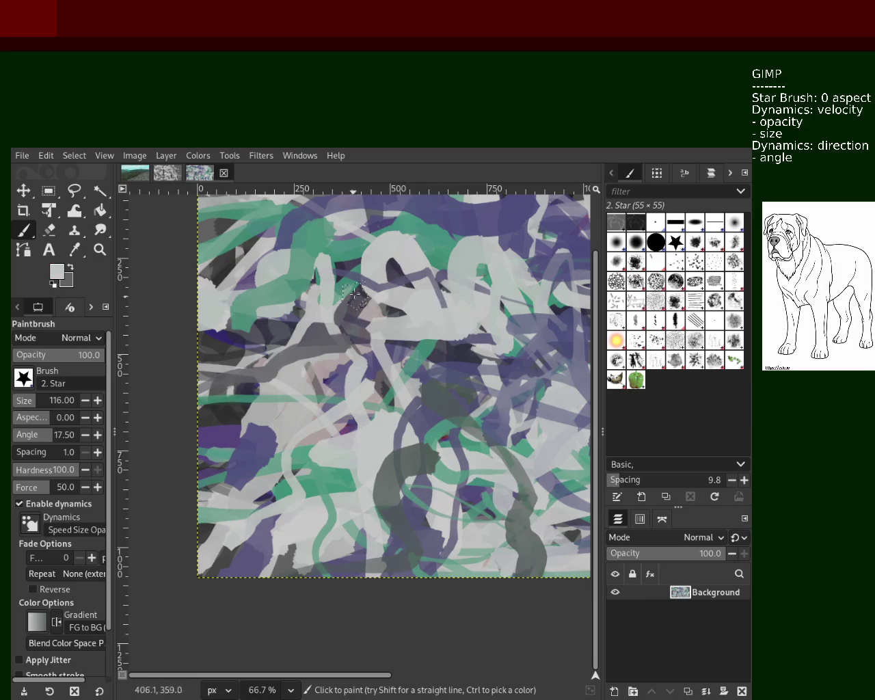
{"action": "key", "text": "z"}
{"action": "left_click_drag", "start_coordinate": [426, 254], "coordinate": [448, 320]}
{"action": "key", "text": "grave"}
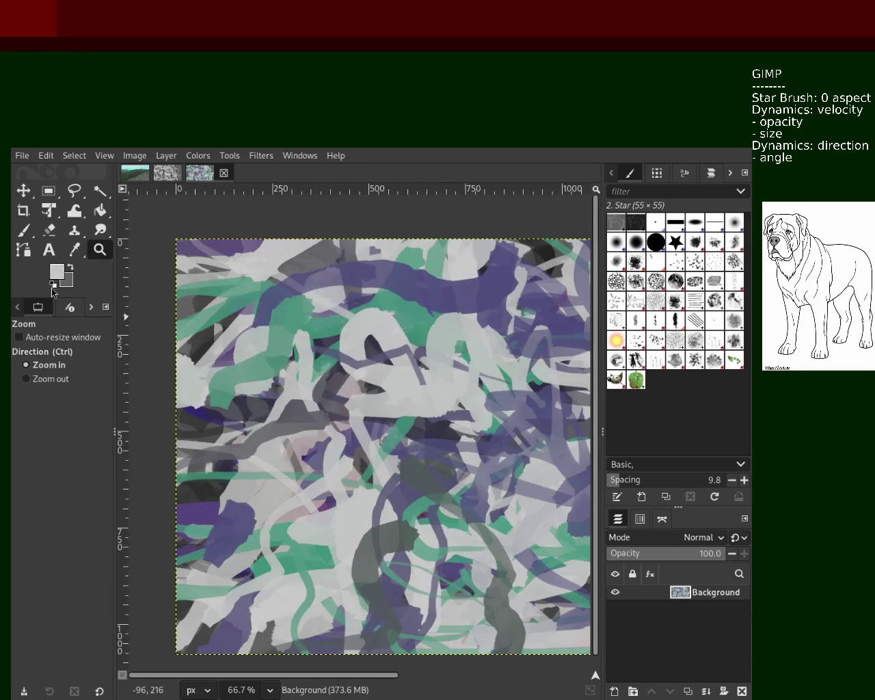
{"action": "left_click", "coordinate": [33, 236]}
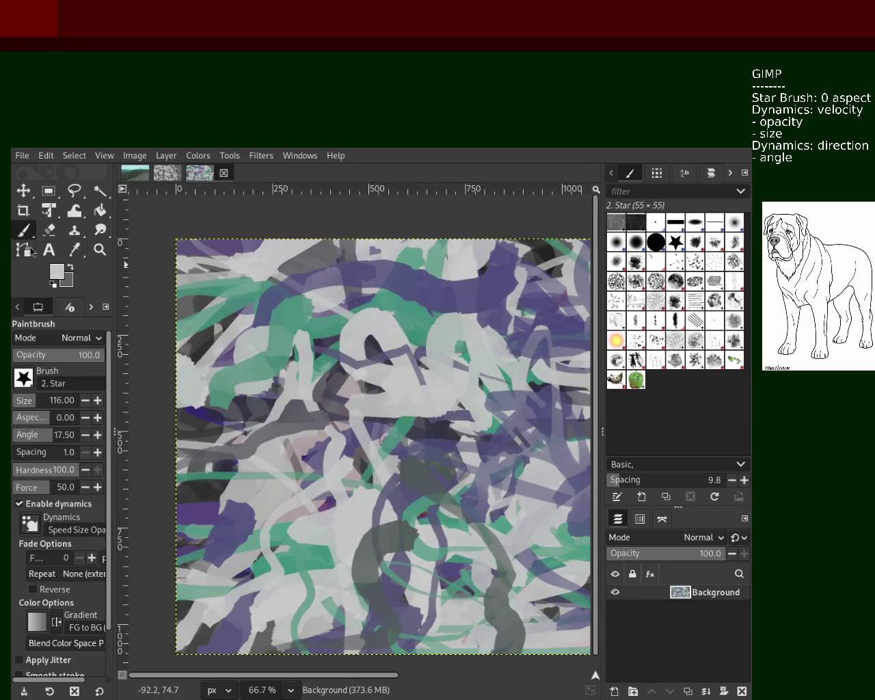
{"action": "left_click", "coordinate": [28, 409]}
{"action": "mouse_move", "coordinate": [321, 325]}
{"action": "left_mouse_down"}
{"action": "mouse_move", "coordinate": [460, 313]}
{"action": "mouse_move", "coordinate": [475, 411]}
{"action": "mouse_move", "coordinate": [515, 542]}
{"action": "mouse_move", "coordinate": [391, 335]}
{"action": "mouse_move", "coordinate": [226, 253]}
{"action": "mouse_move", "coordinate": [180, 260]}
{"action": "left_mouse_up"}
{"action": "key", "text": "ctrl+z"}
{"action": "mouse_move", "coordinate": [257, 262]}
{"action": "left_mouse_down"}
{"action": "mouse_move", "coordinate": [192, 354]}
{"action": "mouse_move", "coordinate": [478, 283]}
{"action": "left_mouse_up"}
Step: Sample purple, grey and light grey from the canvas, then zoom out
{"action": "left_click", "coordinate": [415, 267], "text": "ctrl"}
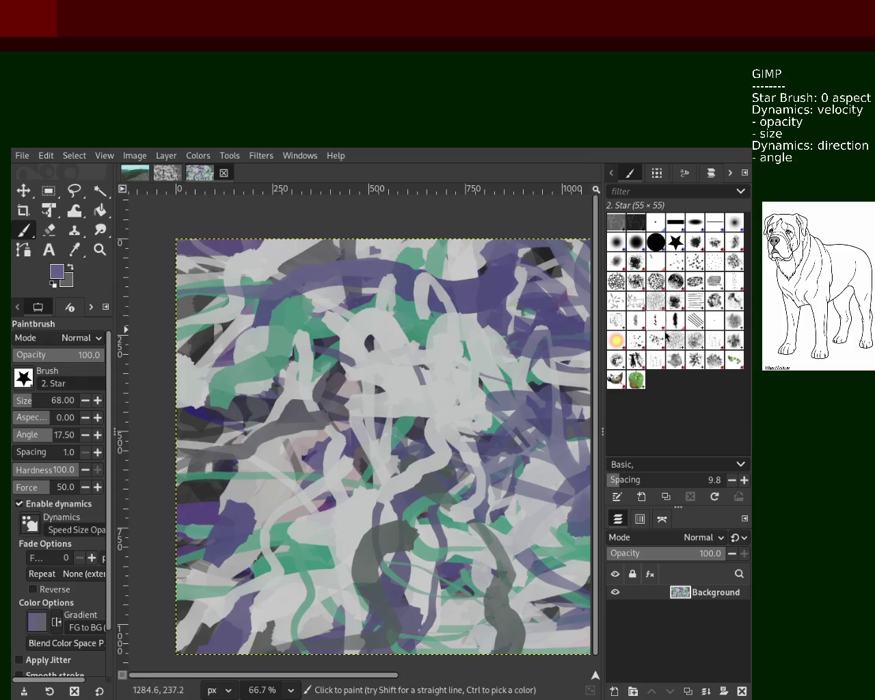
{"action": "left_click", "coordinate": [313, 422], "text": "ctrl"}
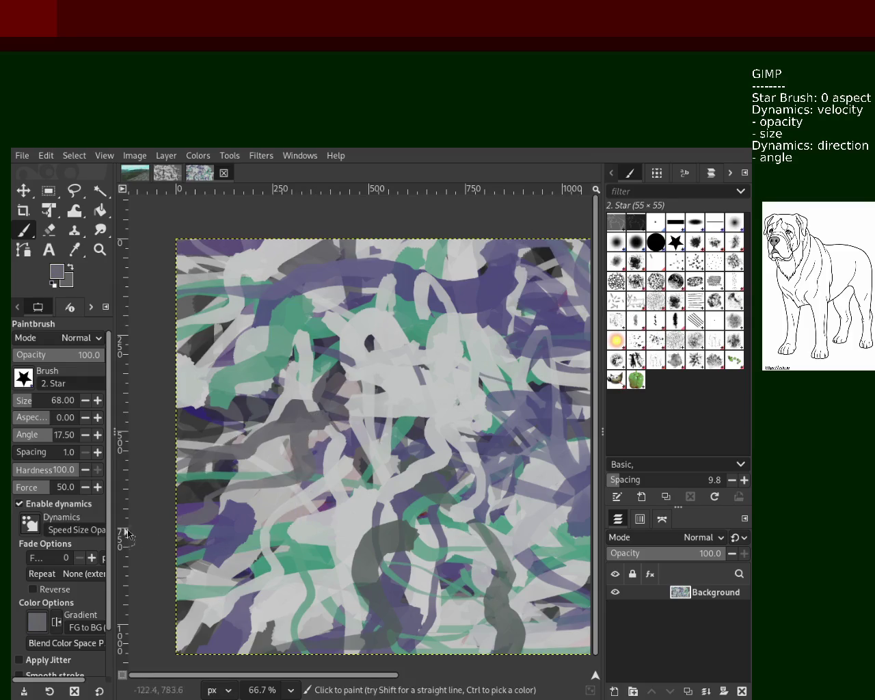
{"action": "left_click", "coordinate": [426, 404], "text": "ctrl"}
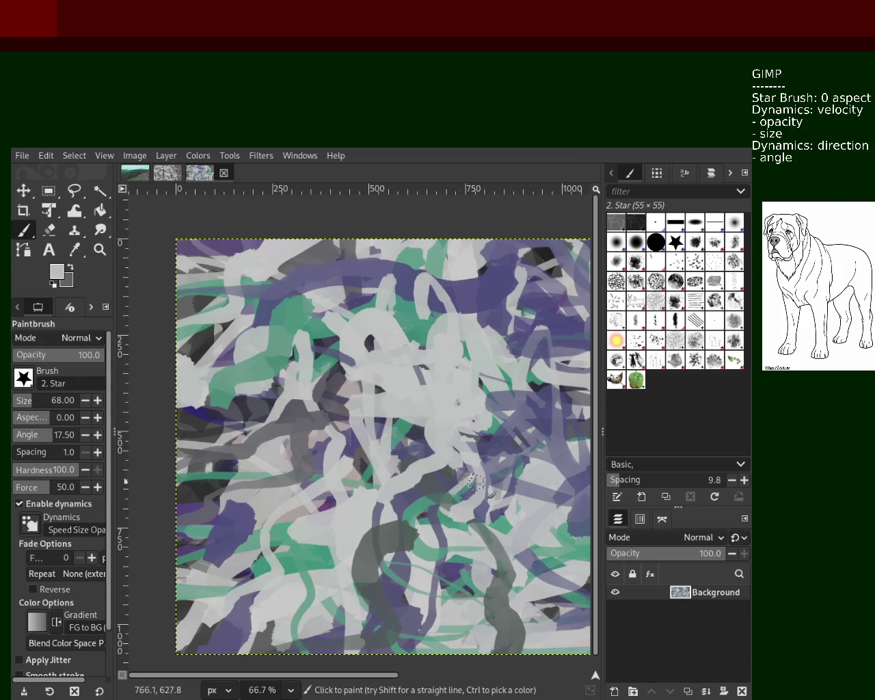
{"action": "left_click", "coordinate": [100, 250]}
{"action": "left_click", "coordinate": [361, 411], "text": "ctrl"}
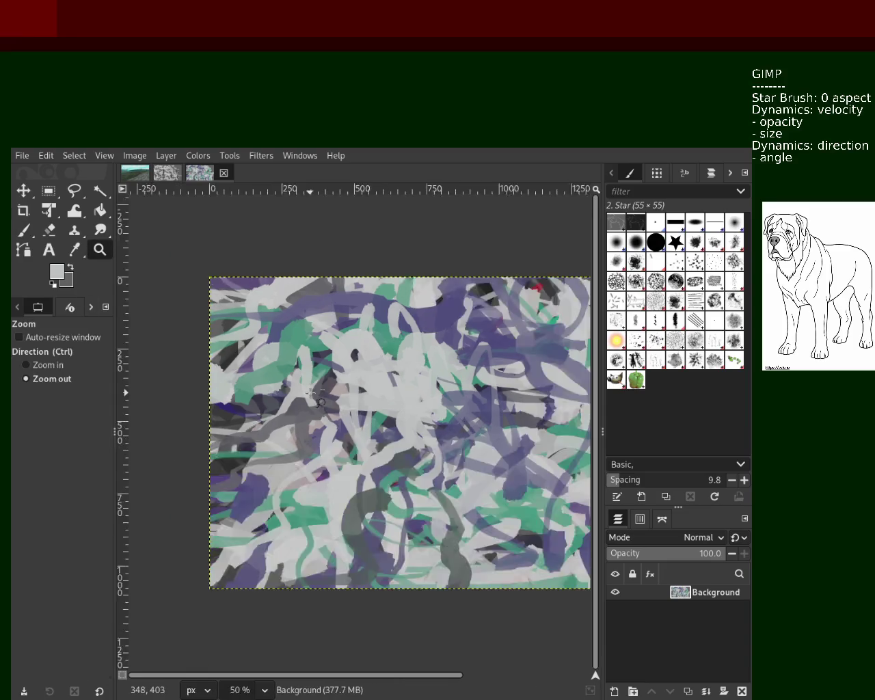
Step: Zoom to 66.7% and paint a purple stroke in the lower middle
{"action": "left_click", "coordinate": [361, 410]}
{"action": "left_click", "coordinate": [361, 410]}
{"action": "left_click", "coordinate": [361, 410]}
{"action": "left_click", "coordinate": [361, 410]}
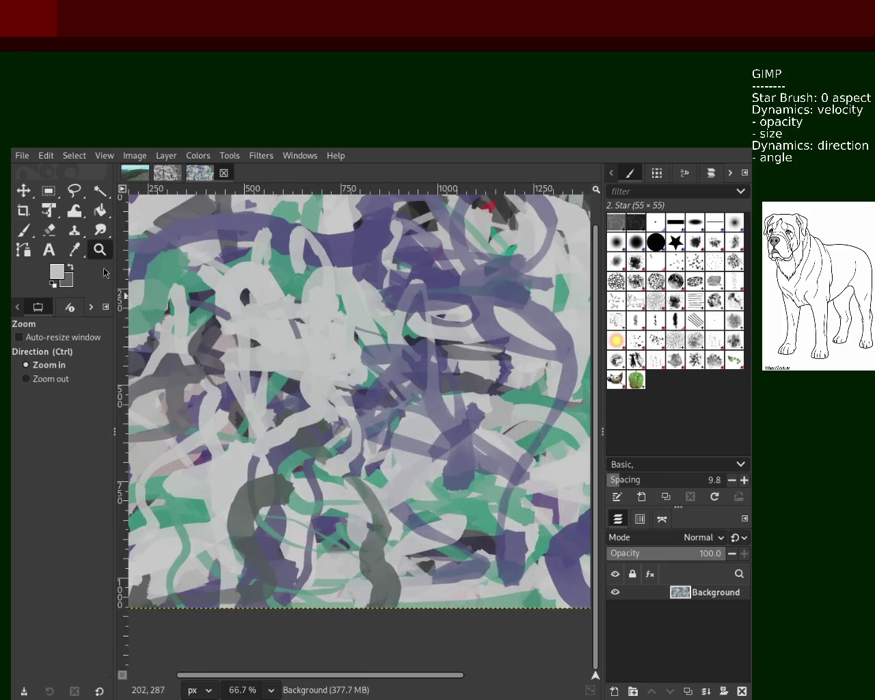
{"action": "key", "text": "p"}
{"action": "left_click", "coordinate": [419, 355], "text": "ctrl"}
{"action": "left_click_drag", "start_coordinate": [424, 396], "coordinate": [322, 492]}
{"action": "key", "text": "ctrl+z"}
{"action": "mouse_move", "coordinate": [420, 430]}
{"action": "left_mouse_down"}
{"action": "mouse_move", "coordinate": [338, 504]}
{"action": "mouse_move", "coordinate": [429, 465]}
{"action": "left_mouse_up"}
Step: Discard a light grey stroke and paint a thin purple loop across the centre
{"action": "left_click", "coordinate": [452, 527], "text": "ctrl"}
{"action": "mouse_move", "coordinate": [452, 527]}
{"action": "left_mouse_down"}
{"action": "mouse_move", "coordinate": [481, 498]}
{"action": "mouse_move", "coordinate": [415, 463]}
{"action": "mouse_move", "coordinate": [424, 372]}
{"action": "mouse_move", "coordinate": [479, 379]}
{"action": "mouse_move", "coordinate": [498, 274]}
{"action": "mouse_move", "coordinate": [424, 205]}
{"action": "mouse_move", "coordinate": [465, 307]}
{"action": "left_mouse_up"}
{"action": "key", "text": "ctrl+z"}
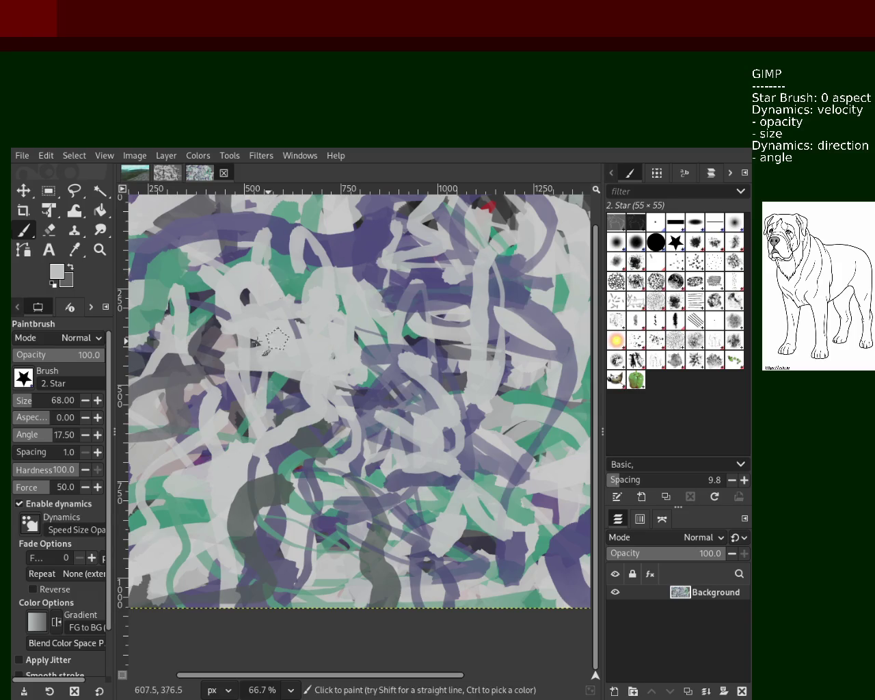
{"action": "key", "text": "ctrl"}
{"action": "left_click", "coordinate": [385, 395], "text": "ctrl"}
{"action": "mouse_move", "coordinate": [385, 395]}
{"action": "left_mouse_down"}
{"action": "mouse_move", "coordinate": [354, 463]}
{"action": "mouse_move", "coordinate": [337, 396]}
{"action": "mouse_move", "coordinate": [388, 385]}
{"action": "left_mouse_up"}
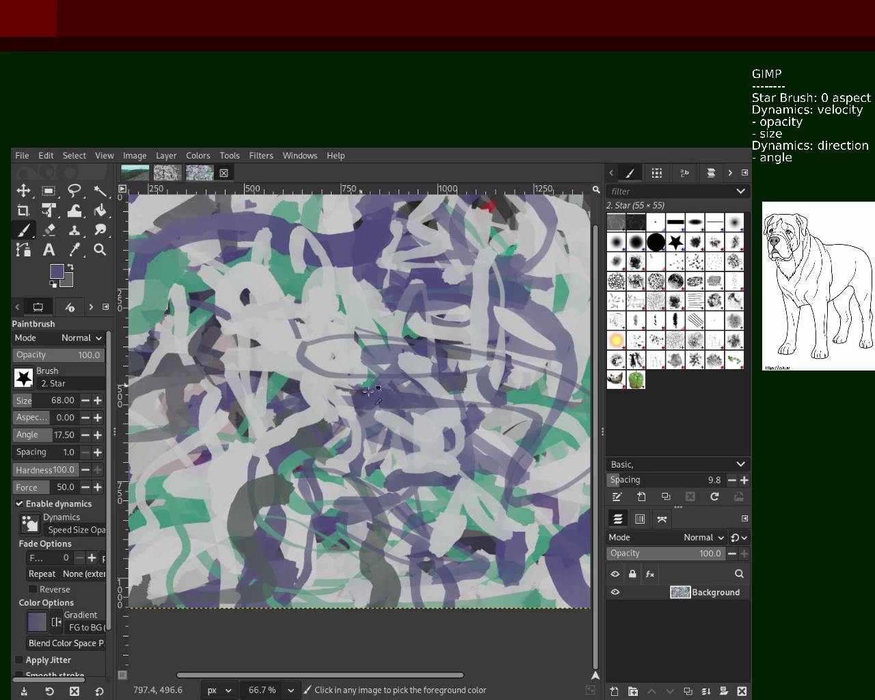
{"action": "left_click", "coordinate": [470, 519], "text": "ctrl"}
Step: Try dark grey vertical strokes and loops across the centre, undoing all of them
{"action": "mouse_move", "coordinate": [470, 533]}
{"action": "left_mouse_down"}
{"action": "mouse_move", "coordinate": [472, 287]}
{"action": "mouse_move", "coordinate": [383, 345]}
{"action": "mouse_move", "coordinate": [298, 424]}
{"action": "mouse_move", "coordinate": [192, 407]}
{"action": "left_mouse_up"}
{"action": "key", "text": "ctrl+z"}
{"action": "mouse_move", "coordinate": [474, 506]}
{"action": "left_mouse_down"}
{"action": "mouse_move", "coordinate": [471, 568]}
{"action": "mouse_move", "coordinate": [470, 342]}
{"action": "mouse_move", "coordinate": [308, 394]}
{"action": "mouse_move", "coordinate": [551, 383]}
{"action": "left_mouse_up"}
{"action": "key", "text": "ctrl+z"}
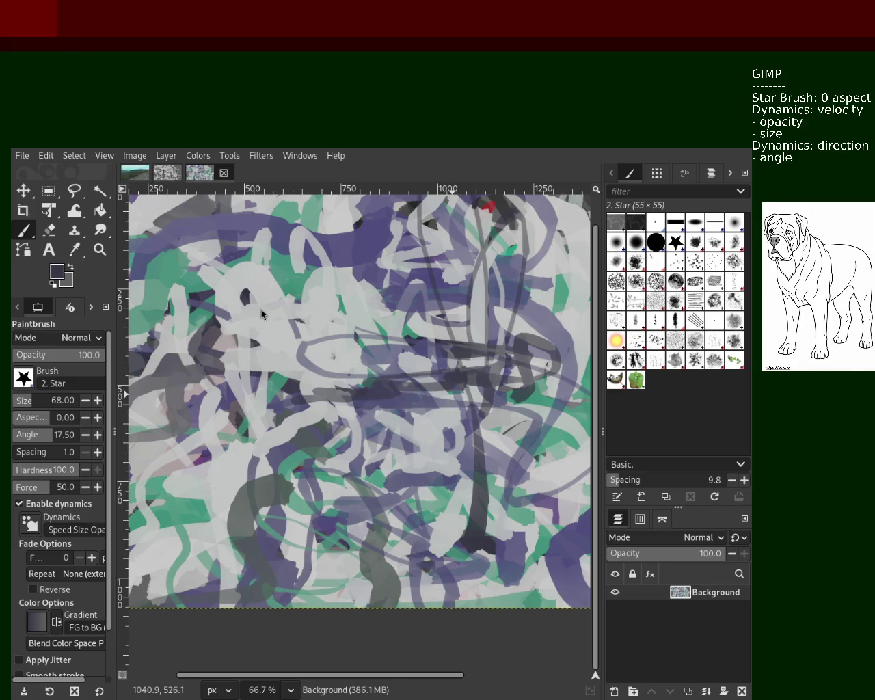
{"action": "key", "text": "ctrl+z"}
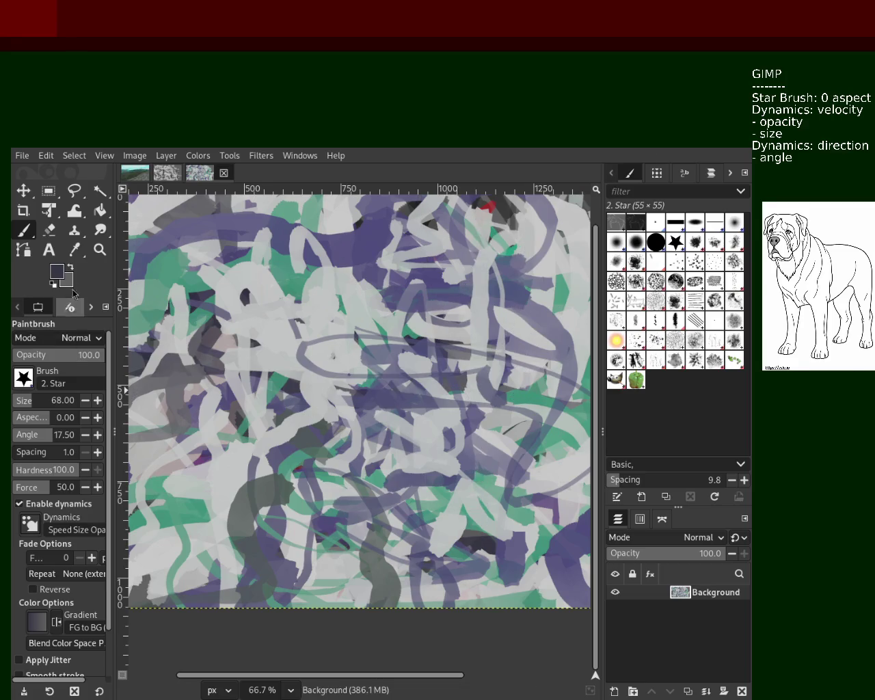
{"action": "left_click", "coordinate": [482, 539]}
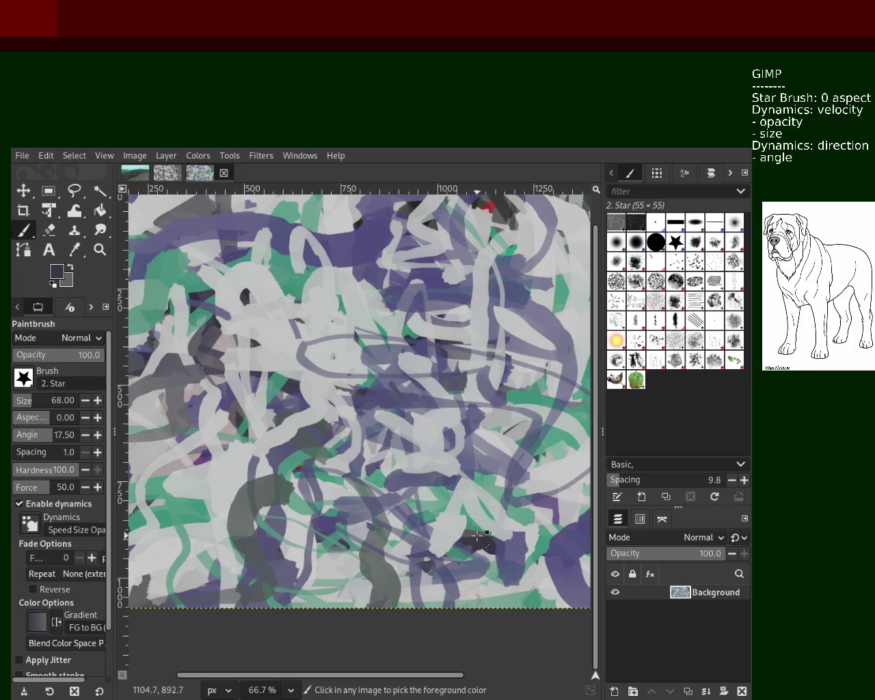
{"action": "mouse_move", "coordinate": [478, 539]}
{"action": "left_mouse_down"}
{"action": "mouse_move", "coordinate": [479, 207]}
{"action": "mouse_move", "coordinate": [516, 382]}
{"action": "mouse_move", "coordinate": [521, 339]}
{"action": "mouse_move", "coordinate": [262, 376]}
{"action": "left_mouse_up"}
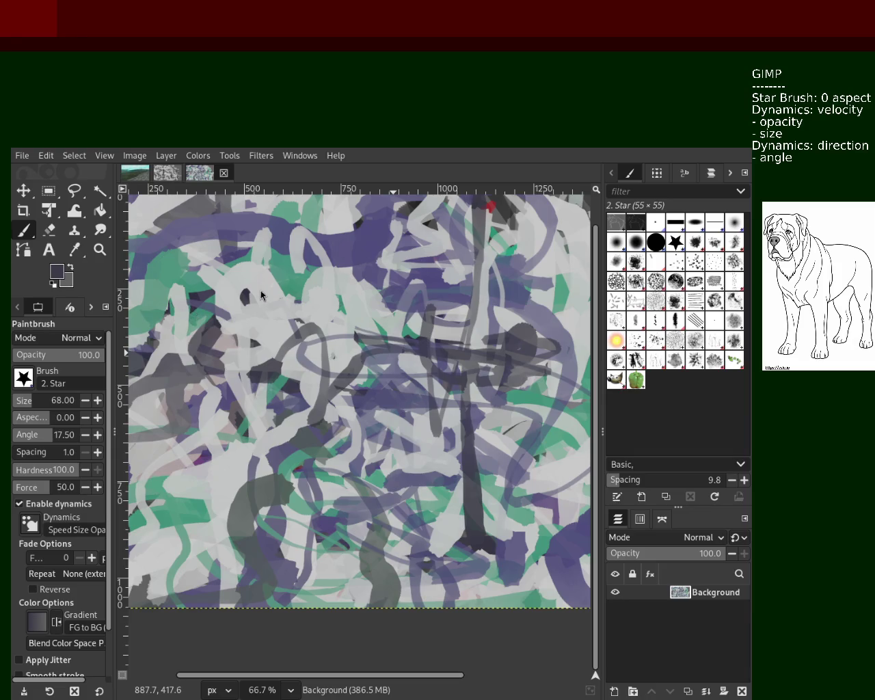
{"action": "key", "text": "ctrl+z"}
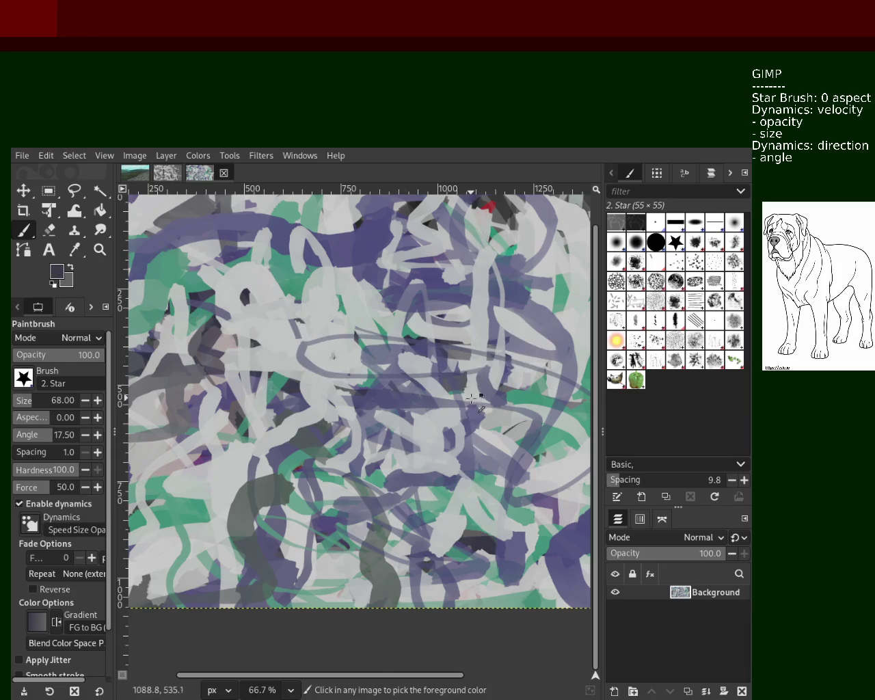
Step: With brush size 115, sweep a broad purple stroke and a light grey stroke through the middle
{"action": "left_click", "coordinate": [472, 417], "text": "ctrl"}
{"action": "left_click_drag", "start_coordinate": [27, 403], "coordinate": [35, 404]}
{"action": "mouse_move", "coordinate": [510, 443]}
{"action": "left_mouse_down"}
{"action": "mouse_move", "coordinate": [318, 317]}
{"action": "mouse_move", "coordinate": [321, 540]}
{"action": "left_mouse_up"}
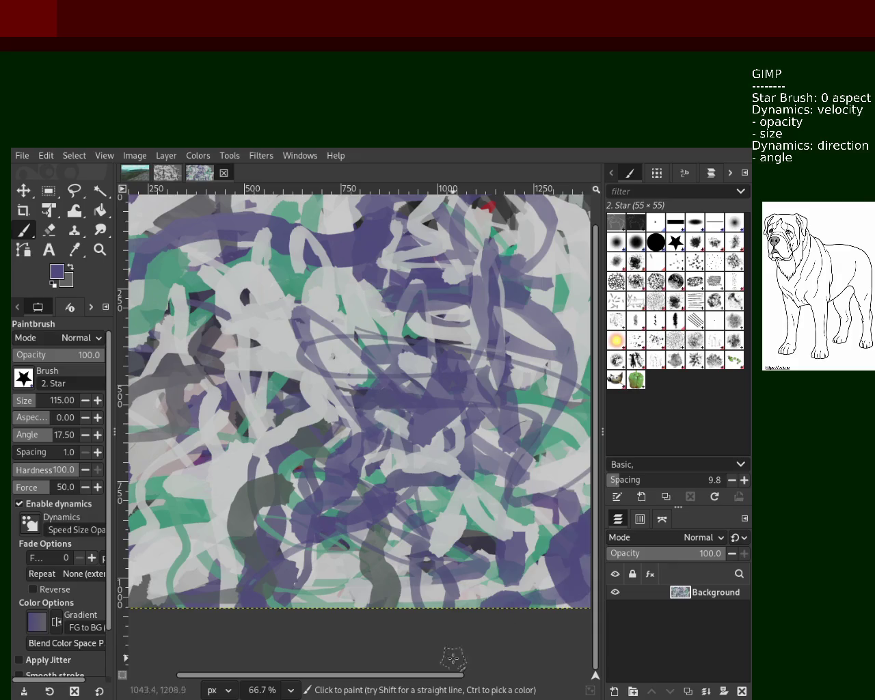
{"action": "left_click", "coordinate": [437, 318], "text": "ctrl"}
{"action": "mouse_move", "coordinate": [475, 325]}
{"action": "left_mouse_down"}
{"action": "mouse_move", "coordinate": [451, 292]}
{"action": "mouse_move", "coordinate": [265, 307]}
{"action": "mouse_move", "coordinate": [179, 558]}
{"action": "left_mouse_up"}
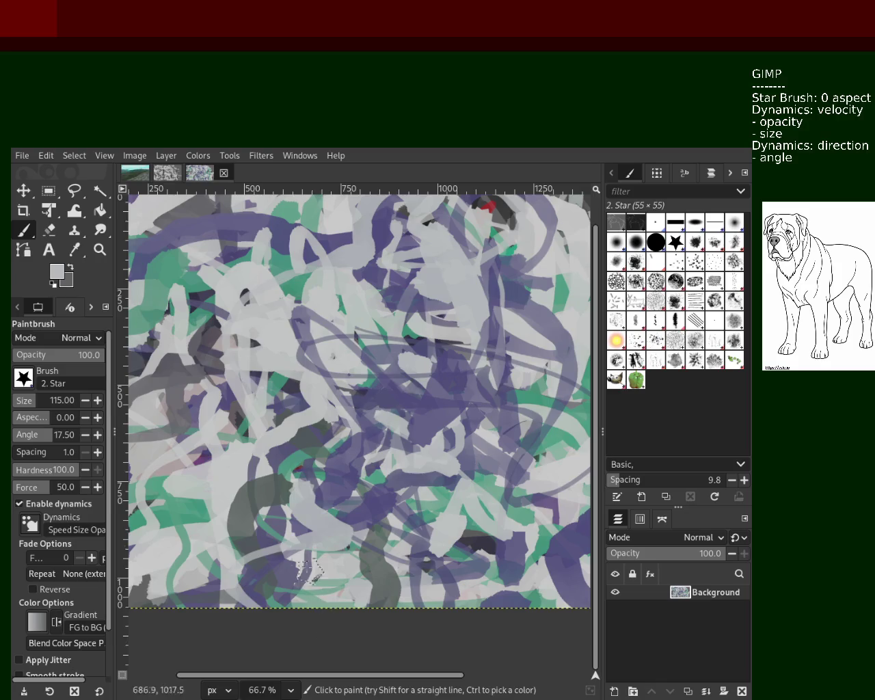
{"action": "left_click", "coordinate": [99, 250]}
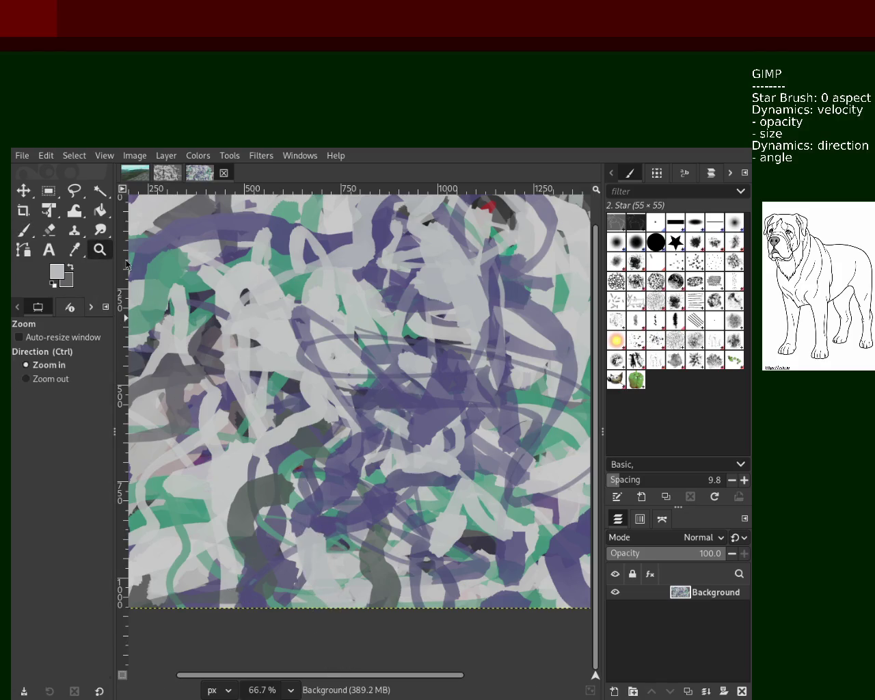
Step: Zoom in on the right side of the abstract painting
{"action": "left_click", "coordinate": [321, 340], "text": "ctrl"}
{"action": "left_click", "coordinate": [321, 339]}
{"action": "left_click", "coordinate": [324, 338]}
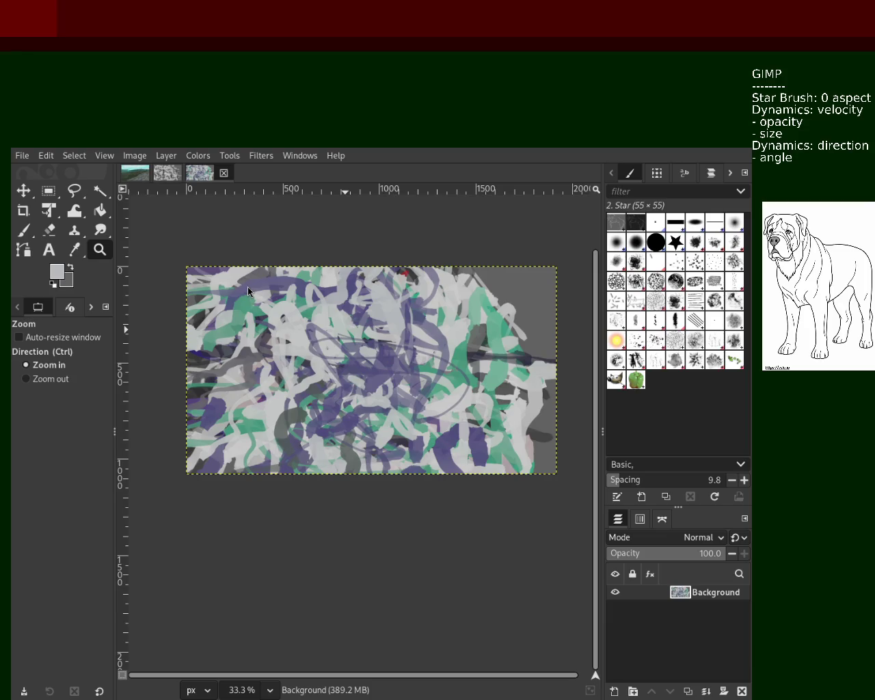
{"action": "left_click", "coordinate": [465, 405], "text": "ctrl"}
{"action": "double_click", "coordinate": [498, 378]}
Step: Try several translucent grey brush strokes on the right side, undoing each
{"action": "left_click", "coordinate": [482, 377]}
{"action": "key", "text": "p"}
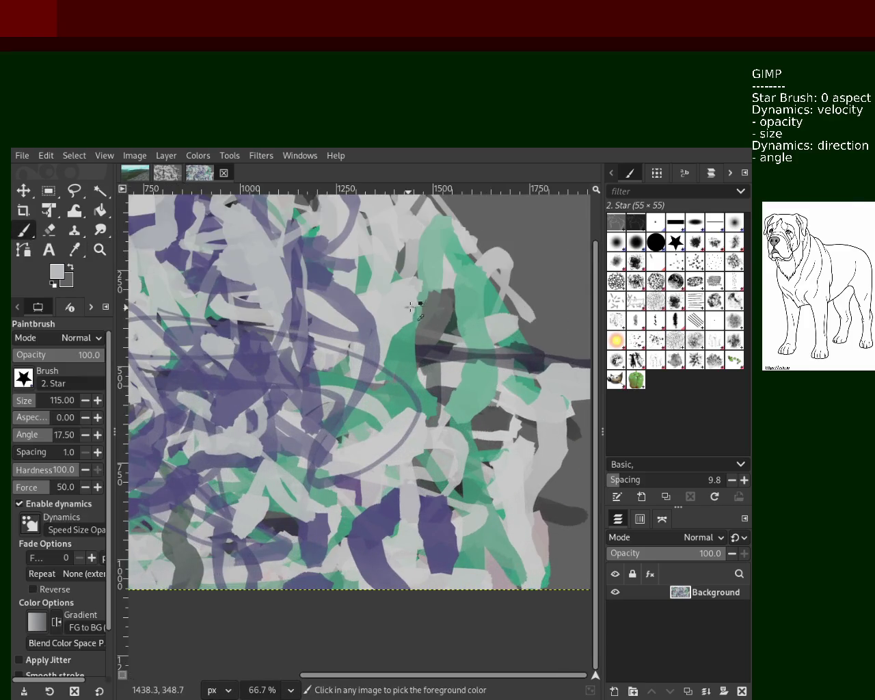
{"action": "mouse_move", "coordinate": [397, 243]}
{"action": "left_mouse_down"}
{"action": "mouse_move", "coordinate": [434, 357]}
{"action": "mouse_move", "coordinate": [427, 368]}
{"action": "left_mouse_up"}
{"action": "key", "text": "ctrl+z"}
{"action": "left_click_drag", "start_coordinate": [385, 409], "coordinate": [417, 322]}
{"action": "key", "text": "ctrl+z"}
{"action": "left_click_drag", "start_coordinate": [430, 398], "coordinate": [452, 547]}
{"action": "key", "text": "ctrl+z"}
Step: Keep a light stroke near the lower right and save the painting as 52.xcf
{"action": "left_click_drag", "start_coordinate": [444, 225], "coordinate": [462, 506]}
{"action": "key", "text": "ctrl+z"}
{"action": "left_click_drag", "start_coordinate": [417, 349], "coordinate": [451, 492]}
{"action": "key", "text": "ctrl+z"}
{"action": "left_click_drag", "start_coordinate": [403, 308], "coordinate": [492, 568]}
{"action": "key", "text": "ctrl+z"}
{"action": "left_click_drag", "start_coordinate": [462, 444], "coordinate": [498, 565]}
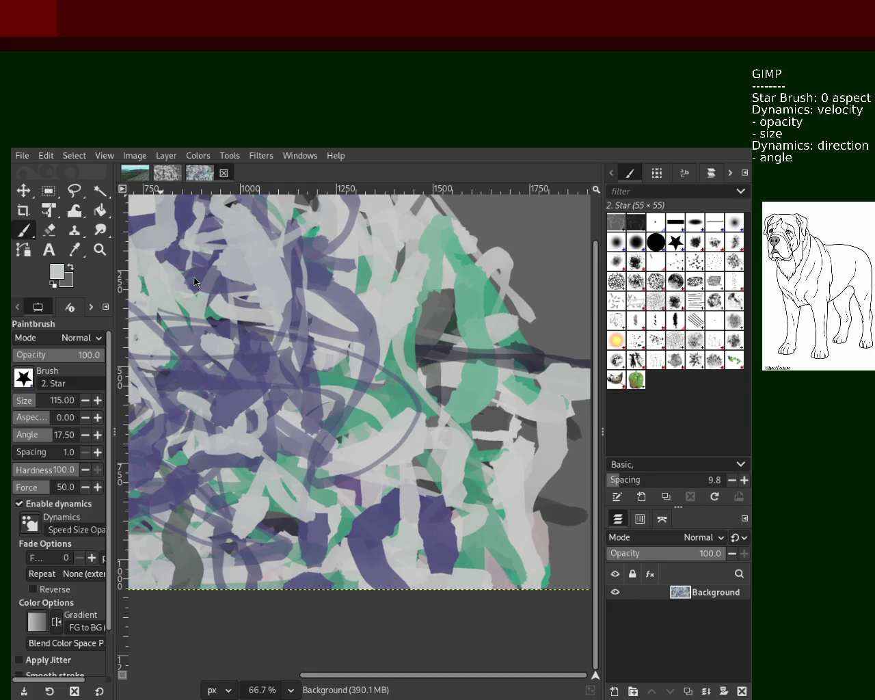
{"action": "key", "text": "ctrl+s"}
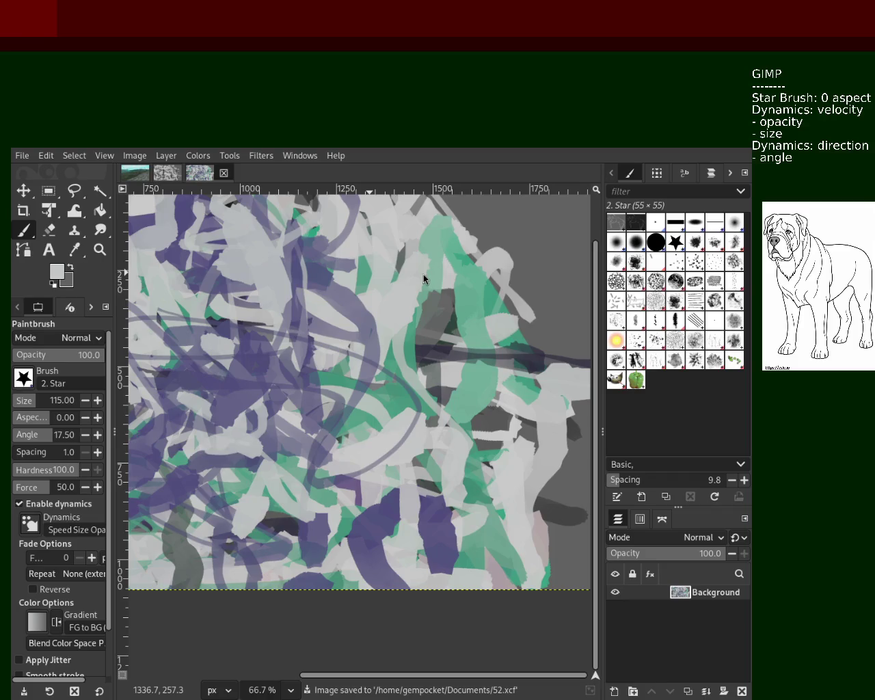
Step: Return to the landscape image and adjust the canvas zoom
{"action": "left_click", "coordinate": [135, 173]}
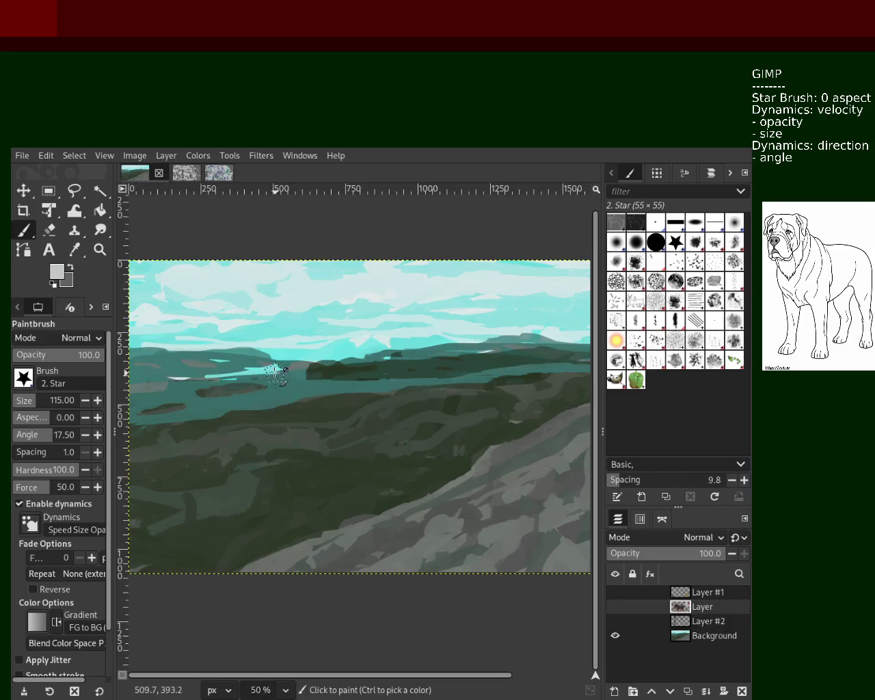
{"action": "left_click", "coordinate": [100, 250]}
{"action": "scroll", "coordinate": [351, 420], "scroll_direction": "down", "scroll_amount": 2}
{"action": "scroll", "coordinate": [383, 417], "scroll_direction": "down", "scroll_amount": 1}
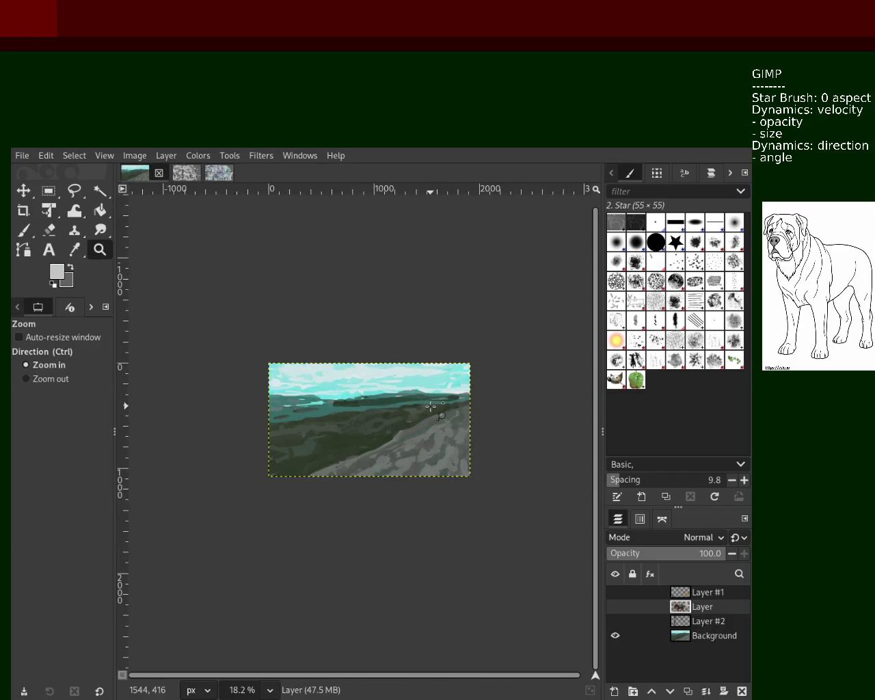
{"action": "scroll", "coordinate": [431, 407], "scroll_direction": "up", "scroll_amount": 3}
{"action": "scroll", "coordinate": [431, 407], "scroll_direction": "down", "scroll_amount": 1}
{"action": "scroll", "coordinate": [431, 406], "scroll_direction": "up", "scroll_amount": 2}
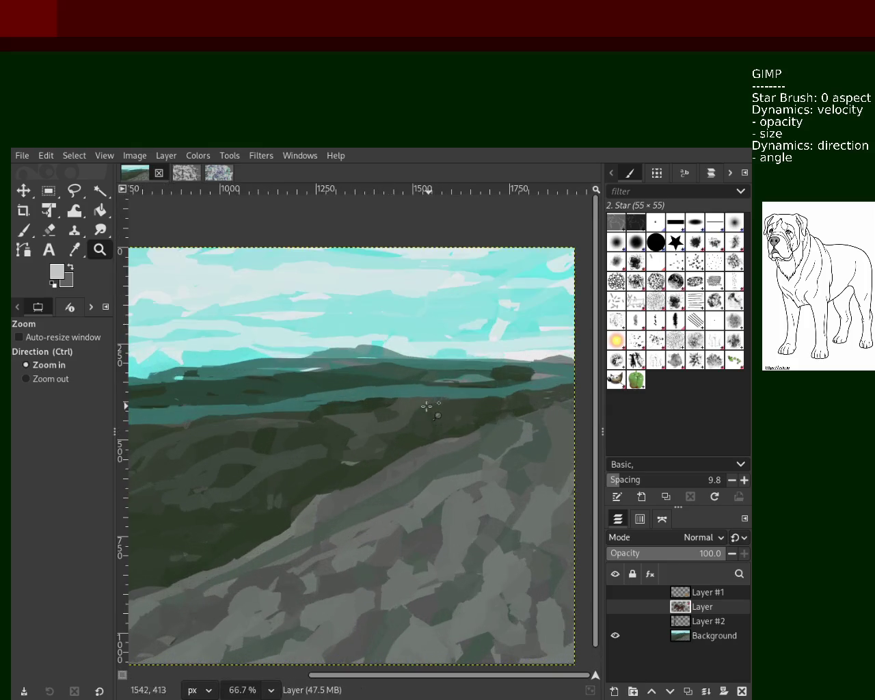
Step: Paint on the Background layer with the star brush at size 105, discarding a trial stroke
{"action": "left_click", "coordinate": [25, 231]}
{"action": "left_click", "coordinate": [347, 476], "text": "ctrl"}
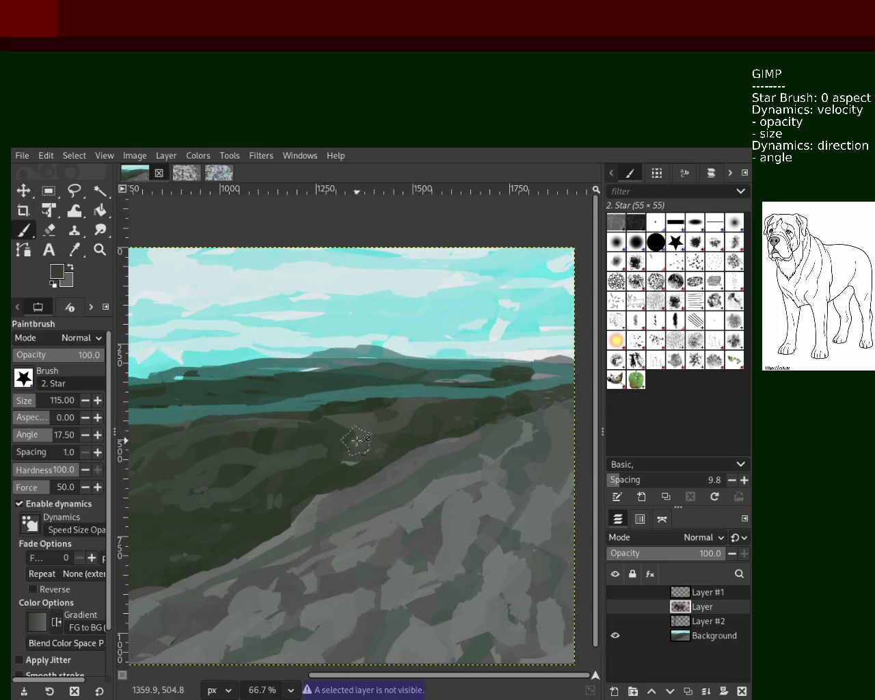
{"action": "left_click", "coordinate": [687, 640]}
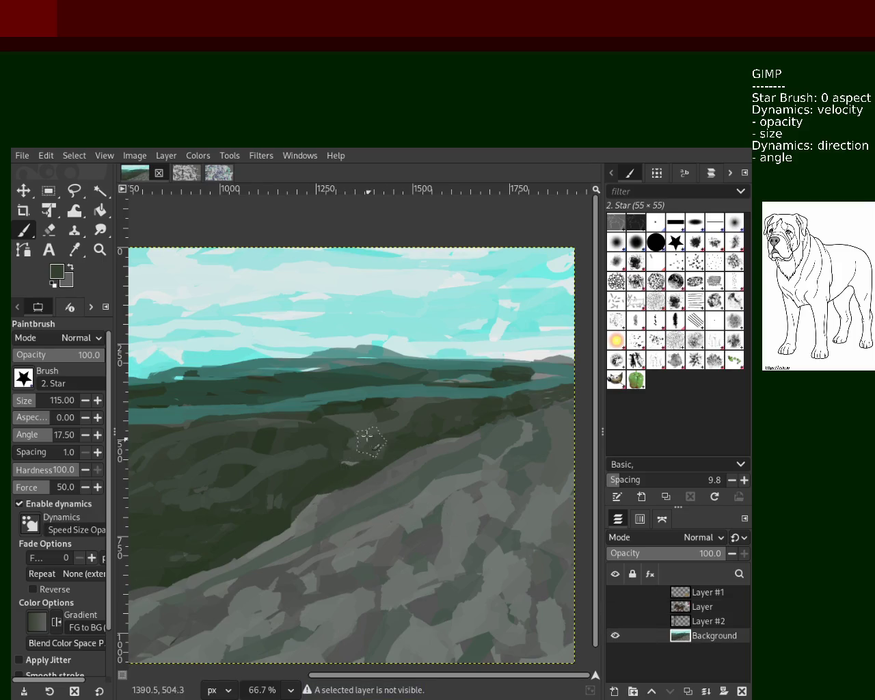
{"action": "left_click_drag", "start_coordinate": [27, 399], "coordinate": [30, 402]}
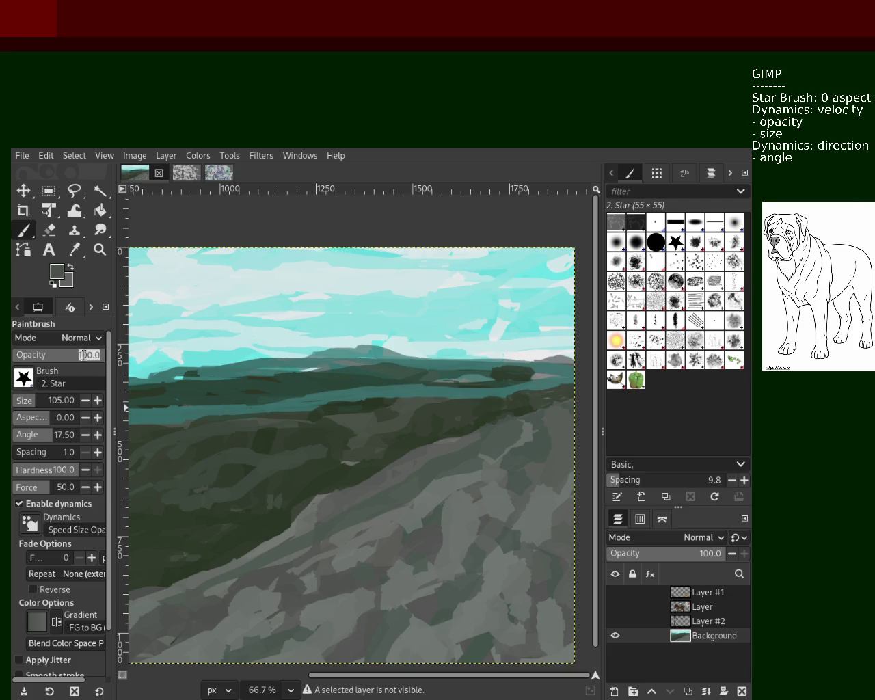
{"action": "left_click_drag", "start_coordinate": [346, 465], "coordinate": [365, 465]}
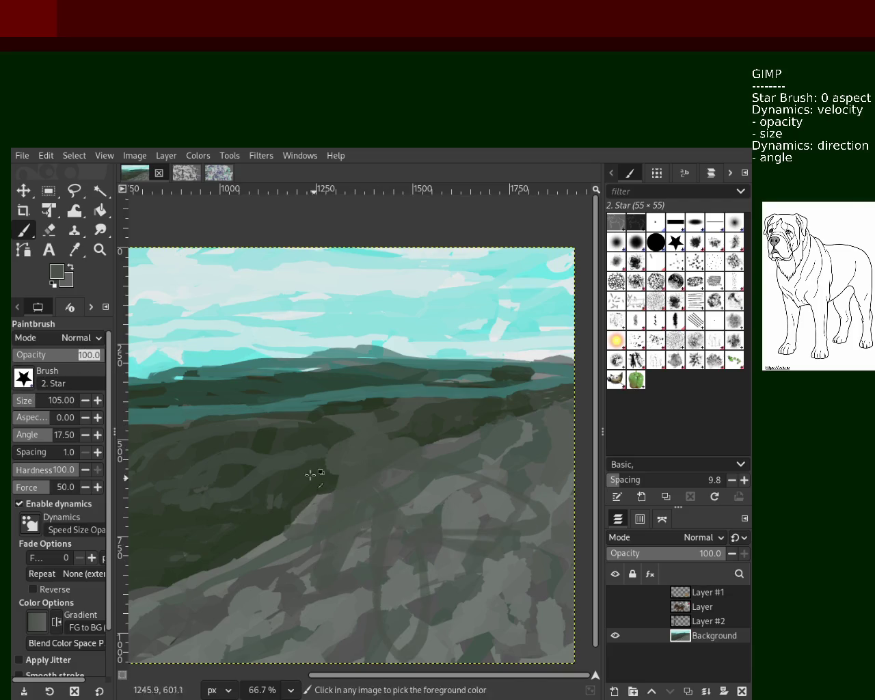
{"action": "key", "text": "ctrl+z"}
Step: Pick a darker hillside green and set paint opacity to 90 after trying 69
{"action": "left_click", "coordinate": [339, 443], "text": "ctrl"}
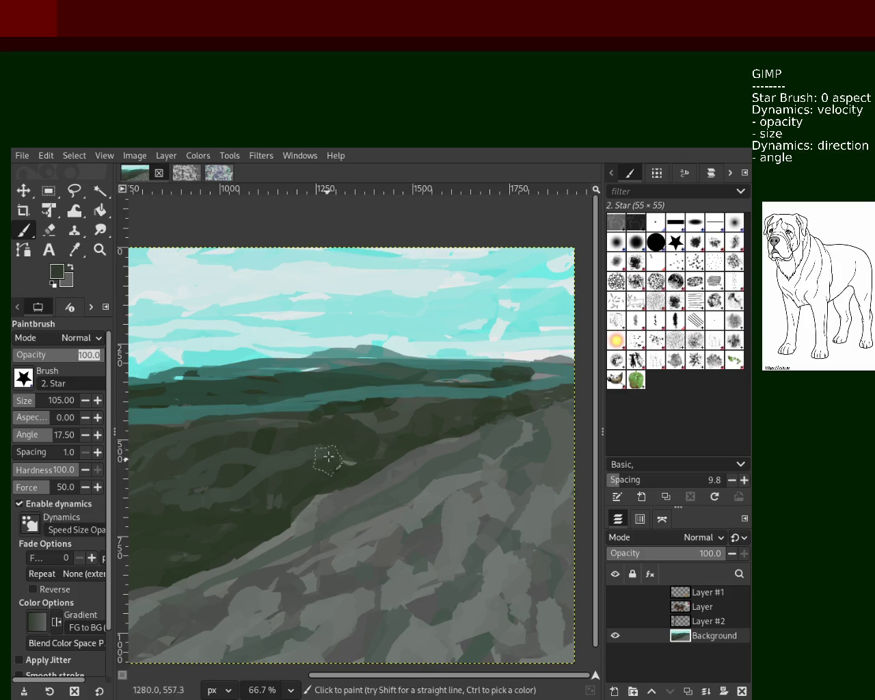
{"action": "type", "text": "69"}
{"action": "key", "text": "Return"}
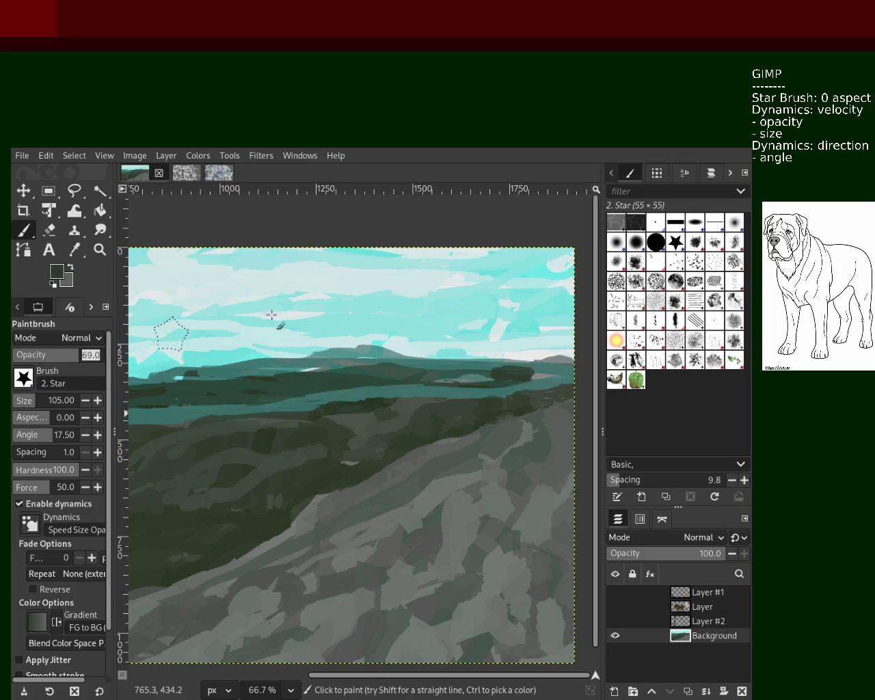
{"action": "type", "text": "90"}
{"action": "key", "text": "Return"}
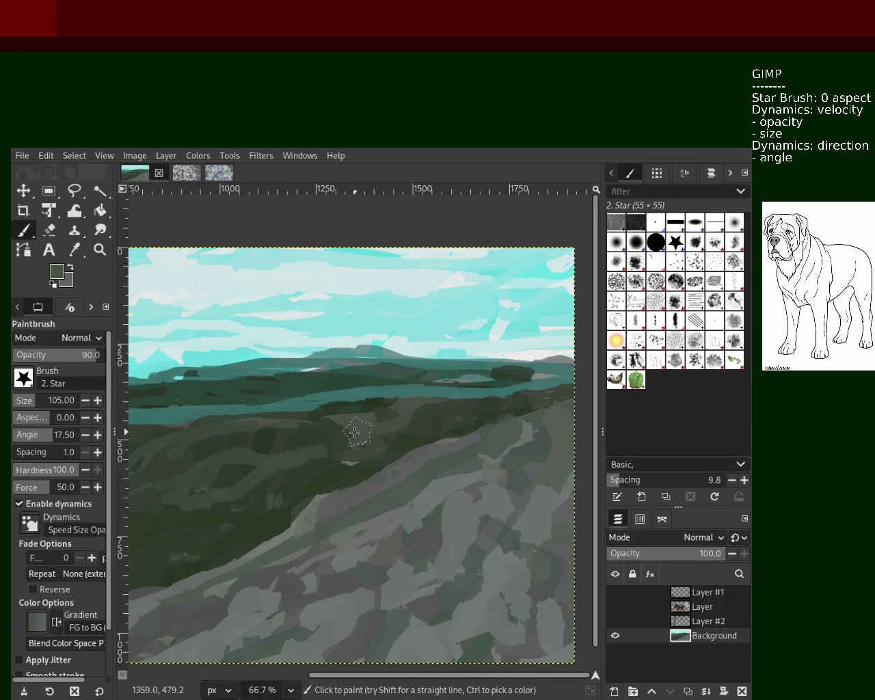
{"action": "left_click", "coordinate": [328, 433], "text": "ctrl"}
{"action": "type", "text": "85"}
Step: Sample hillside greys and dab a lighter grey patch onto the hillside
{"action": "left_click", "coordinate": [371, 442], "text": "ctrl"}
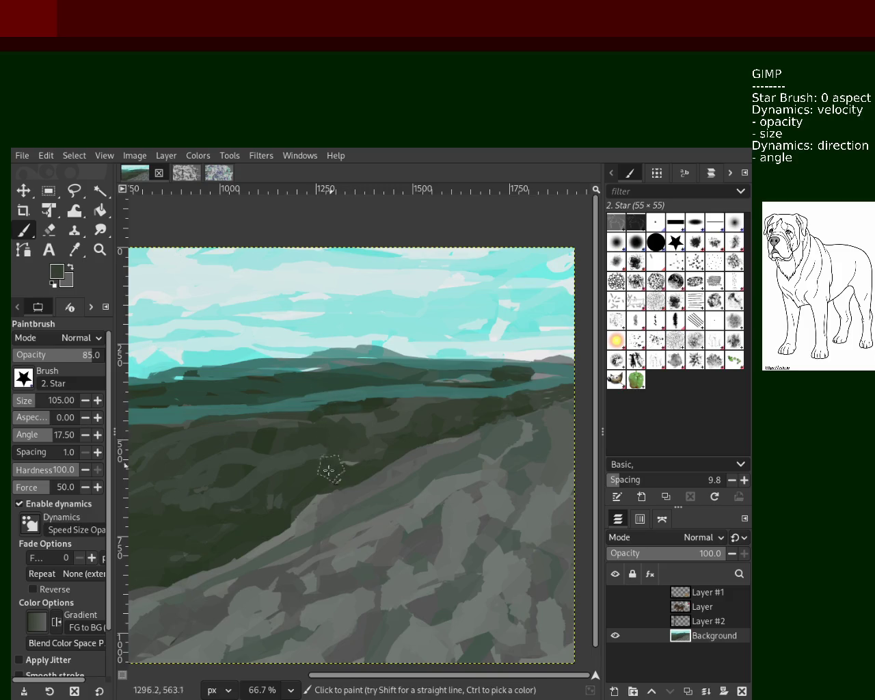
{"action": "left_click", "coordinate": [356, 435], "text": "ctrl"}
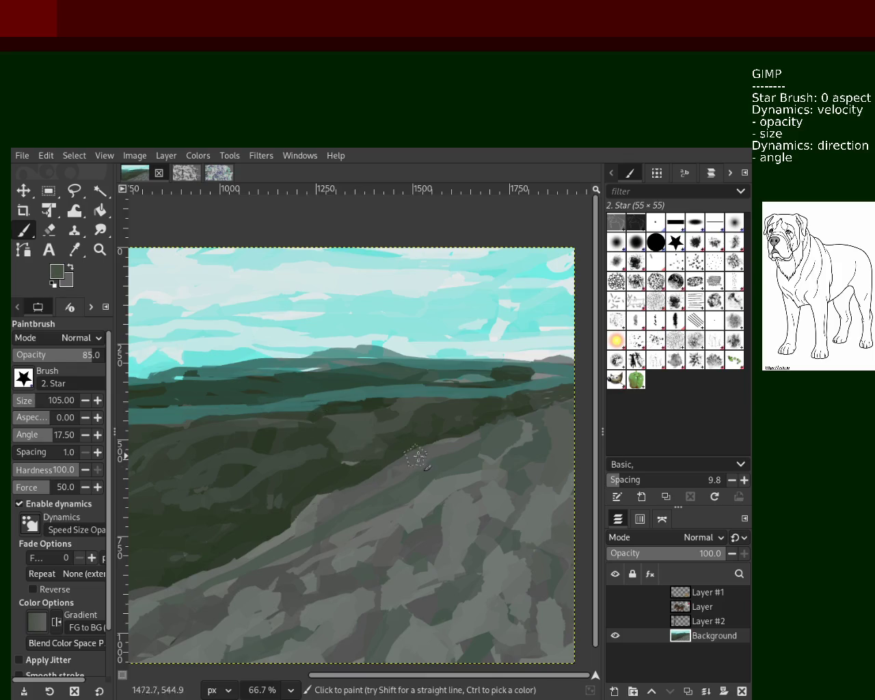
{"action": "left_click", "coordinate": [413, 549], "text": "ctrl"}
{"action": "left_click", "coordinate": [487, 551], "text": "ctrl"}
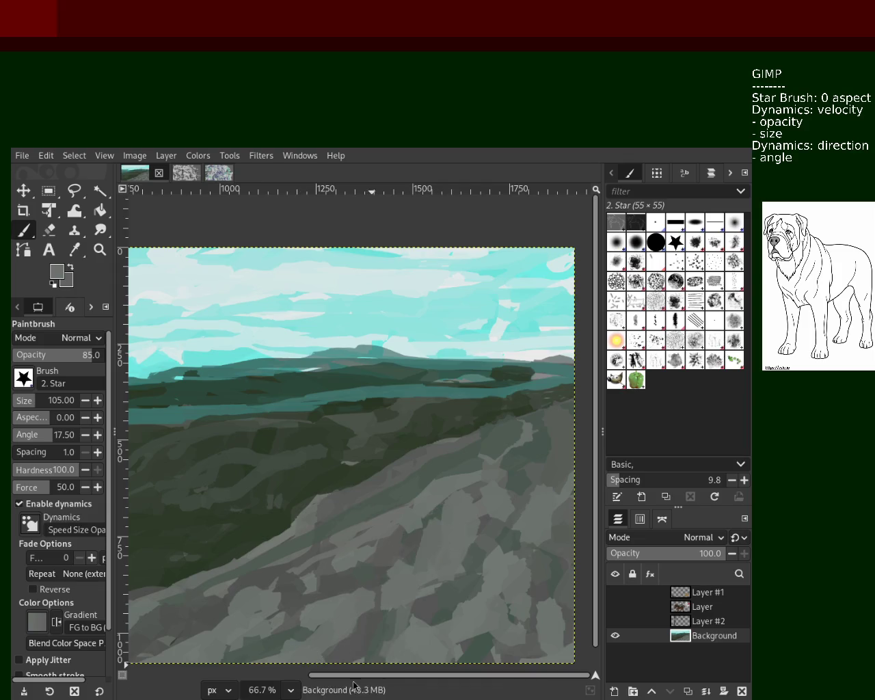
{"action": "left_click_drag", "start_coordinate": [443, 527], "coordinate": [421, 571]}
Step: Cover the dark lower-middle slope patch and add darker strokes on the right slope
{"action": "left_click", "coordinate": [410, 595], "text": "ctrl"}
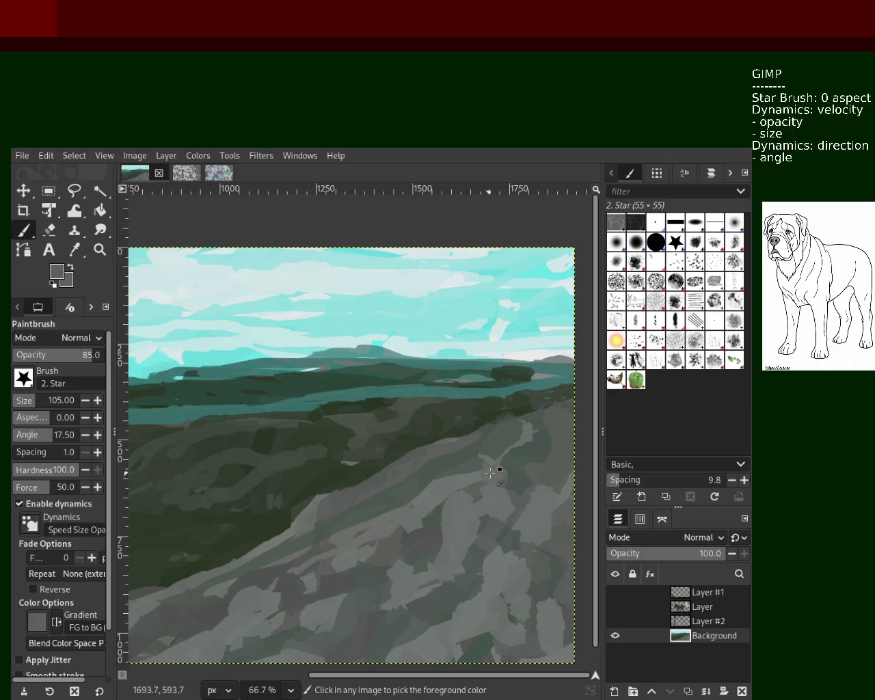
{"action": "left_click", "coordinate": [522, 441], "text": "ctrl"}
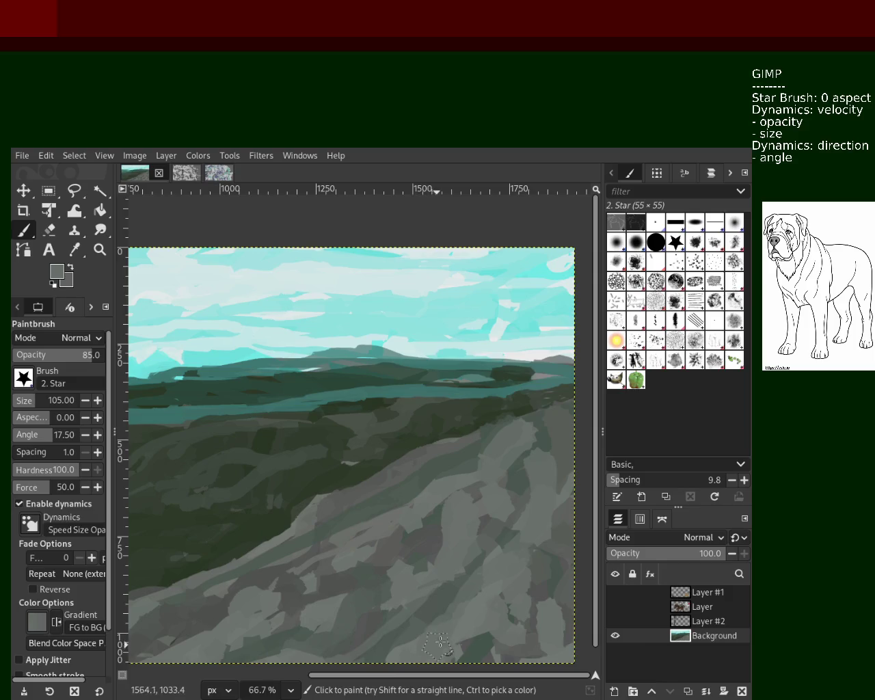
{"action": "left_click", "coordinate": [464, 582], "text": "ctrl"}
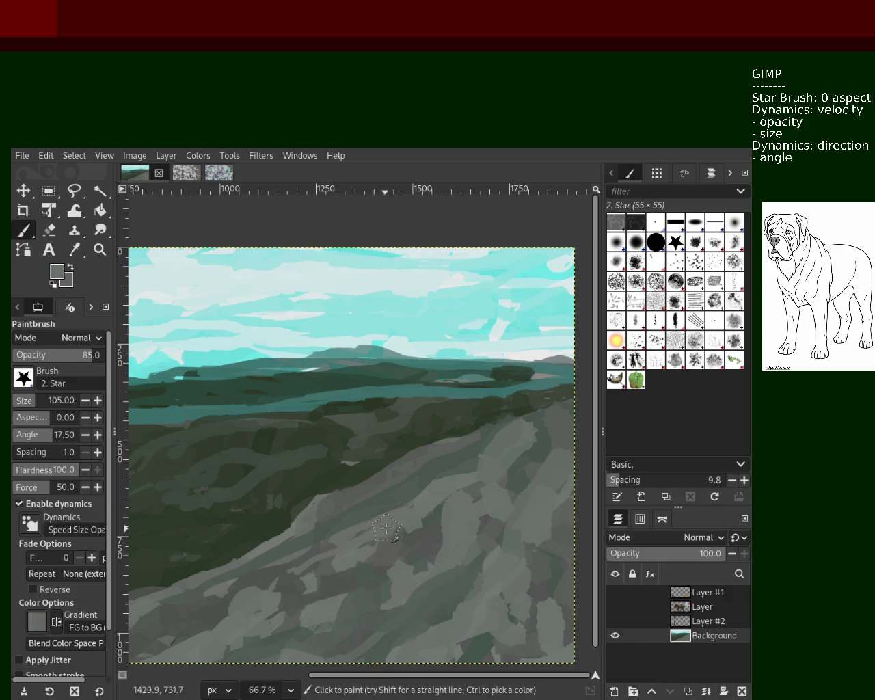
{"action": "left_click_drag", "start_coordinate": [410, 545], "coordinate": [274, 643]}
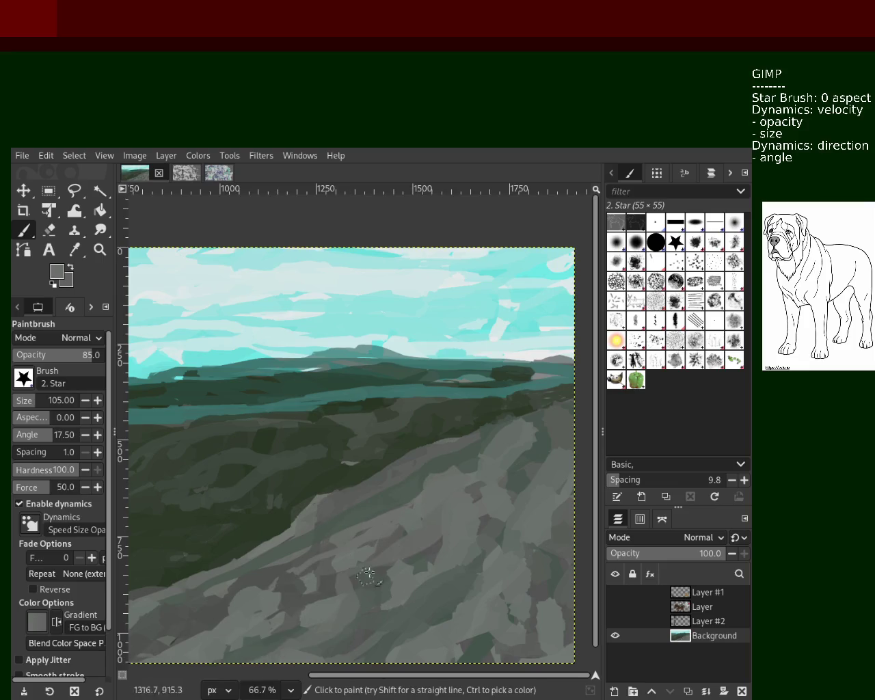
{"action": "left_click", "coordinate": [478, 565], "text": "ctrl"}
{"action": "left_click_drag", "start_coordinate": [534, 489], "coordinate": [552, 586]}
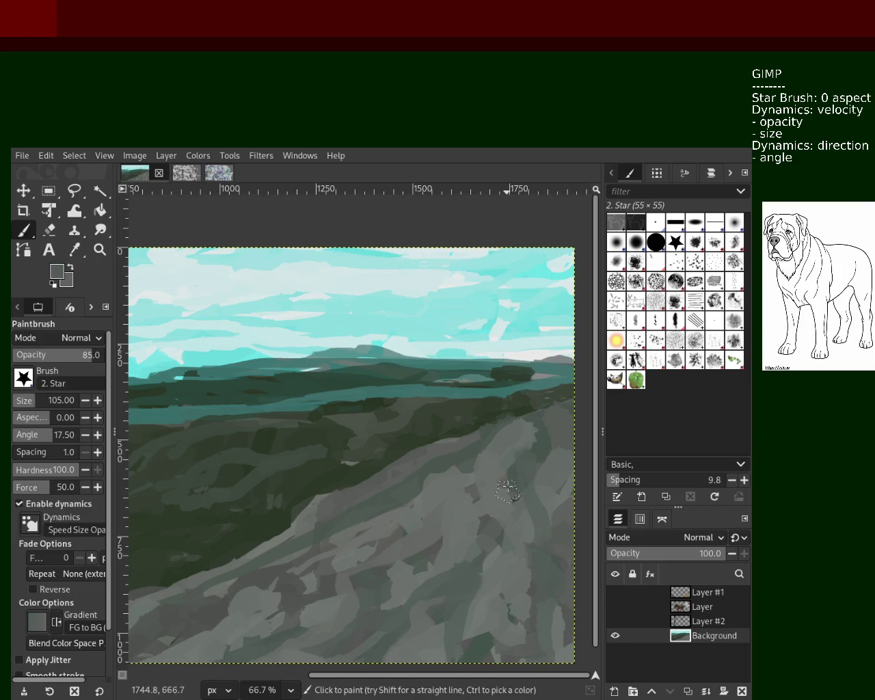
Step: Zoom out and paint a dark green stroke across the hillside
{"action": "scroll", "coordinate": [510, 503], "scroll_direction": "down", "scroll_amount": 1}
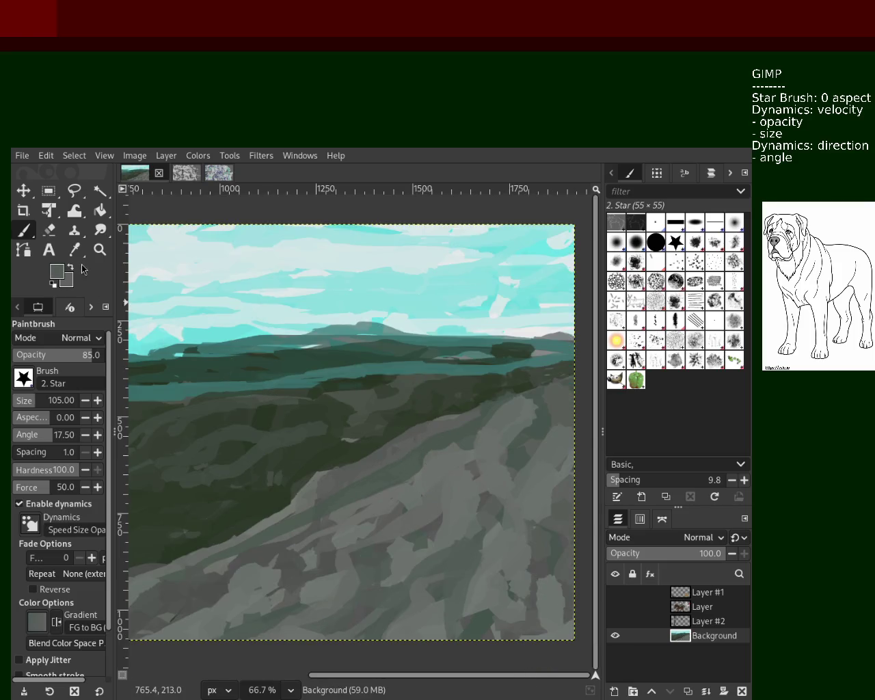
{"action": "left_click", "coordinate": [100, 251]}
{"action": "scroll", "coordinate": [342, 445], "scroll_direction": "down", "scroll_amount": 3}
{"action": "scroll", "coordinate": [342, 444], "scroll_direction": "up", "scroll_amount": 2}
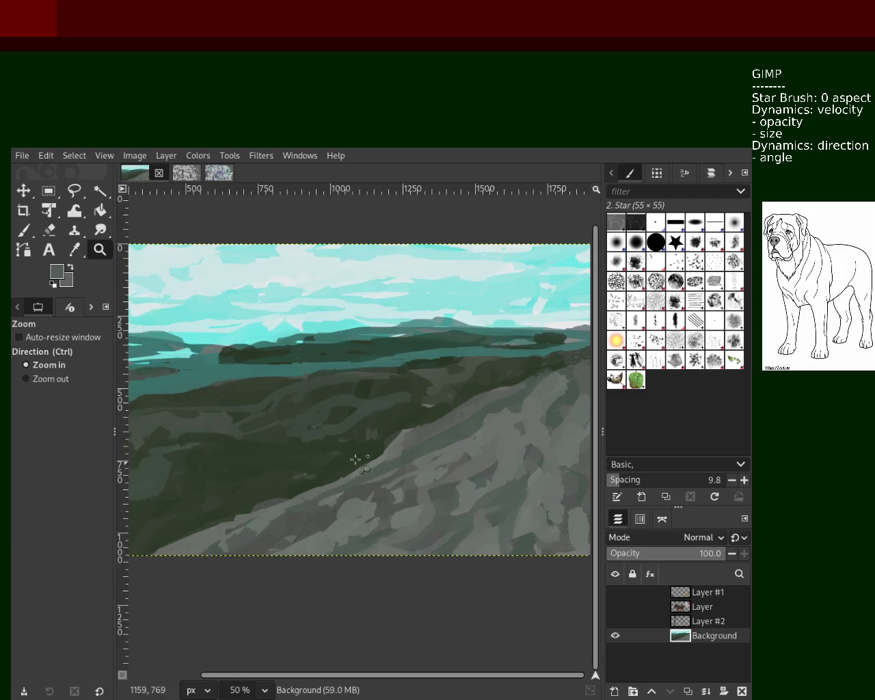
{"action": "left_click", "coordinate": [24, 231]}
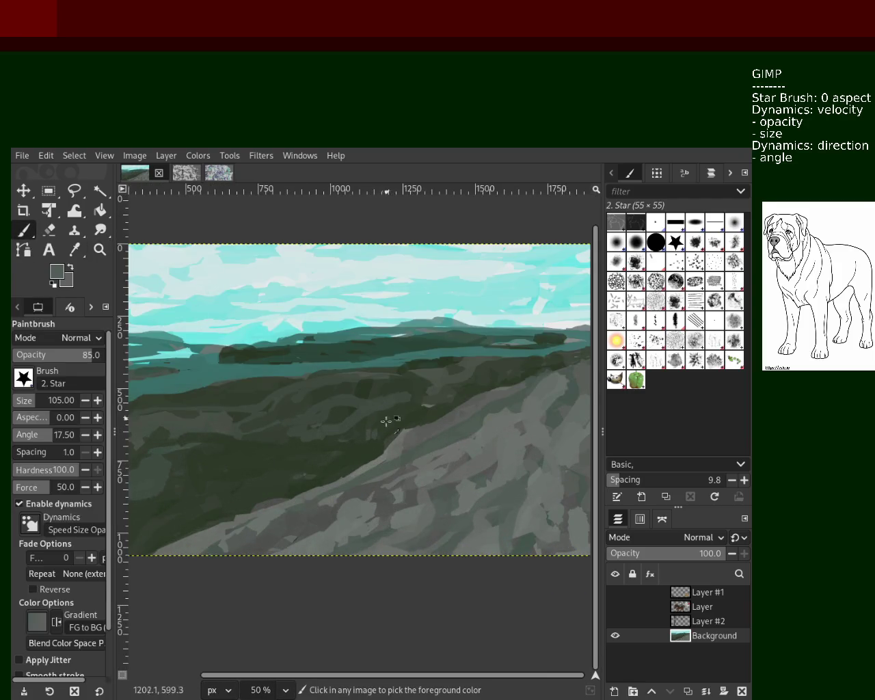
{"action": "scroll", "coordinate": [22, 403], "scroll_direction": "down", "scroll_amount": 1}
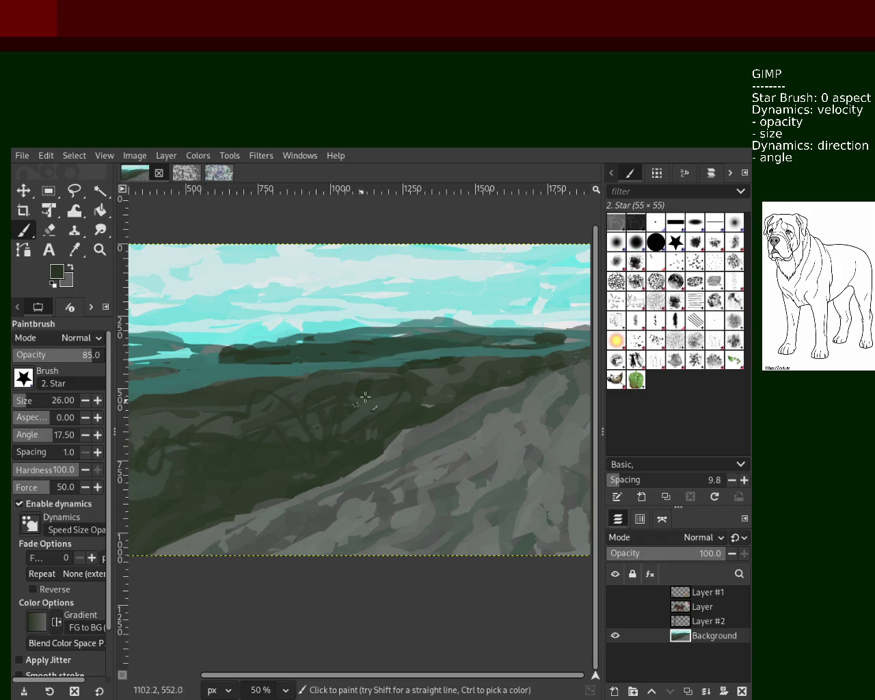
{"action": "left_click_drag", "start_coordinate": [456, 377], "coordinate": [151, 489]}
Step: Paint lighter grey-green zigzag strokes over the dark hillside
{"action": "key", "text": "ctrl"}
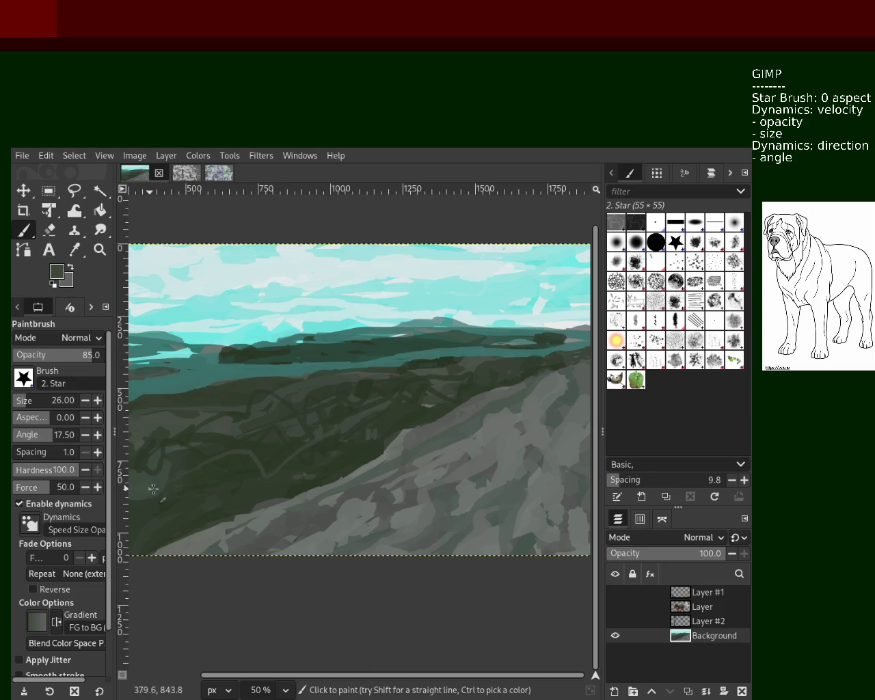
{"action": "key", "text": "ctrl"}
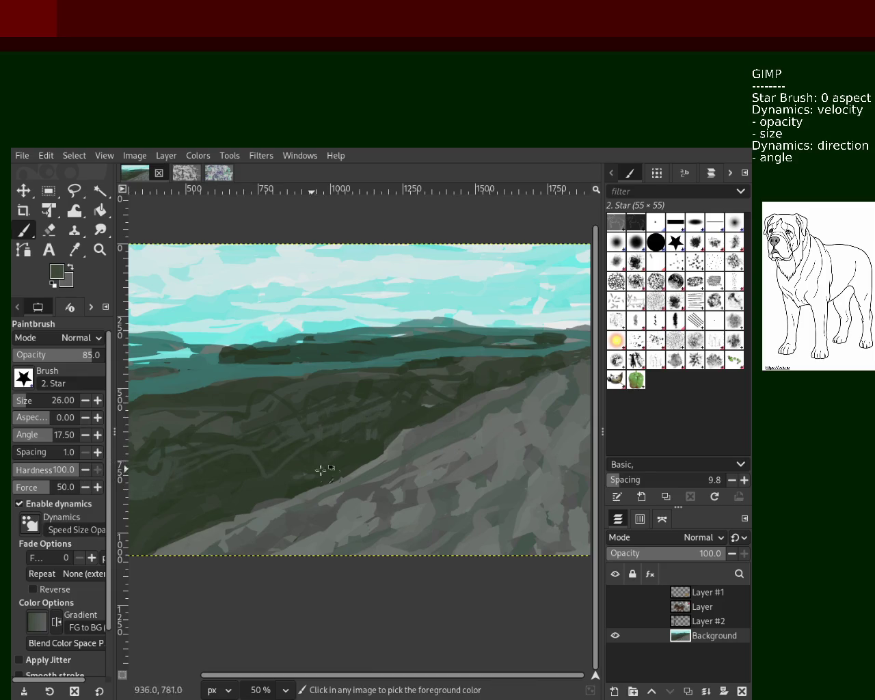
{"action": "left_click", "coordinate": [411, 367], "text": "ctrl"}
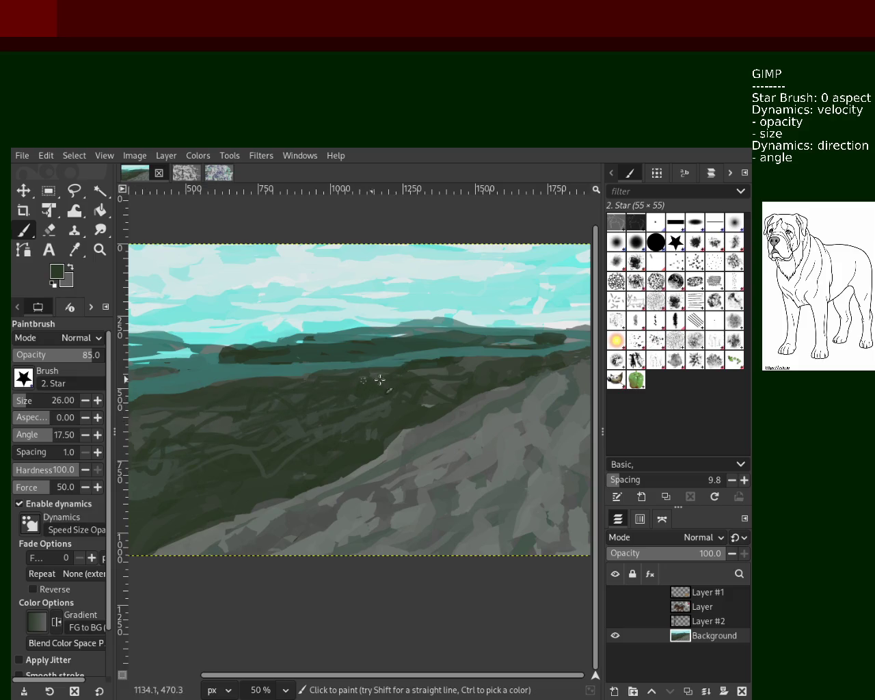
{"action": "left_click", "coordinate": [458, 368], "text": "ctrl"}
{"action": "mouse_move", "coordinate": [421, 376]}
{"action": "left_mouse_down"}
{"action": "mouse_move", "coordinate": [307, 450]}
{"action": "mouse_move", "coordinate": [374, 423]}
{"action": "mouse_move", "coordinate": [323, 396]}
{"action": "mouse_move", "coordinate": [244, 419]}
{"action": "mouse_move", "coordinate": [193, 455]}
{"action": "left_mouse_up"}
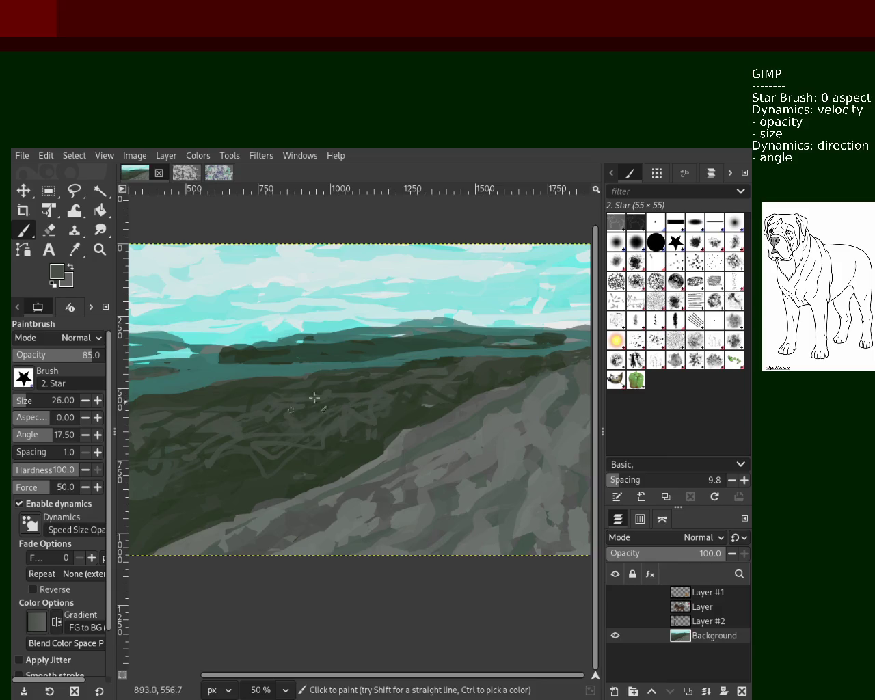
{"action": "left_click", "coordinate": [418, 411], "text": "ctrl"}
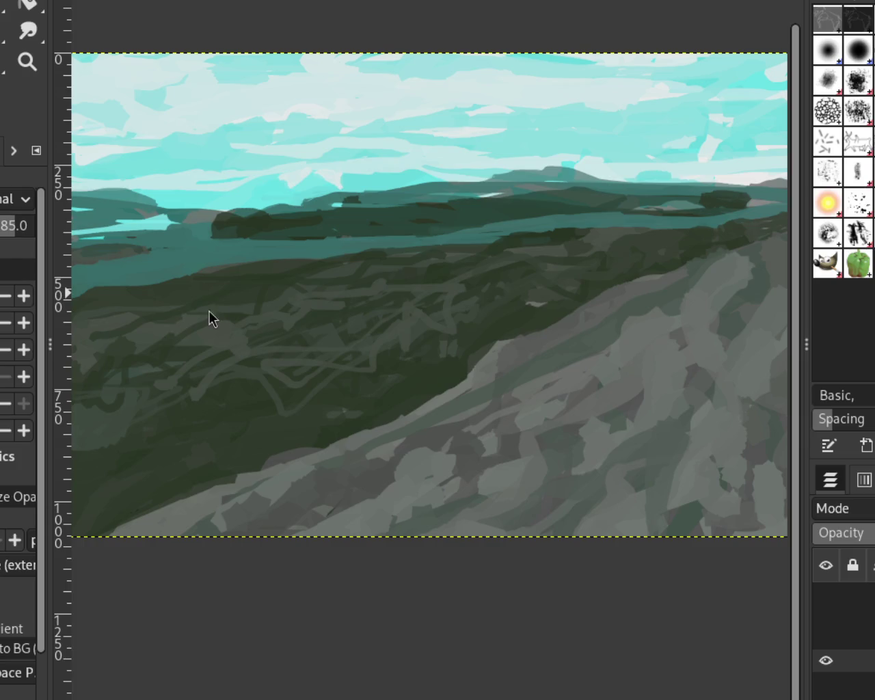
Step: Paint a light cyan stroke along the left hill's outline, then zoom out
{"action": "left_click_drag", "start_coordinate": [164, 198], "coordinate": [109, 200]}
{"action": "left_click", "coordinate": [28, 62]}
{"action": "left_click", "coordinate": [376, 271], "text": "ctrl"}
Step: Zoom in on the distant hills and paint dark teal along the ridge
{"action": "left_click", "coordinate": [314, 223]}
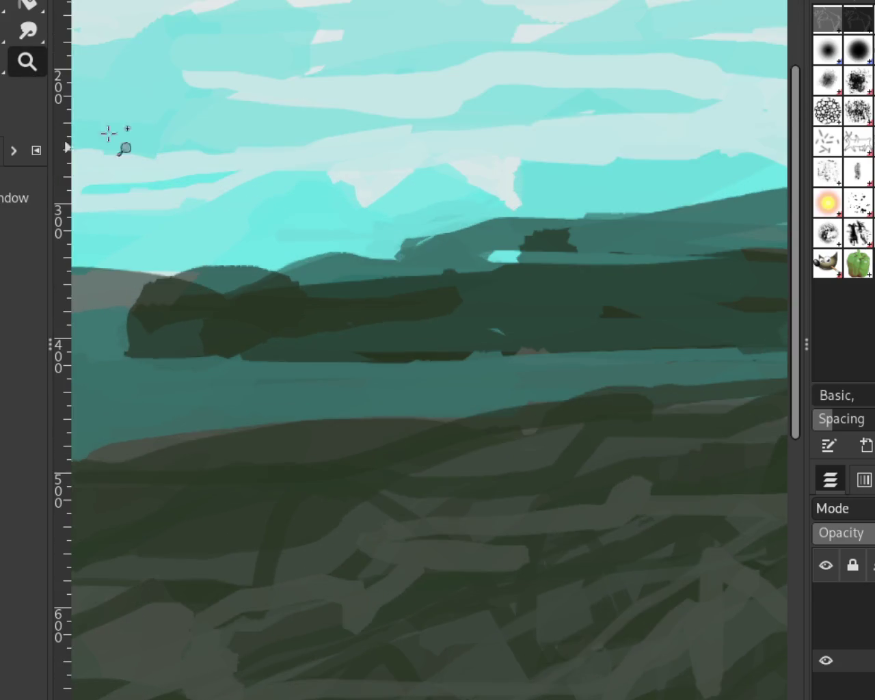
{"action": "key", "text": "p"}
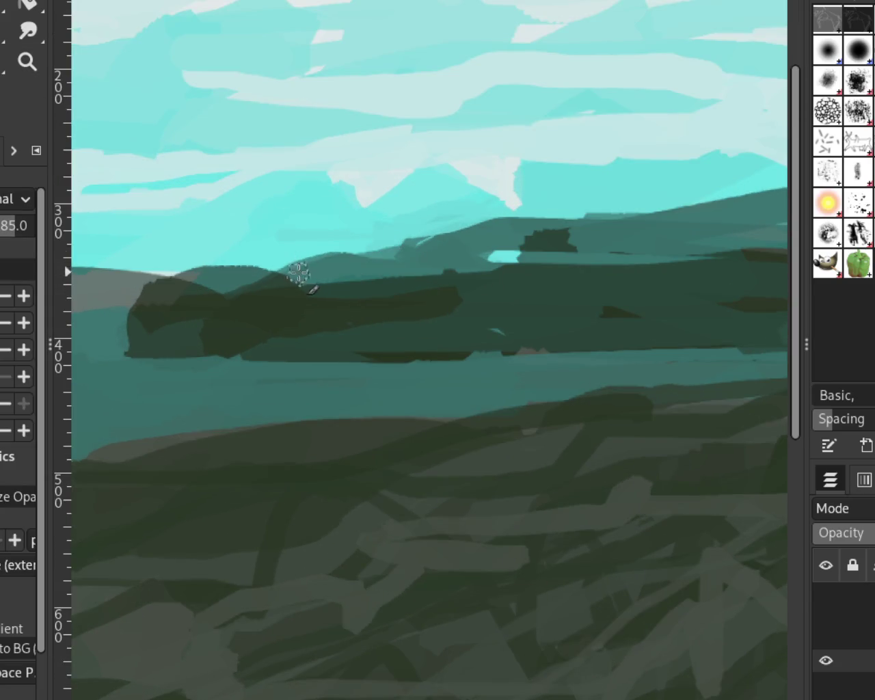
{"action": "left_click_drag", "start_coordinate": [401, 251], "coordinate": [434, 240]}
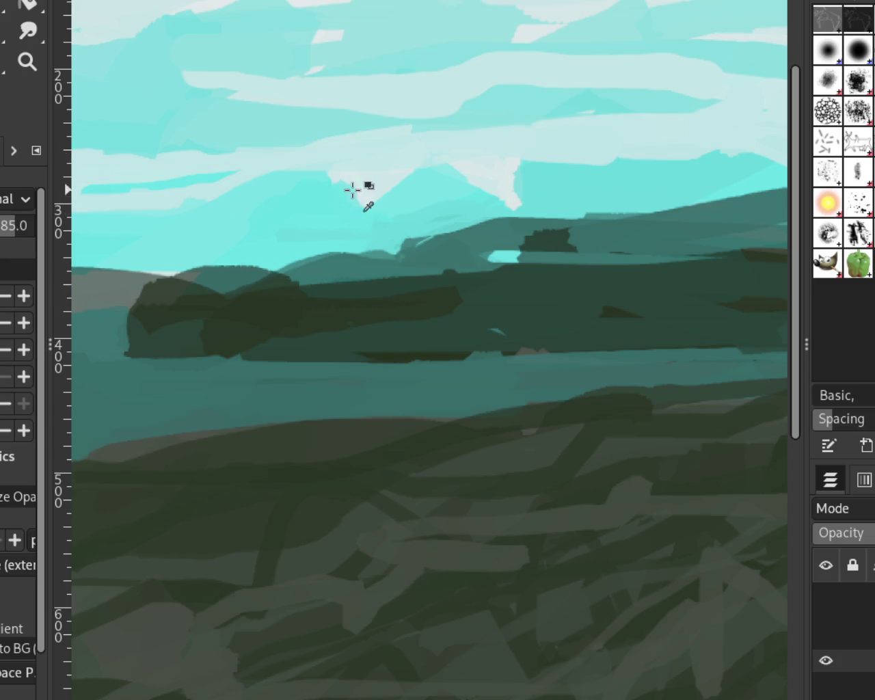
Step: Zoom in and out to check the overall landscape composition
{"action": "key", "text": "z"}
{"action": "left_click", "coordinate": [449, 231], "text": "ctrl"}
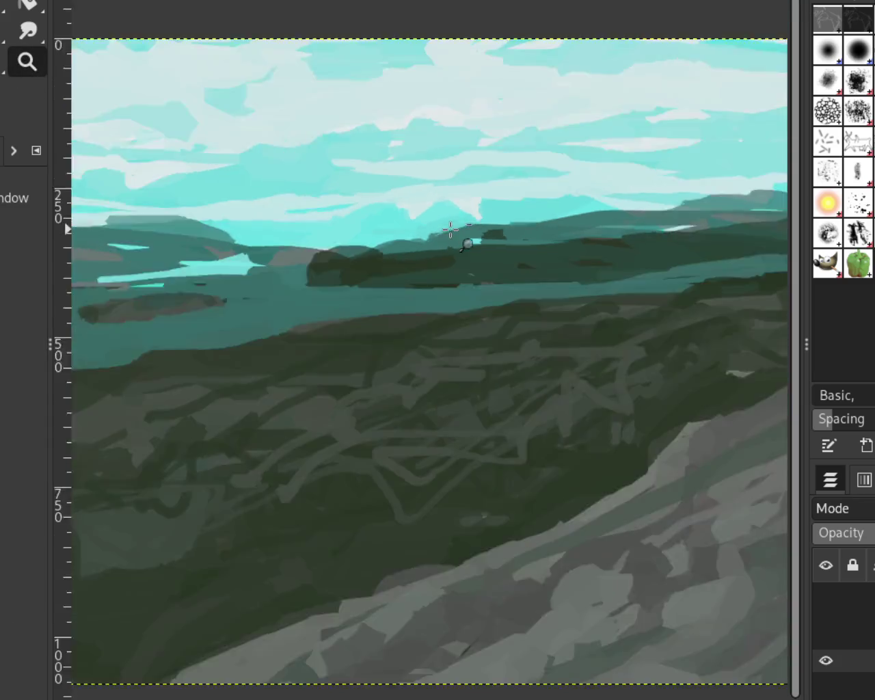
{"action": "left_click", "coordinate": [408, 236], "text": "ctrl"}
{"action": "left_click", "coordinate": [461, 239], "text": "ctrl"}
{"action": "left_click", "coordinate": [433, 244]}
{"action": "left_click", "coordinate": [471, 225], "text": "ctrl"}
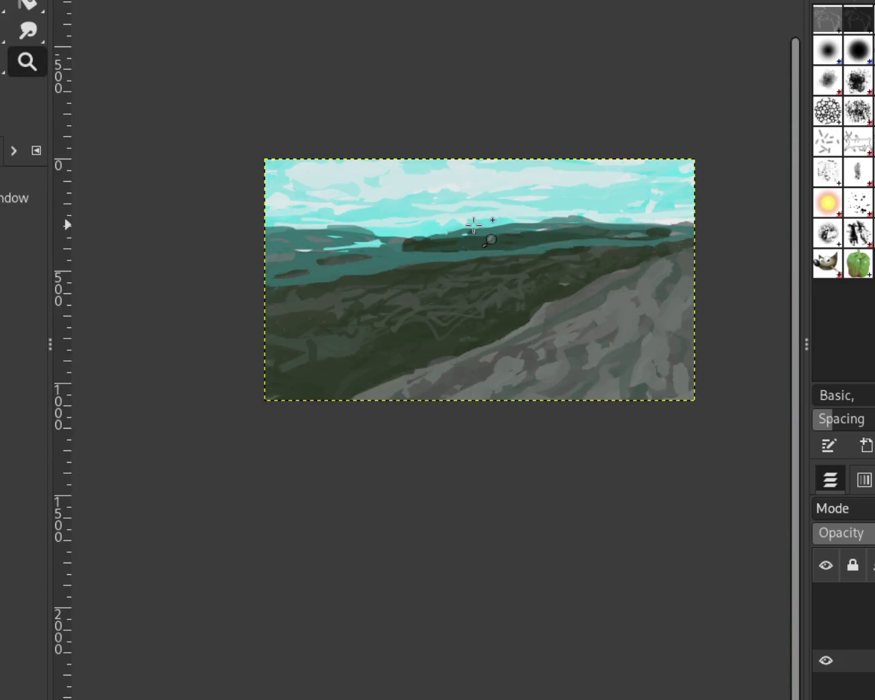
{"action": "left_click", "coordinate": [445, 228], "text": "ctrl"}
{"action": "left_click", "coordinate": [240, 243]}
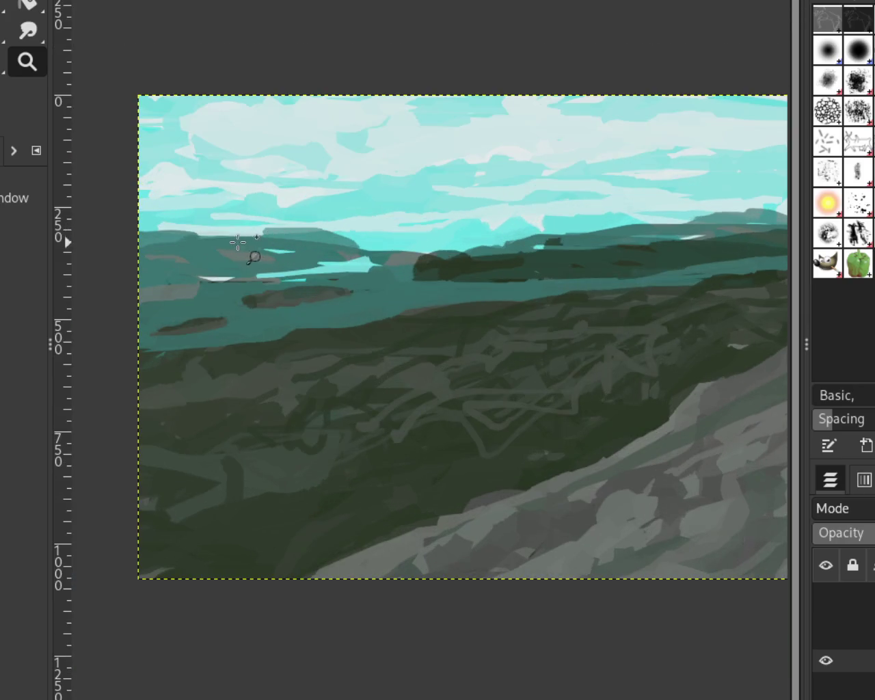
{"action": "left_click", "coordinate": [231, 241]}
Step: Discard a leftward hilltop extension and add a short light stroke on the left hill edge
{"action": "key", "text": "p"}
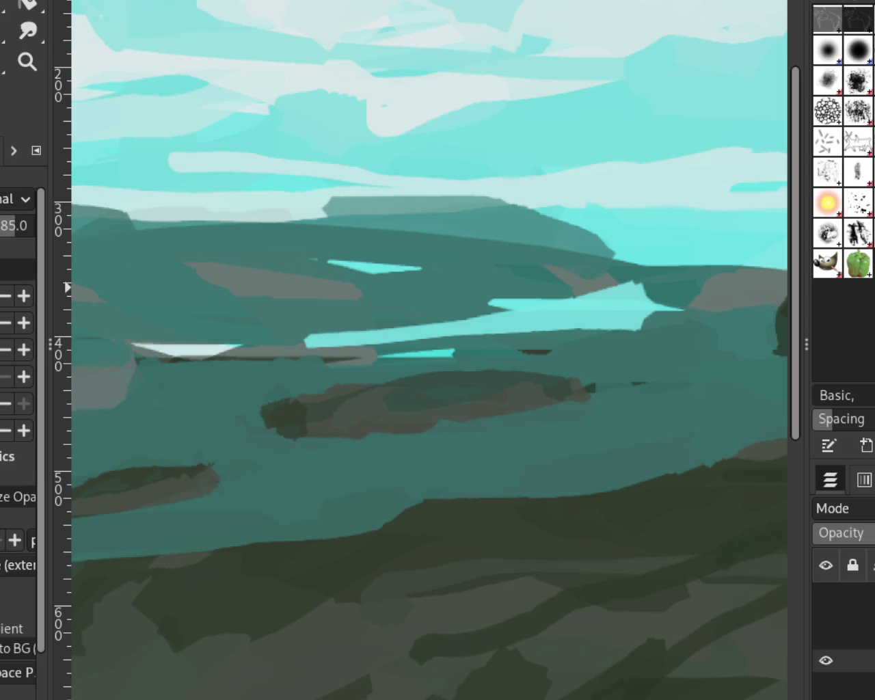
{"action": "left_click", "coordinate": [327, 204], "text": "ctrl"}
{"action": "left_click_drag", "start_coordinate": [371, 195], "coordinate": [262, 221]}
{"action": "key", "text": "ctrl+z"}
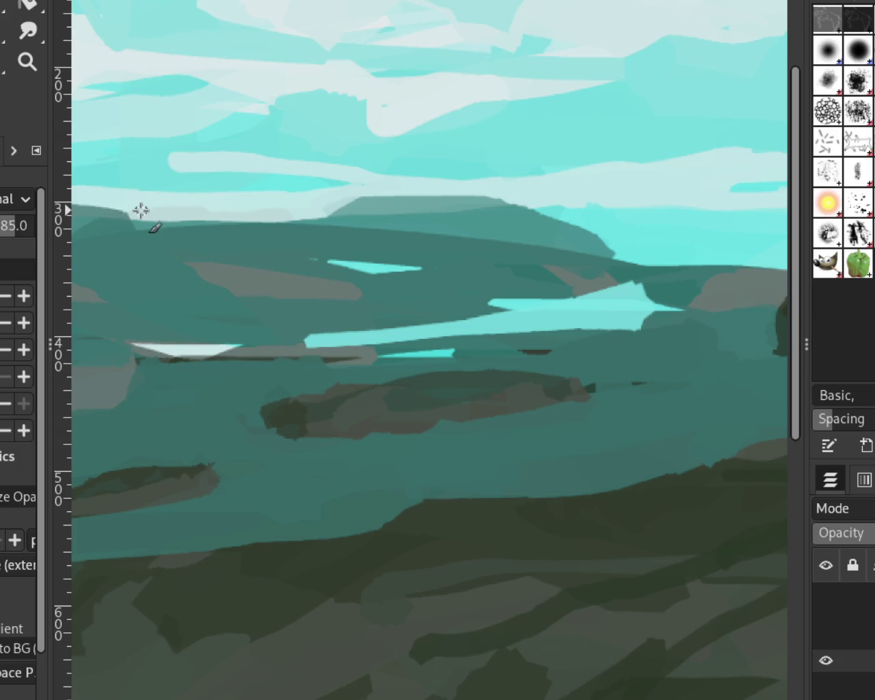
{"action": "left_click_drag", "start_coordinate": [127, 209], "coordinate": [112, 212]}
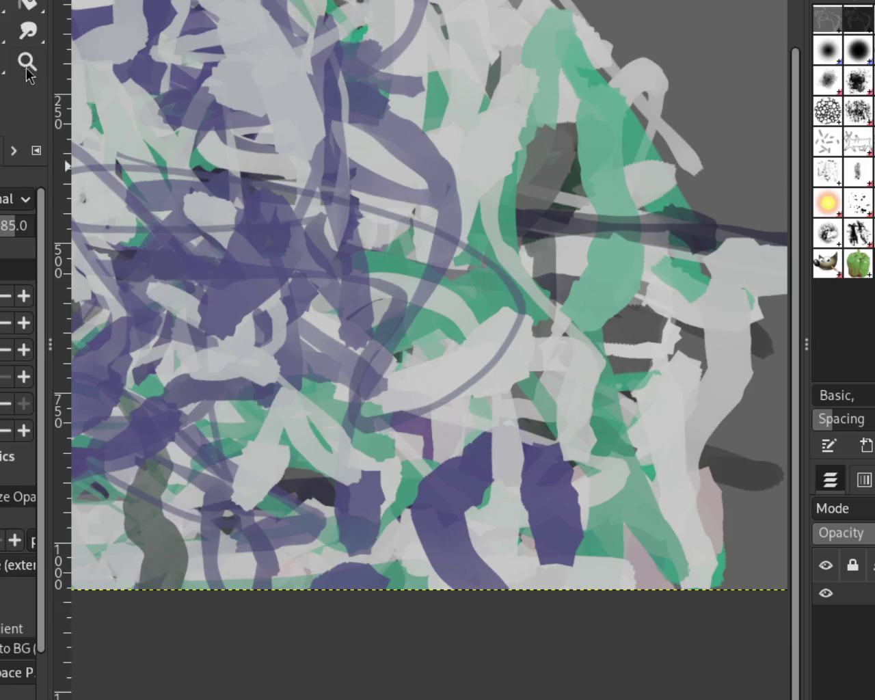
{"action": "left_click", "coordinate": [28, 63]}
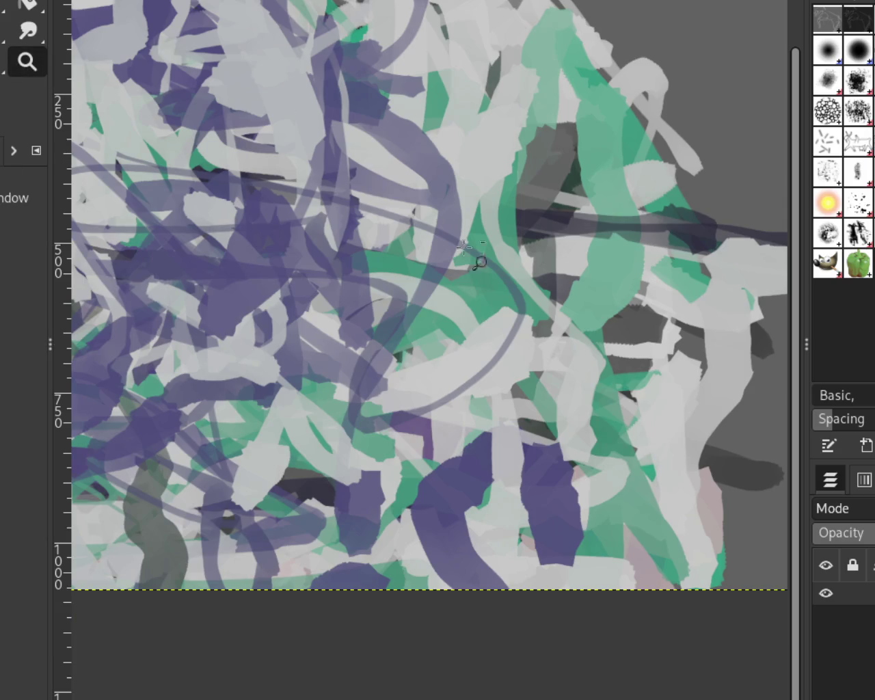
{"action": "scroll", "coordinate": [469, 251], "scroll_direction": "down", "scroll_amount": 8}
{"action": "scroll", "coordinate": [472, 248], "scroll_direction": "up", "scroll_amount": 3}
{"action": "scroll", "coordinate": [462, 260], "scroll_direction": "up", "scroll_amount": 3}
{"action": "scroll", "coordinate": [452, 274], "scroll_direction": "up", "scroll_amount": 3}
{"action": "scroll", "coordinate": [437, 293], "scroll_direction": "up", "scroll_amount": 3}
{"action": "scroll", "coordinate": [436, 295], "scroll_direction": "down", "scroll_amount": 1}
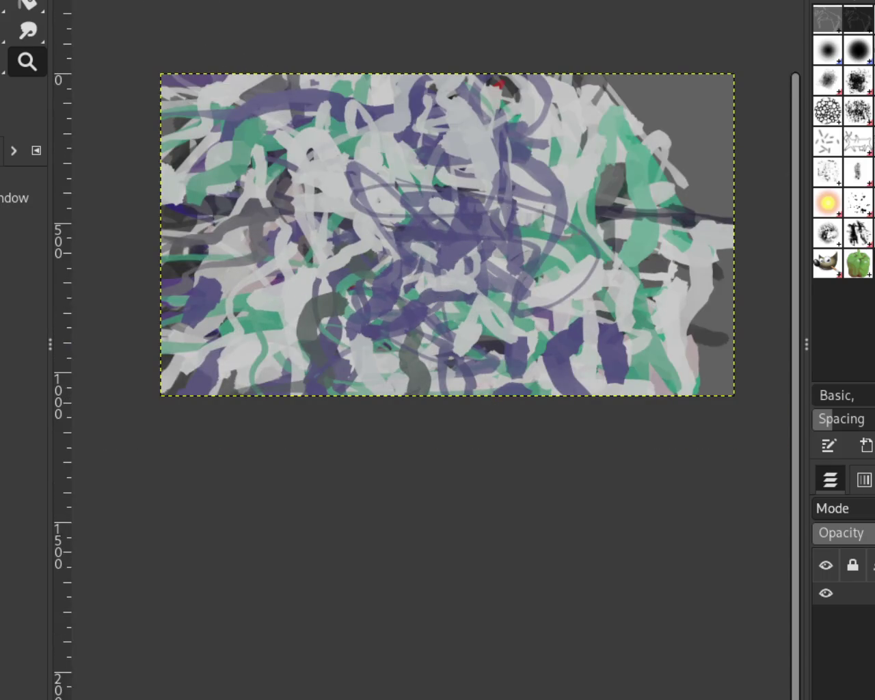
{"action": "scroll", "coordinate": [407, 242], "scroll_direction": "down", "scroll_amount": 2}
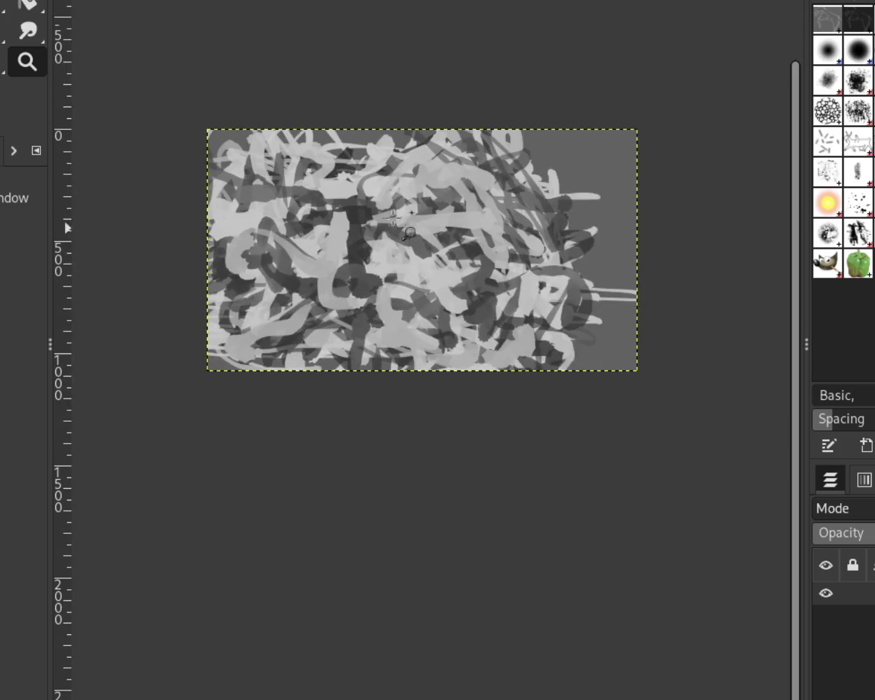
{"action": "scroll", "coordinate": [403, 205], "scroll_direction": "up", "scroll_amount": 1}
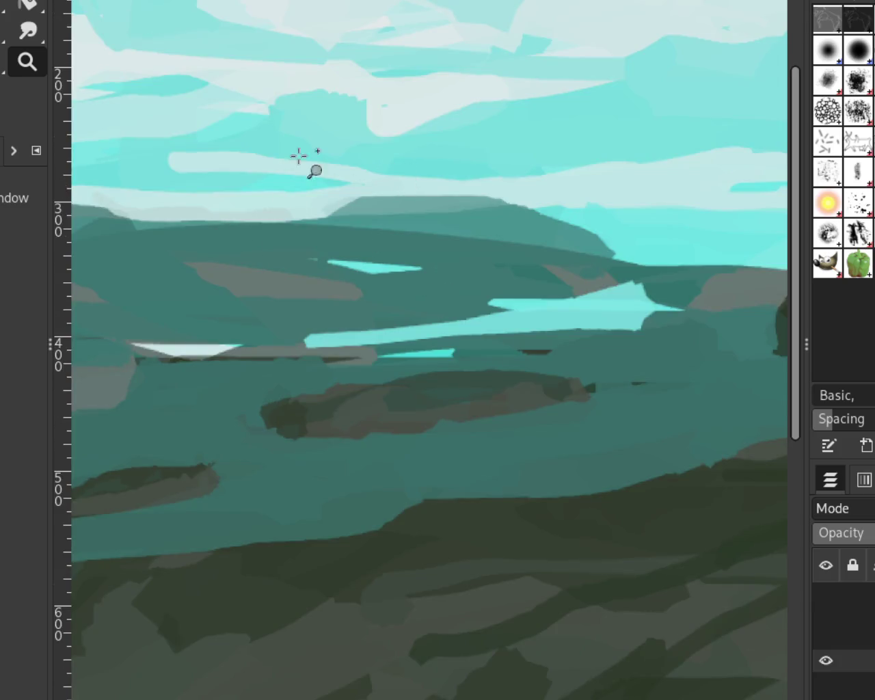
{"action": "scroll", "coordinate": [433, 238], "scroll_direction": "down", "scroll_amount": 2}
{"action": "scroll", "coordinate": [513, 238], "scroll_direction": "down", "scroll_amount": 3}
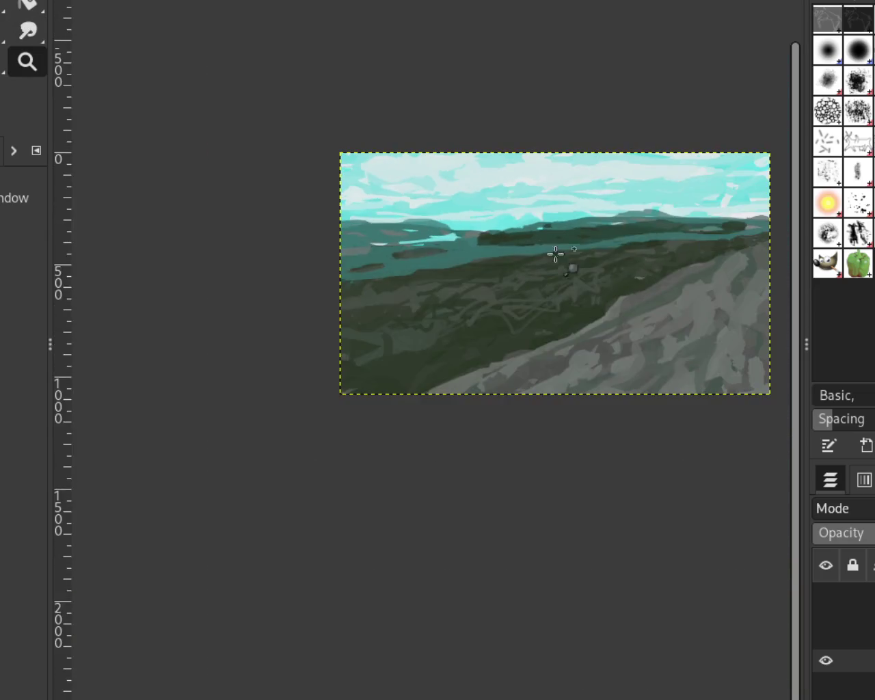
{"action": "scroll", "coordinate": [533, 266], "scroll_direction": "up", "scroll_amount": 1}
{"action": "scroll", "coordinate": [531, 270], "scroll_direction": "down", "scroll_amount": 1}
{"action": "scroll", "coordinate": [531, 270], "scroll_direction": "up", "scroll_amount": 2}
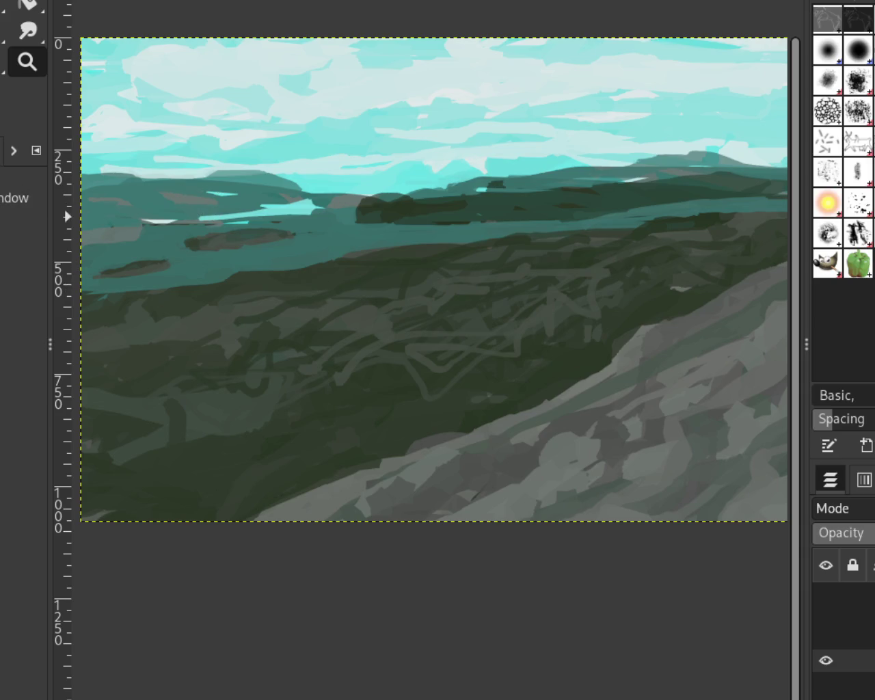
Step: Paint grey-green and dark green strokes across the mid-ground ridge and hillside
{"action": "key", "text": "p"}
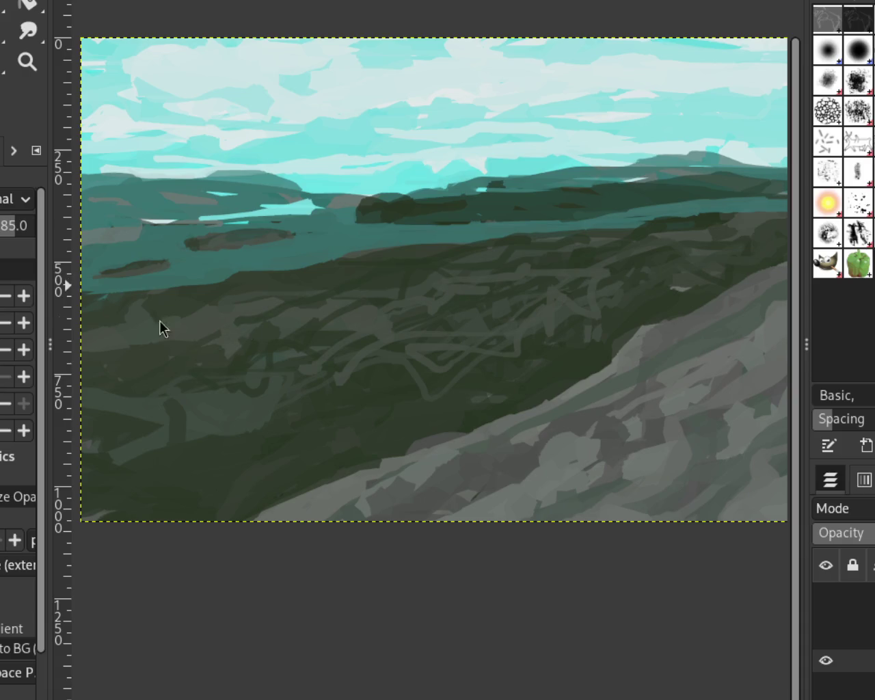
{"action": "mouse_move", "coordinate": [441, 282]}
{"action": "left_mouse_down"}
{"action": "mouse_move", "coordinate": [236, 387]}
{"action": "mouse_move", "coordinate": [190, 377]}
{"action": "mouse_move", "coordinate": [442, 318]}
{"action": "left_mouse_up"}
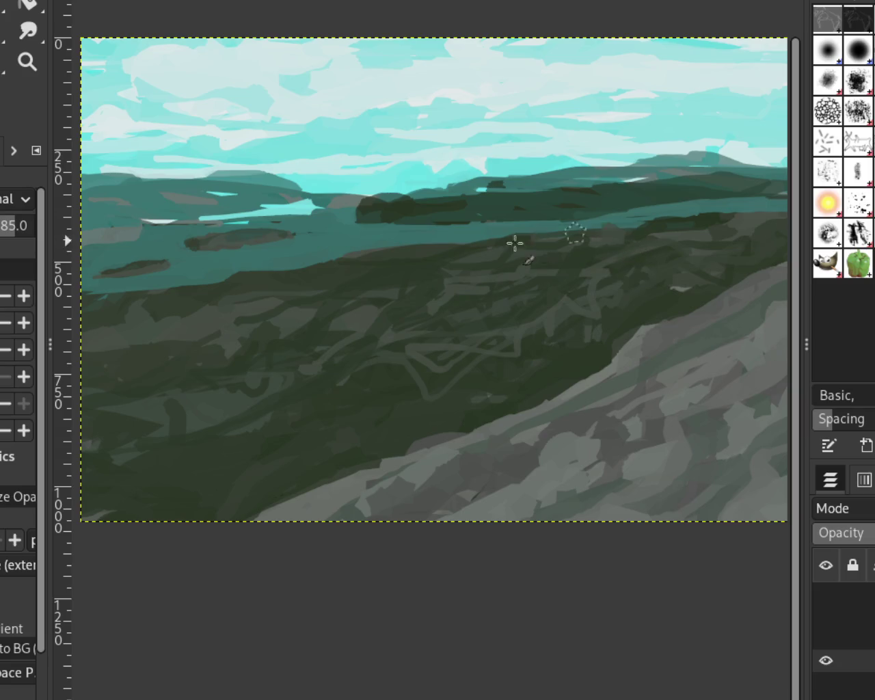
{"action": "left_click_drag", "start_coordinate": [308, 301], "coordinate": [601, 256]}
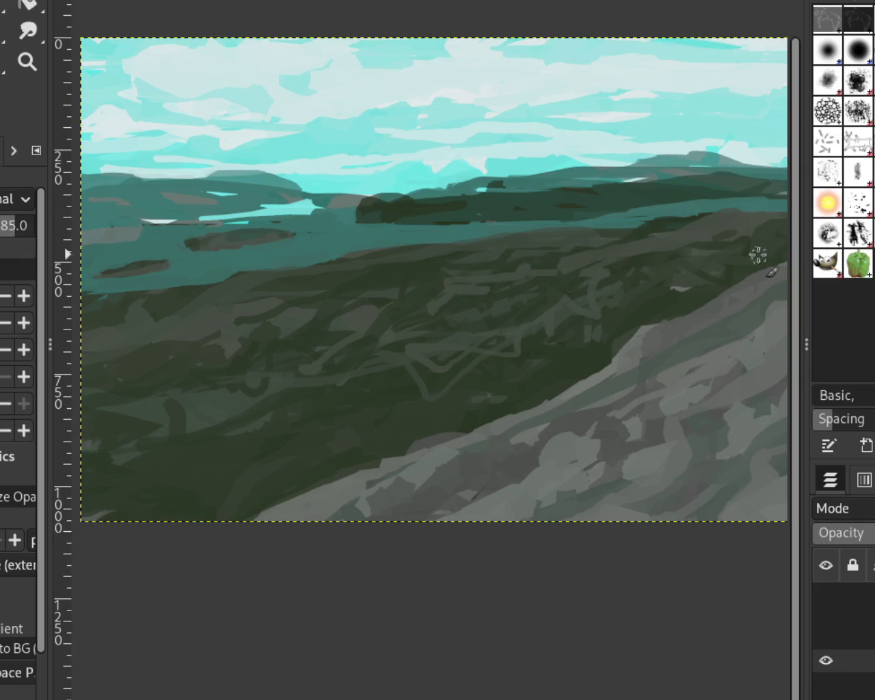
{"action": "left_click_drag", "start_coordinate": [661, 230], "coordinate": [469, 260]}
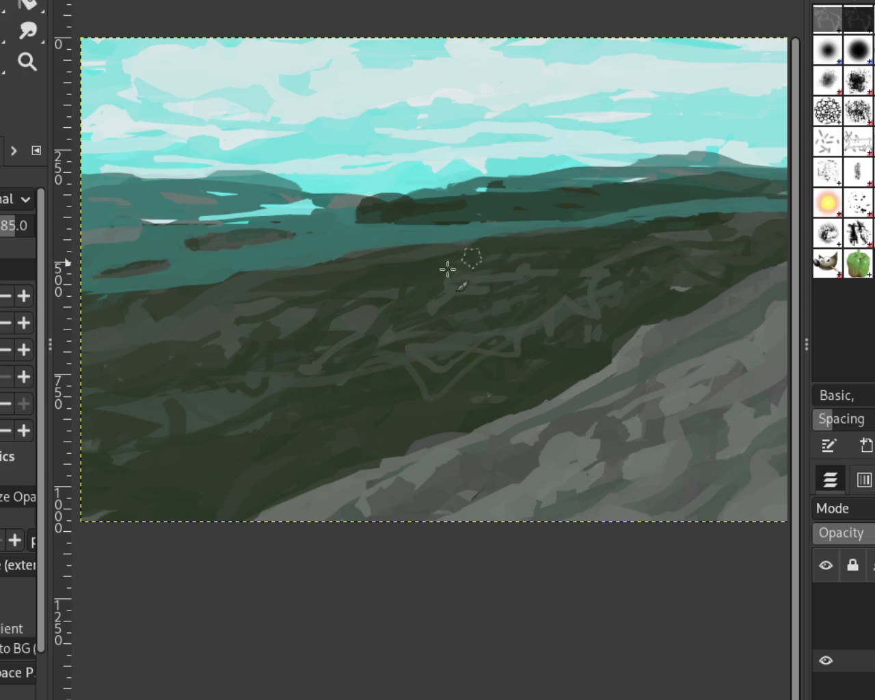
{"action": "mouse_move", "coordinate": [283, 283]}
{"action": "left_mouse_down"}
{"action": "mouse_move", "coordinate": [365, 352]}
{"action": "mouse_move", "coordinate": [141, 316]}
{"action": "mouse_move", "coordinate": [237, 397]}
{"action": "mouse_move", "coordinate": [250, 359]}
{"action": "mouse_move", "coordinate": [151, 391]}
{"action": "left_mouse_up"}
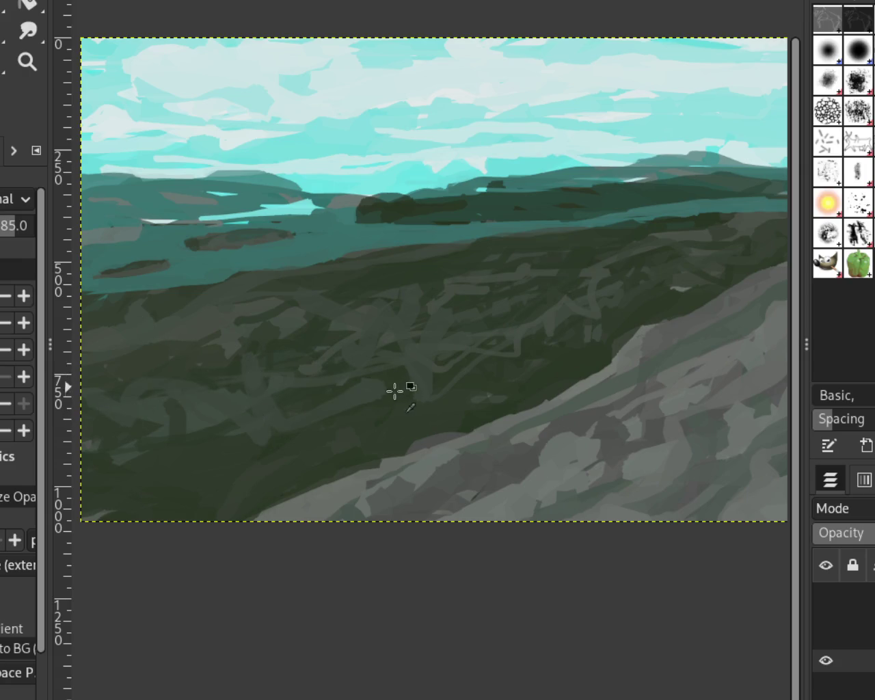
{"action": "mouse_move", "coordinate": [305, 344]}
{"action": "left_mouse_down"}
{"action": "mouse_move", "coordinate": [465, 256]}
{"action": "mouse_move", "coordinate": [397, 303]}
{"action": "mouse_move", "coordinate": [458, 297]}
{"action": "mouse_move", "coordinate": [406, 299]}
{"action": "mouse_move", "coordinate": [259, 385]}
{"action": "left_mouse_up"}
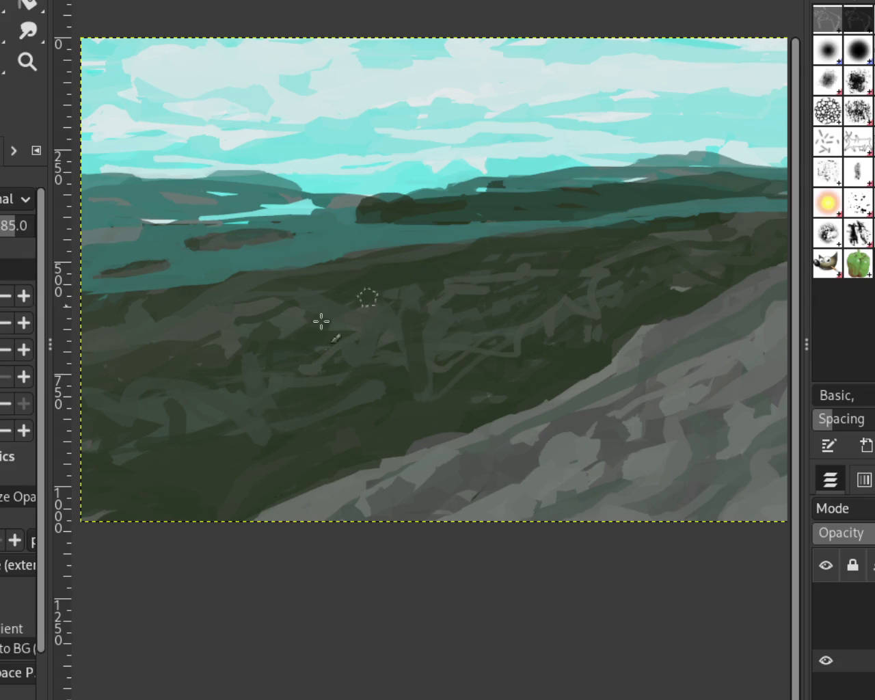
Step: Add more light grey-green hillside strokes and extend the teal water band leftward
{"action": "mouse_move", "coordinate": [644, 285]}
{"action": "left_mouse_down"}
{"action": "mouse_move", "coordinate": [567, 298]}
{"action": "mouse_move", "coordinate": [424, 367]}
{"action": "left_mouse_up"}
{"action": "left_click_drag", "start_coordinate": [469, 308], "coordinate": [357, 356]}
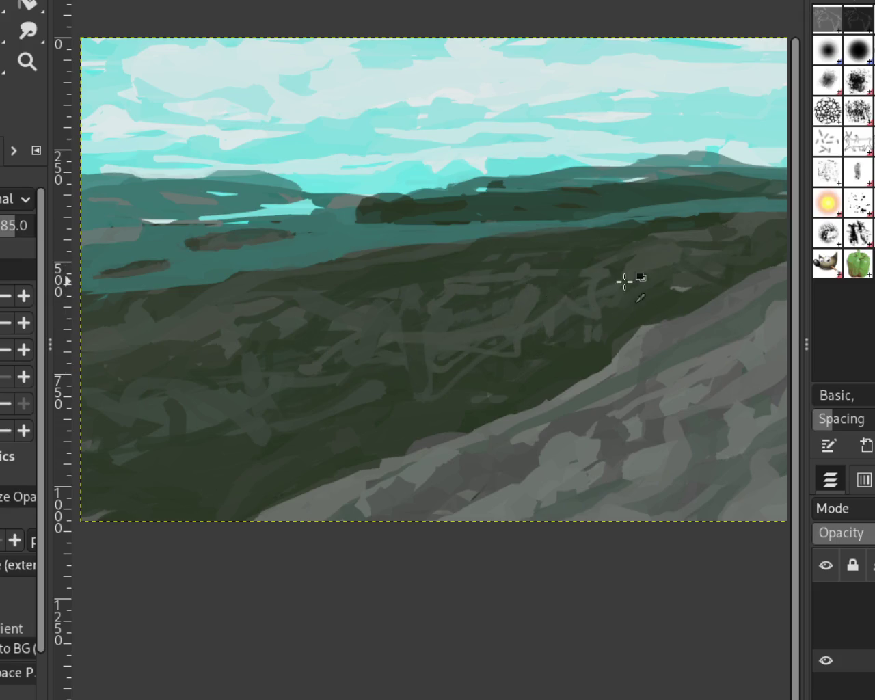
{"action": "left_click_drag", "start_coordinate": [611, 281], "coordinate": [452, 335]}
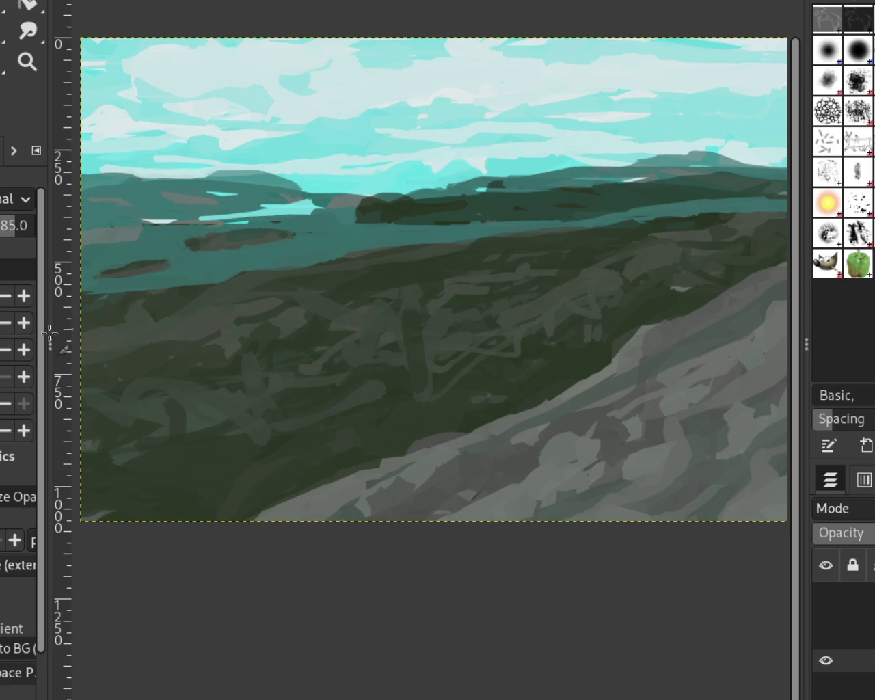
{"action": "left_click_drag", "start_coordinate": [205, 277], "coordinate": [82, 295]}
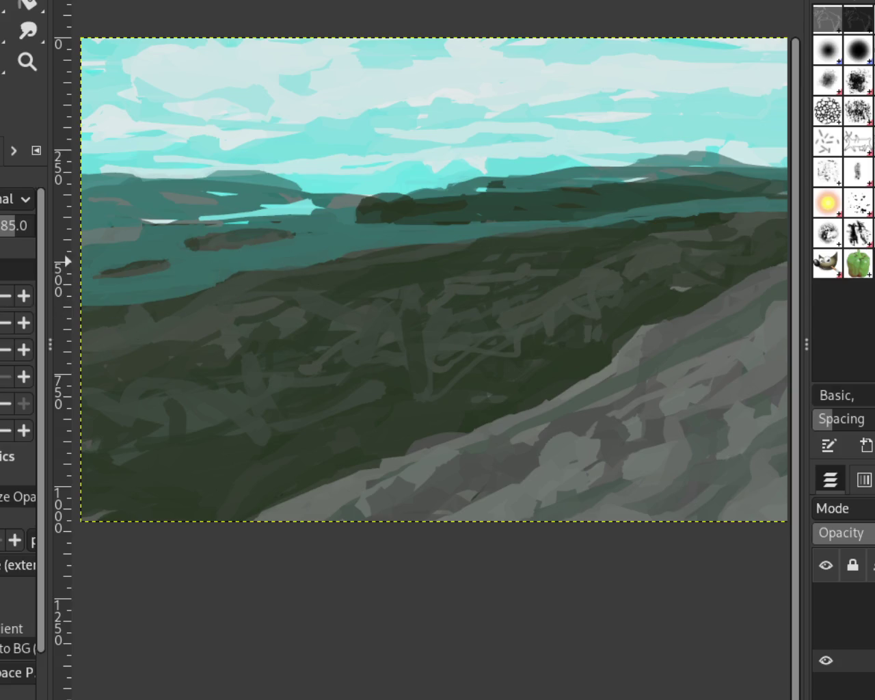
{"action": "key", "text": "ctrl+z"}
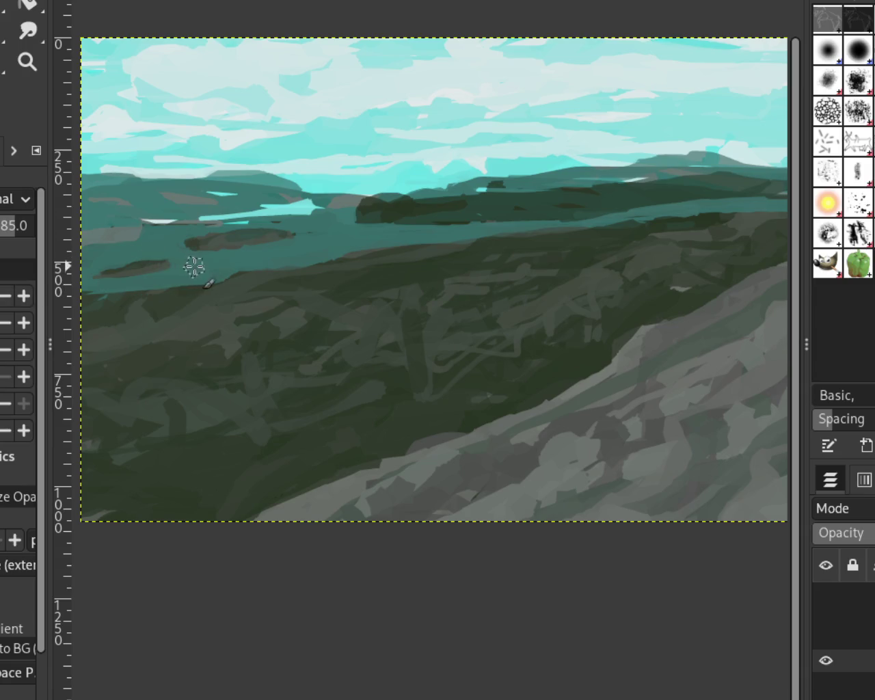
{"action": "left_click_drag", "start_coordinate": [205, 277], "coordinate": [82, 301]}
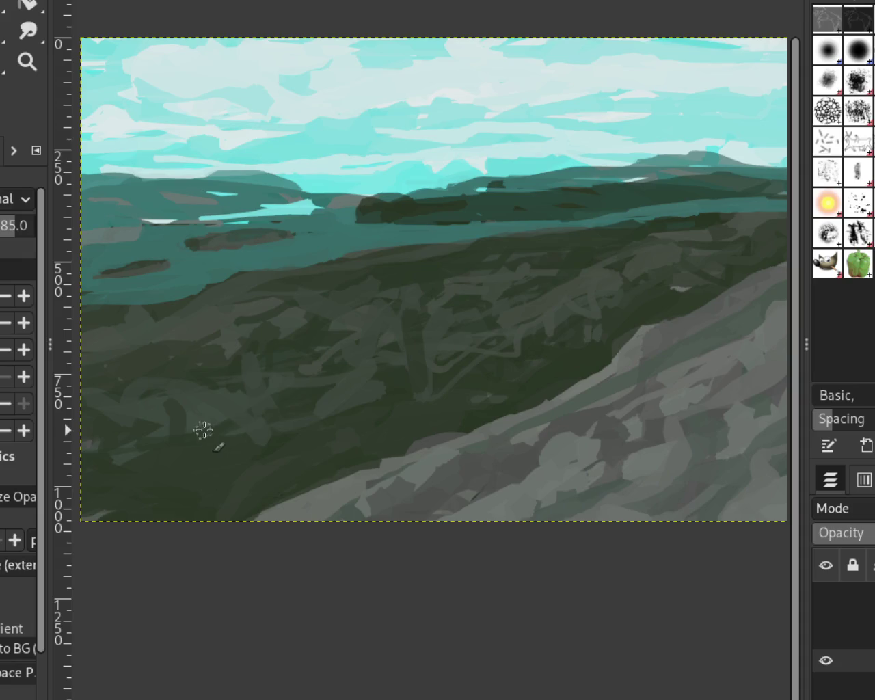
{"action": "left_click_drag", "start_coordinate": [172, 403], "coordinate": [117, 514]}
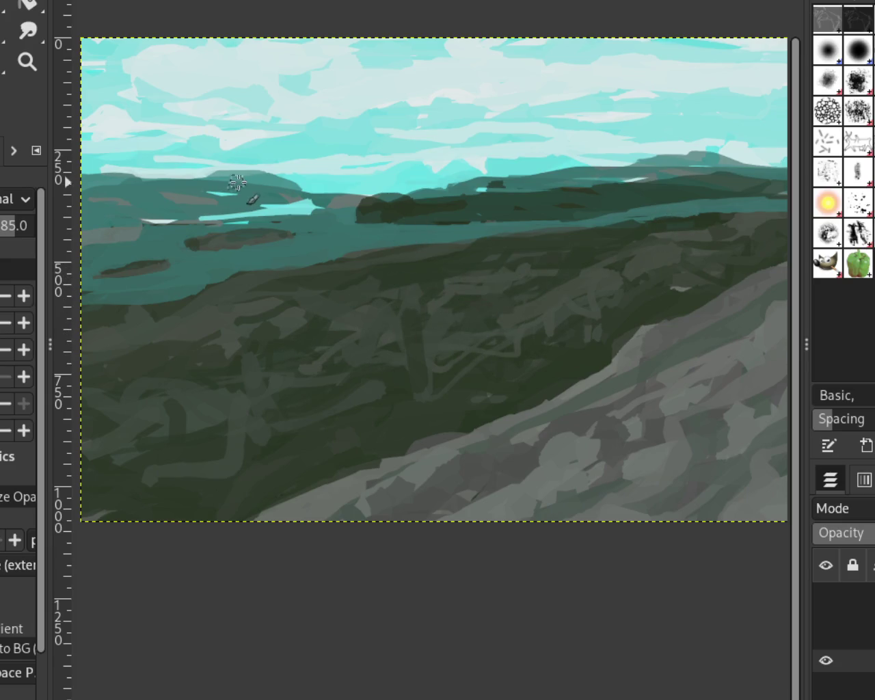
Step: Zoom in closely on the sky and distant mountains
{"action": "left_click", "coordinate": [37, 67]}
{"action": "left_click", "coordinate": [434, 274], "text": "ctrl"}
{"action": "left_click", "coordinate": [445, 267], "text": "ctrl"}
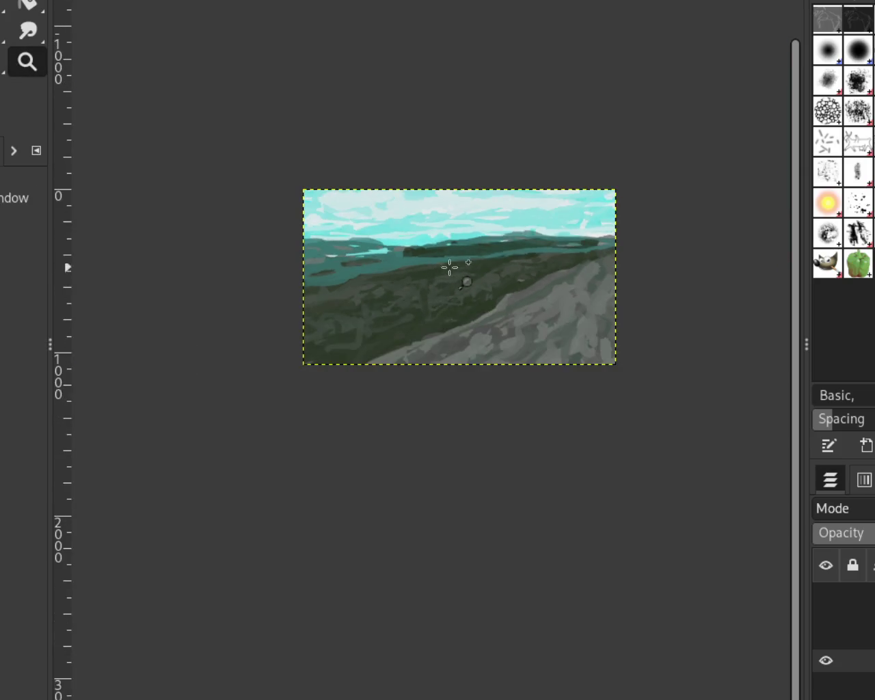
{"action": "left_click", "coordinate": [472, 256]}
{"action": "left_click", "coordinate": [572, 211]}
{"action": "left_click", "coordinate": [381, 169]}
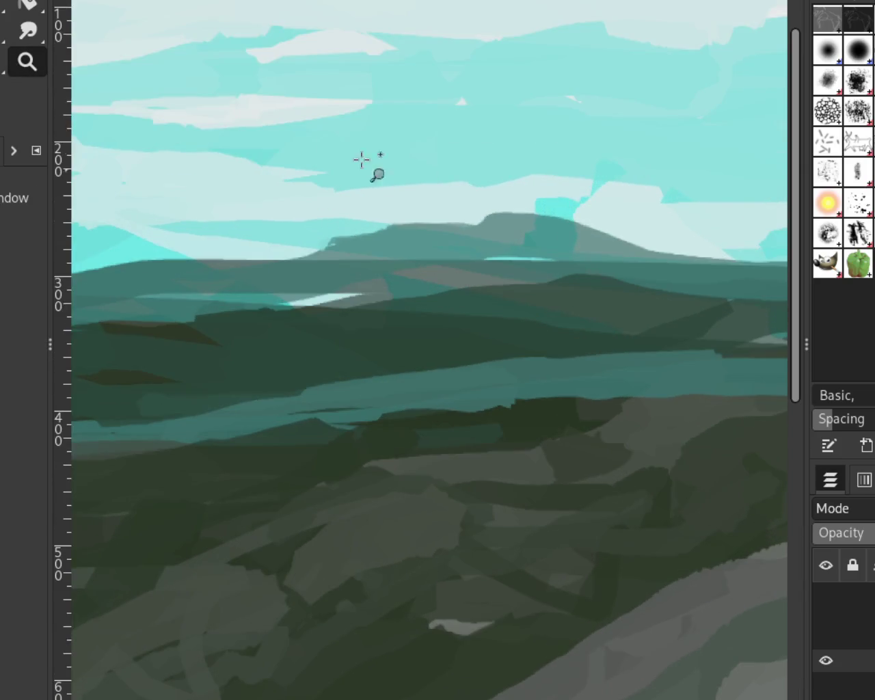
Step: Extend the mountain ridge leftward, smooth it, and add a small plateau at the peak
{"action": "key", "text": "p"}
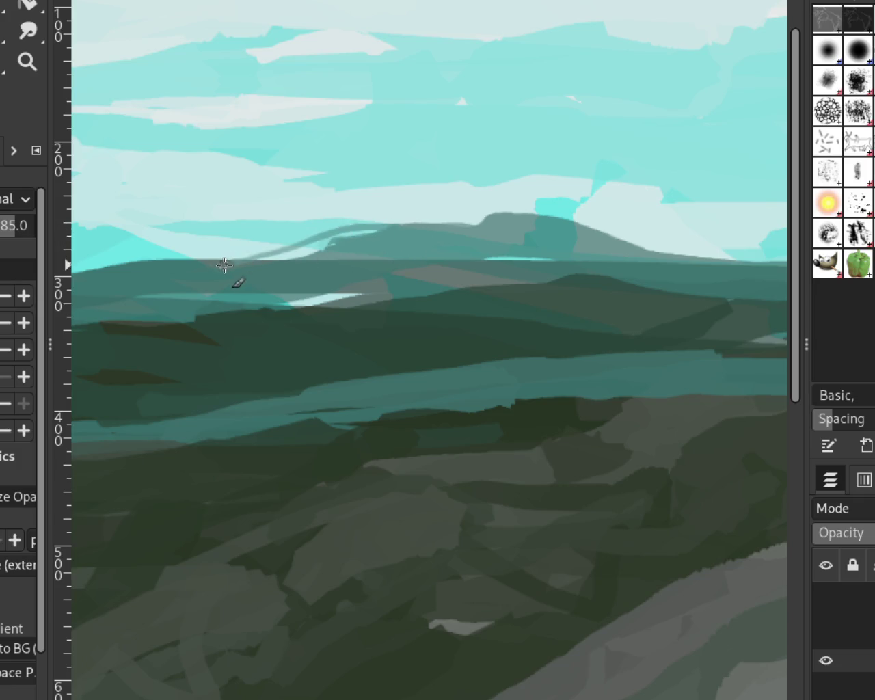
{"action": "left_click_drag", "start_coordinate": [402, 235], "coordinate": [247, 256]}
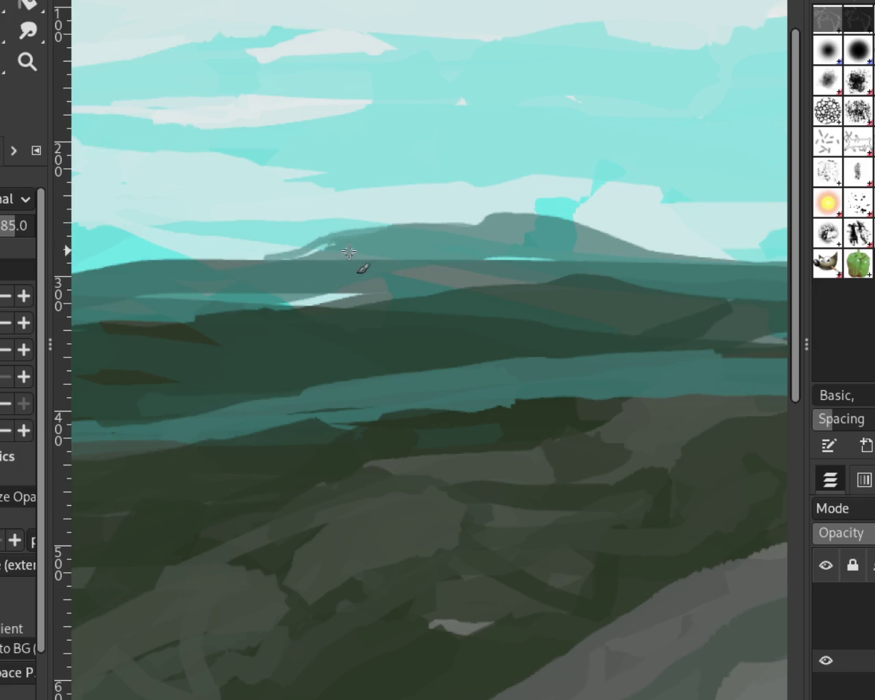
{"action": "left_click_drag", "start_coordinate": [333, 243], "coordinate": [380, 254]}
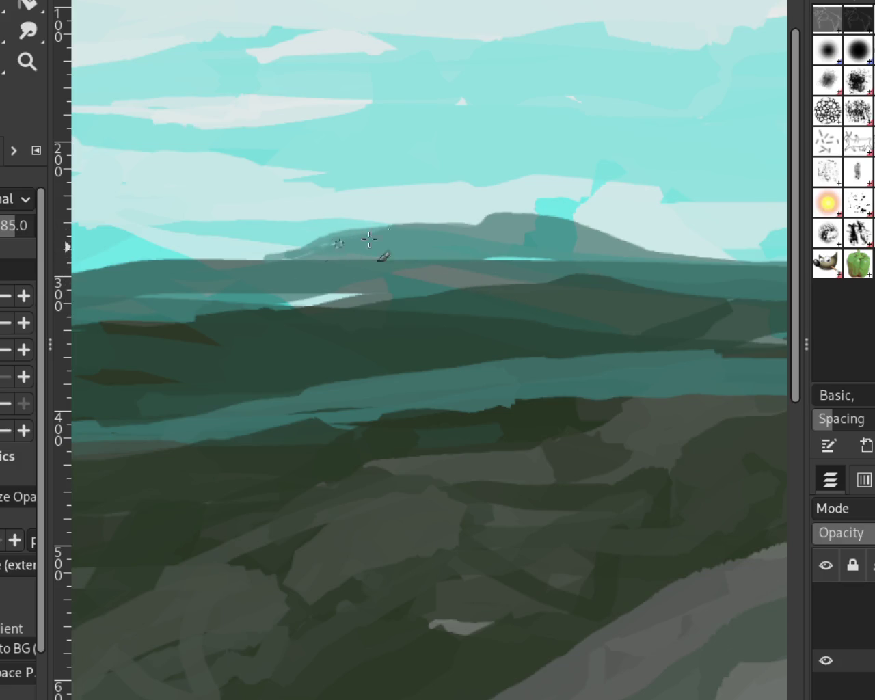
{"action": "left_click_drag", "start_coordinate": [499, 219], "coordinate": [482, 217]}
Step: Zoom far out to review the whole landscape, then back in
{"action": "left_click", "coordinate": [27, 61]}
{"action": "left_click", "coordinate": [410, 212], "text": "ctrl"}
{"action": "left_click", "coordinate": [396, 216], "text": "ctrl"}
{"action": "left_click", "coordinate": [582, 162]}
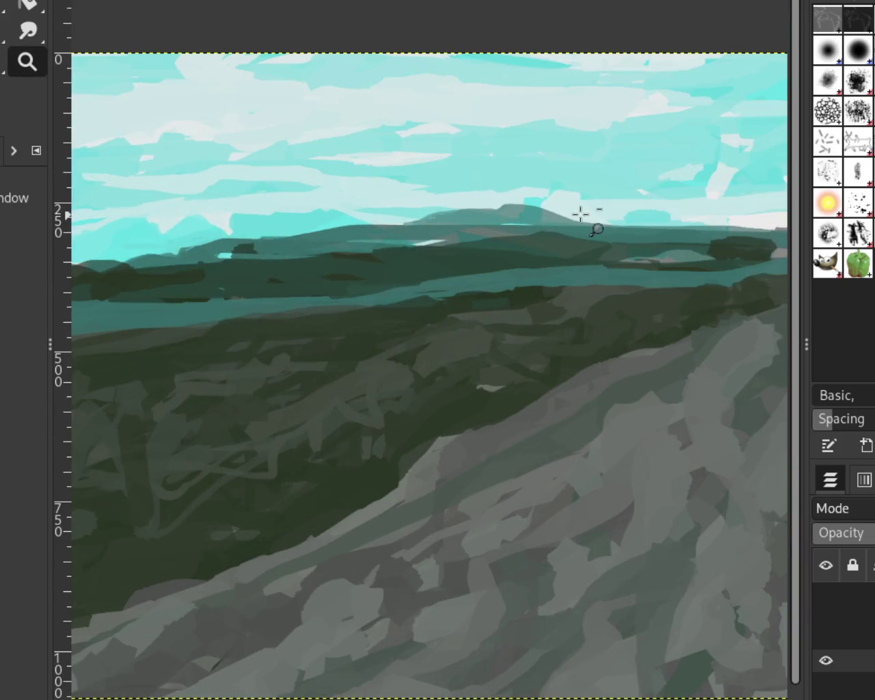
{"action": "left_click", "coordinate": [582, 211], "text": "ctrl"}
{"action": "left_click", "coordinate": [508, 231]}
{"action": "left_click_drag", "start_coordinate": [545, 205], "coordinate": [551, 212]}
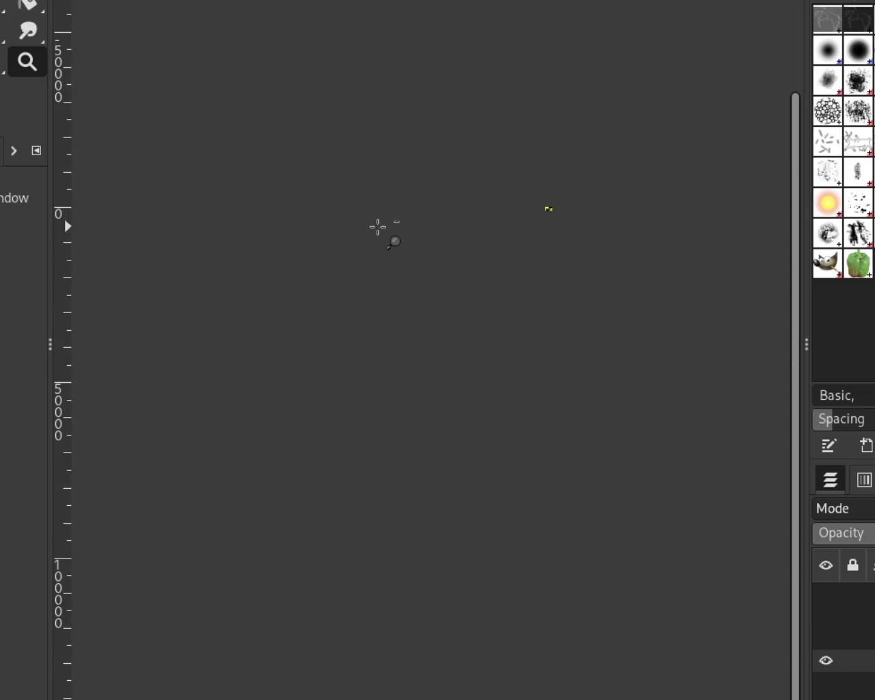
{"action": "left_click", "coordinate": [527, 207]}
{"action": "left_click", "coordinate": [529, 204]}
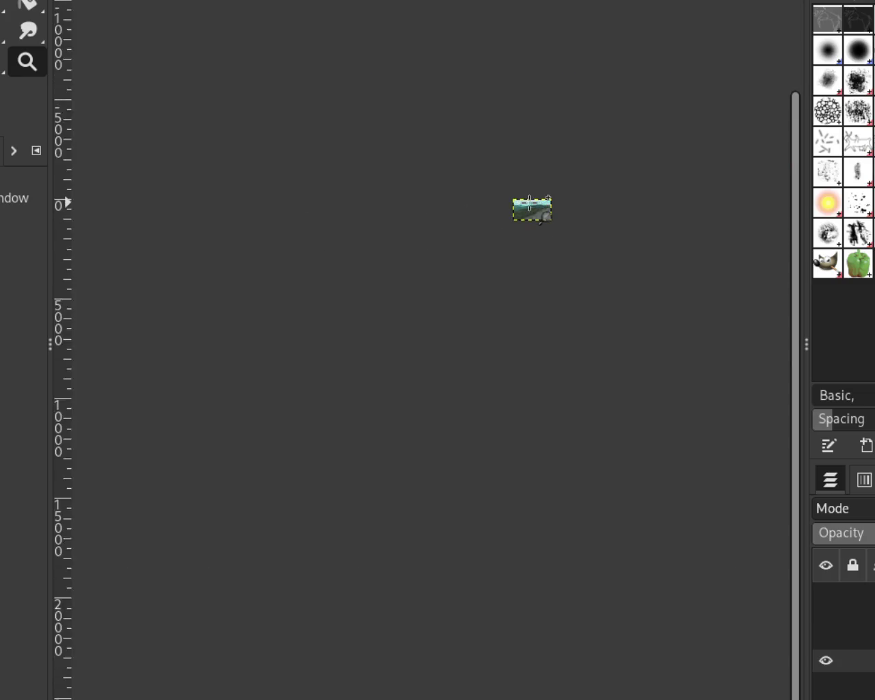
Step: Zoom around the teal lake, distant hills and right sky to inspect them, then resume painting
{"action": "left_click", "coordinate": [530, 201]}
{"action": "left_click", "coordinate": [529, 201]}
{"action": "left_click", "coordinate": [411, 223]}
{"action": "left_click", "coordinate": [410, 223], "text": "ctrl"}
{"action": "left_click", "coordinate": [410, 223], "text": "ctrl"}
{"action": "left_click", "coordinate": [648, 207]}
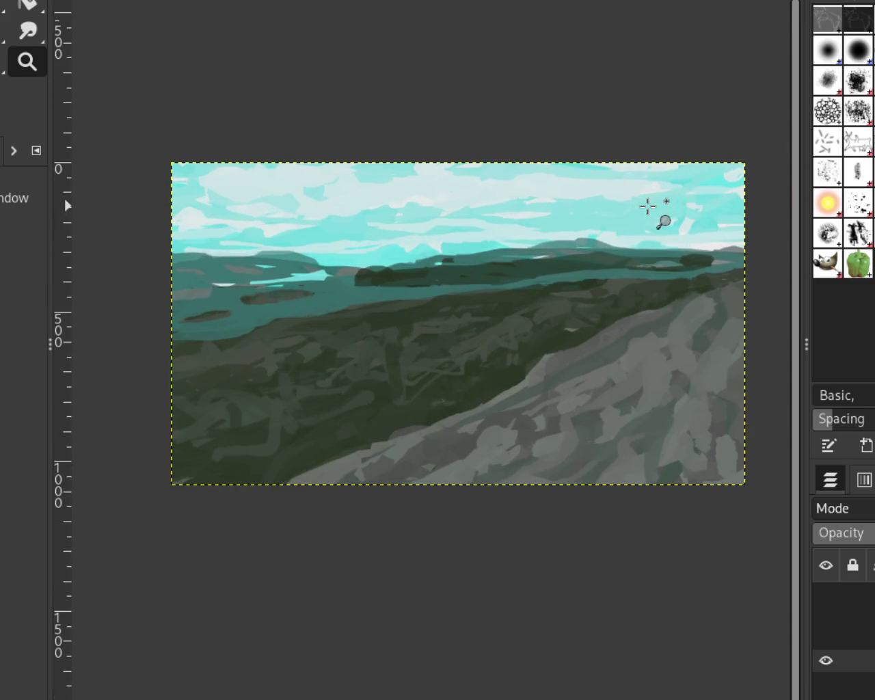
{"action": "left_click", "coordinate": [362, 270], "text": "ctrl"}
{"action": "left_click", "coordinate": [379, 257]}
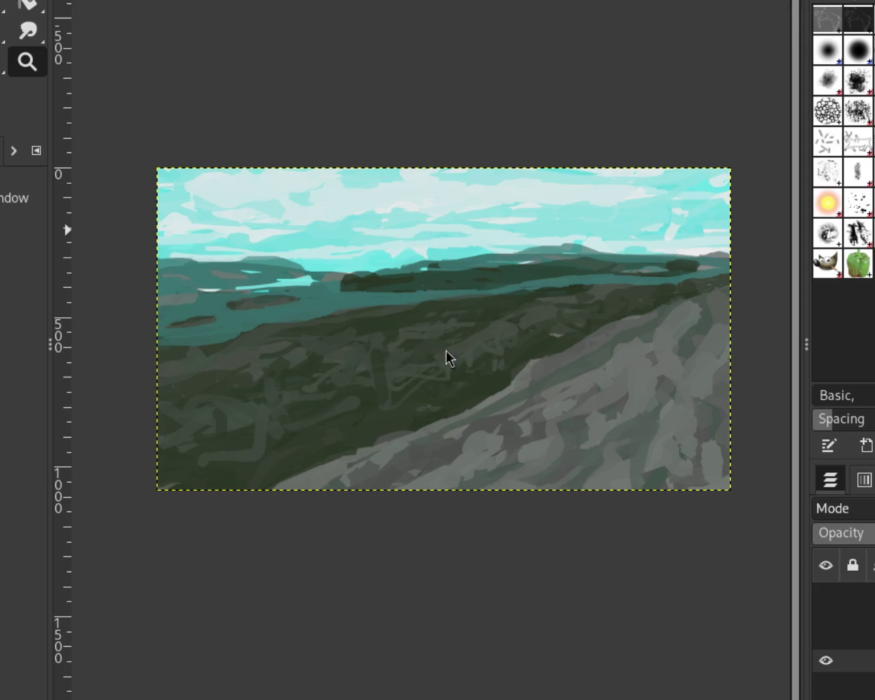
{"action": "left_click", "coordinate": [411, 214], "text": "ctrl"}
{"action": "left_click", "coordinate": [281, 250]}
{"action": "left_click", "coordinate": [281, 250]}
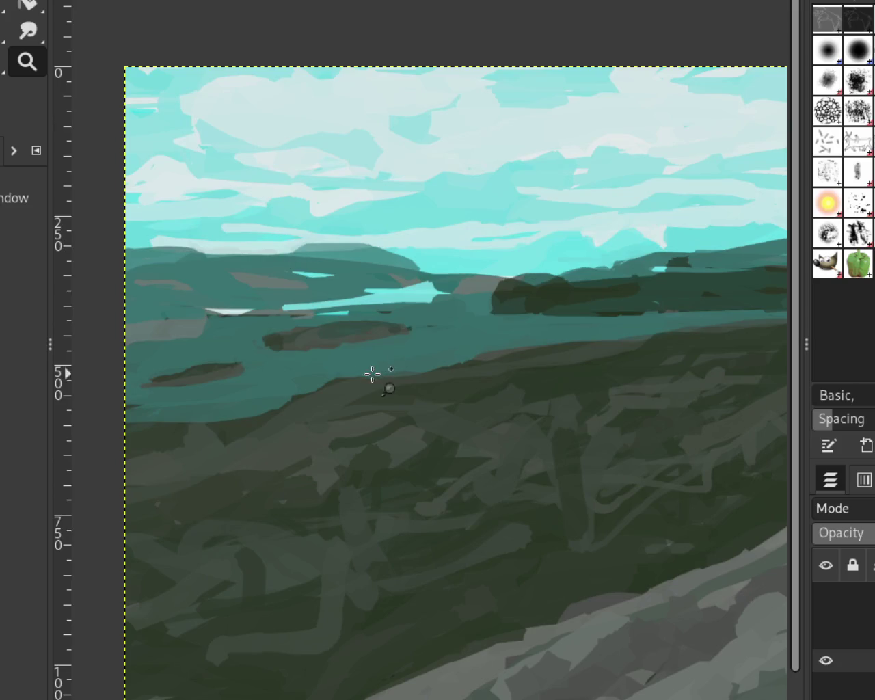
{"action": "left_click", "coordinate": [416, 289], "text": "ctrl"}
{"action": "key", "text": "p"}
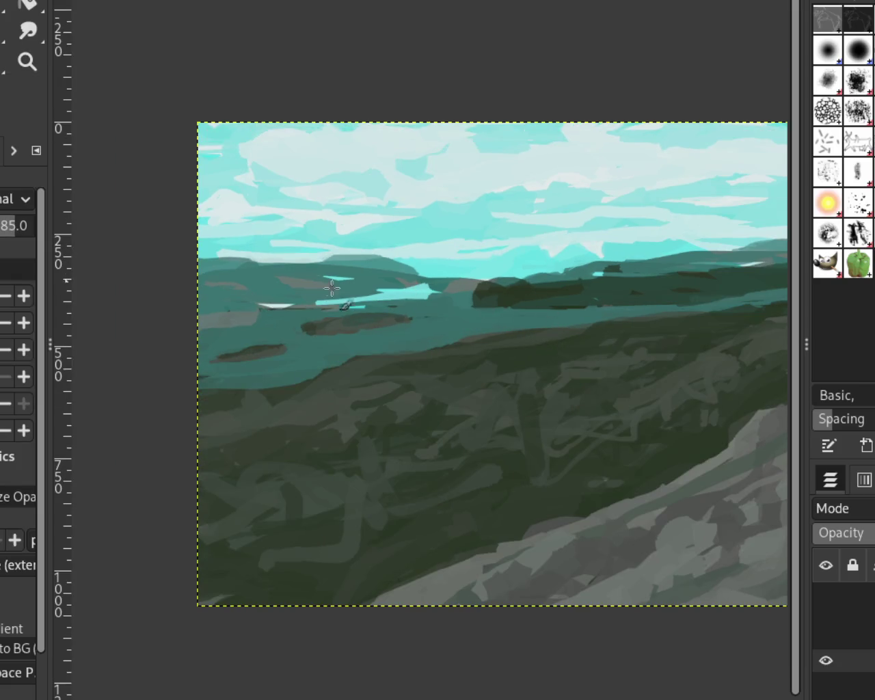
Step: Paint light teal streaks across the middle of the lake out to its left edge
{"action": "mouse_move", "coordinate": [555, 299]}
{"action": "left_mouse_down"}
{"action": "mouse_move", "coordinate": [388, 328]}
{"action": "mouse_move", "coordinate": [368, 347]}
{"action": "left_mouse_up"}
{"action": "key", "text": "ctrl+z"}
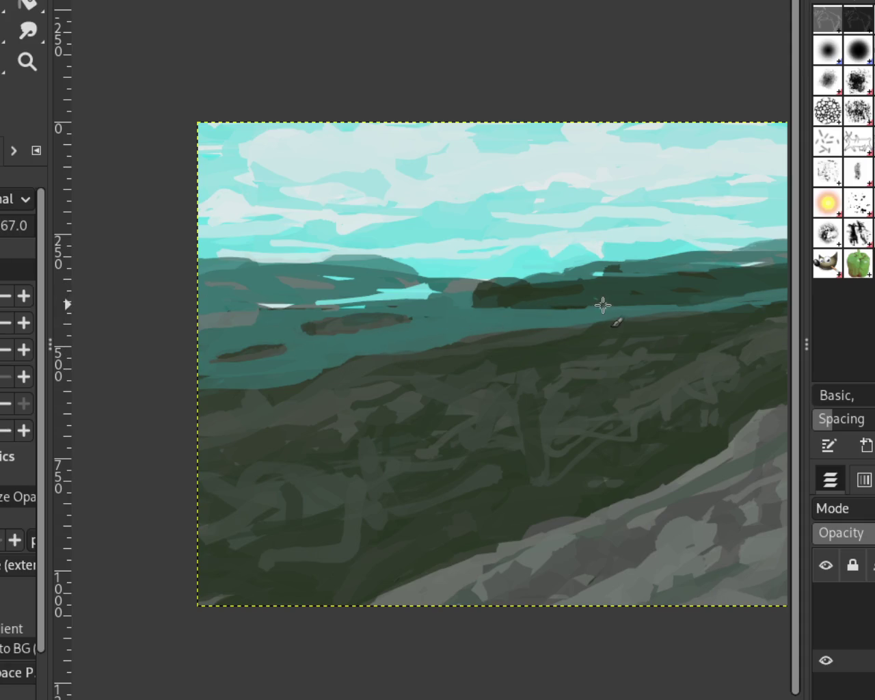
{"action": "left_click_drag", "start_coordinate": [554, 319], "coordinate": [392, 342]}
{"action": "key", "text": "ctrl+z"}
{"action": "left_click_drag", "start_coordinate": [545, 318], "coordinate": [422, 335]}
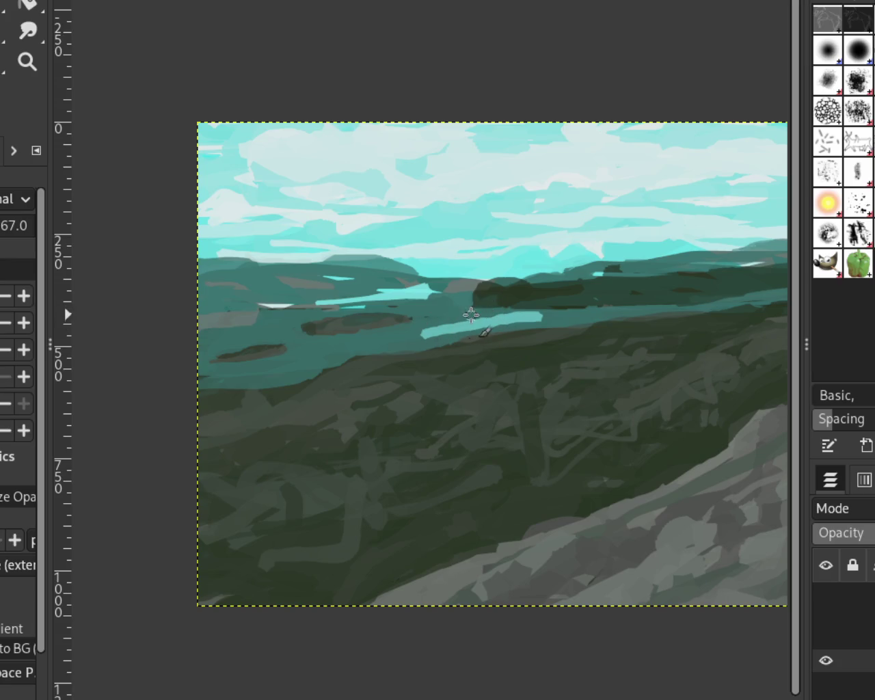
{"action": "left_click_drag", "start_coordinate": [380, 340], "coordinate": [117, 392]}
{"action": "key", "text": "ctrl+z"}
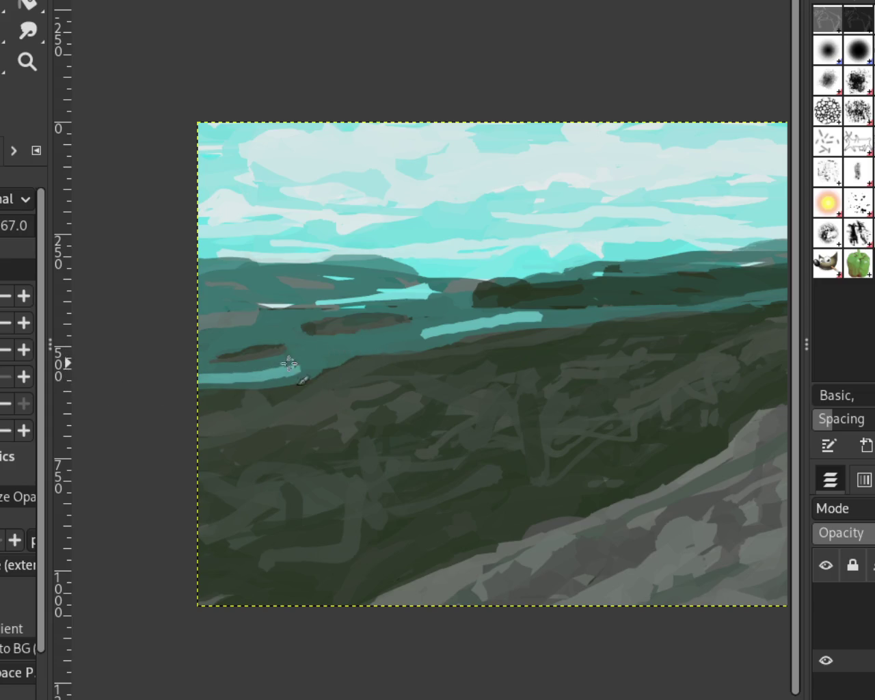
{"action": "key", "text": "ctrl+z"}
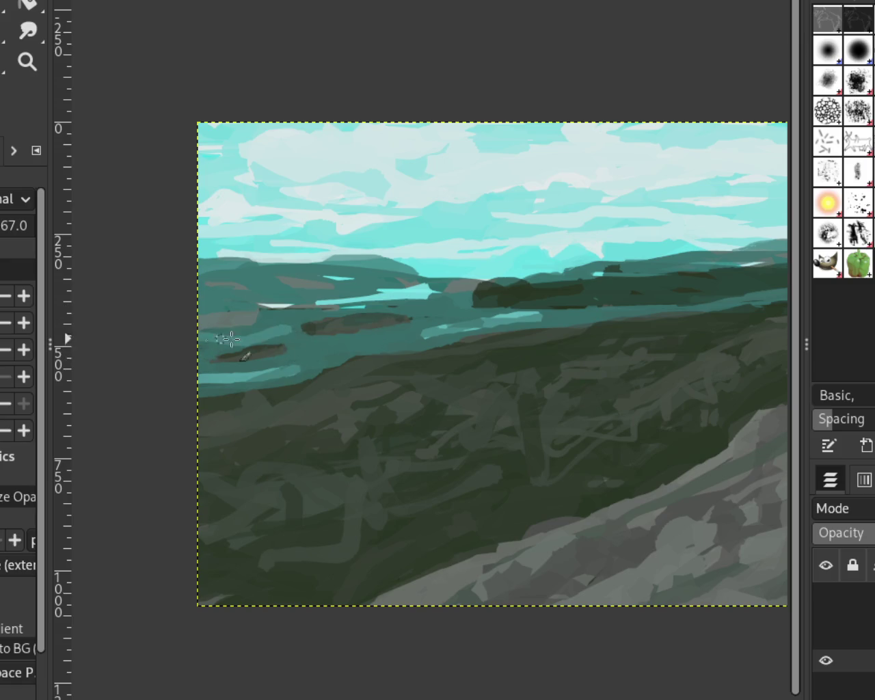
{"action": "left_click_drag", "start_coordinate": [366, 343], "coordinate": [163, 373]}
Step: Paint darker teal over a bright cyan patch of water near the horizon
{"action": "left_click_drag", "start_coordinate": [405, 293], "coordinate": [369, 294]}
{"action": "key", "text": "ctrl+z"}
{"action": "key", "text": "ctrl+z"}
{"action": "left_click_drag", "start_coordinate": [429, 285], "coordinate": [342, 305]}
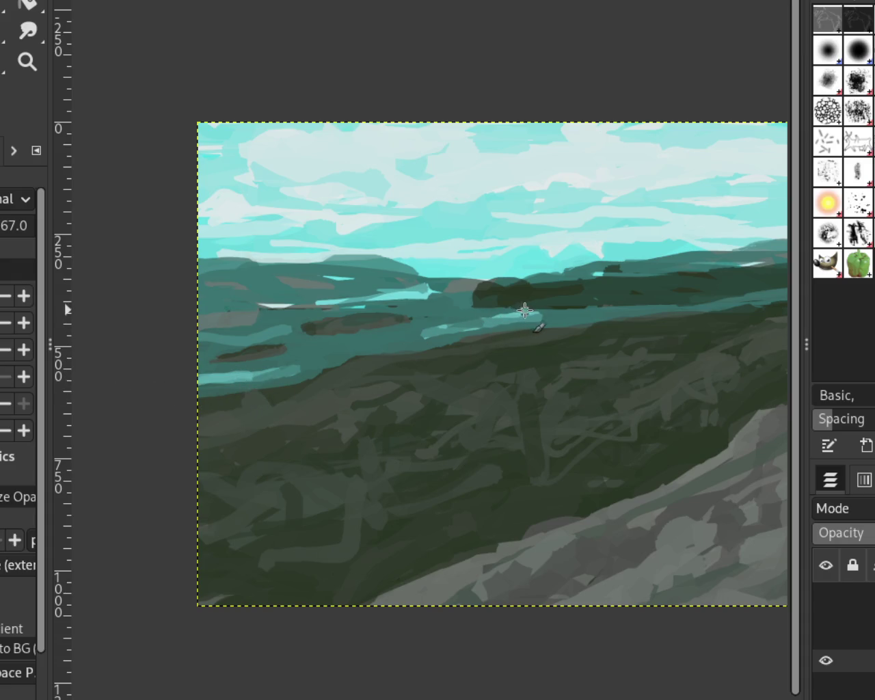
Step: Paint lighter teal bands across the water from the right side toward the left shoreline
{"action": "left_click_drag", "start_coordinate": [565, 307], "coordinate": [788, 308]}
{"action": "key", "text": "ctrl+z"}
{"action": "left_click_drag", "start_coordinate": [723, 297], "coordinate": [493, 312]}
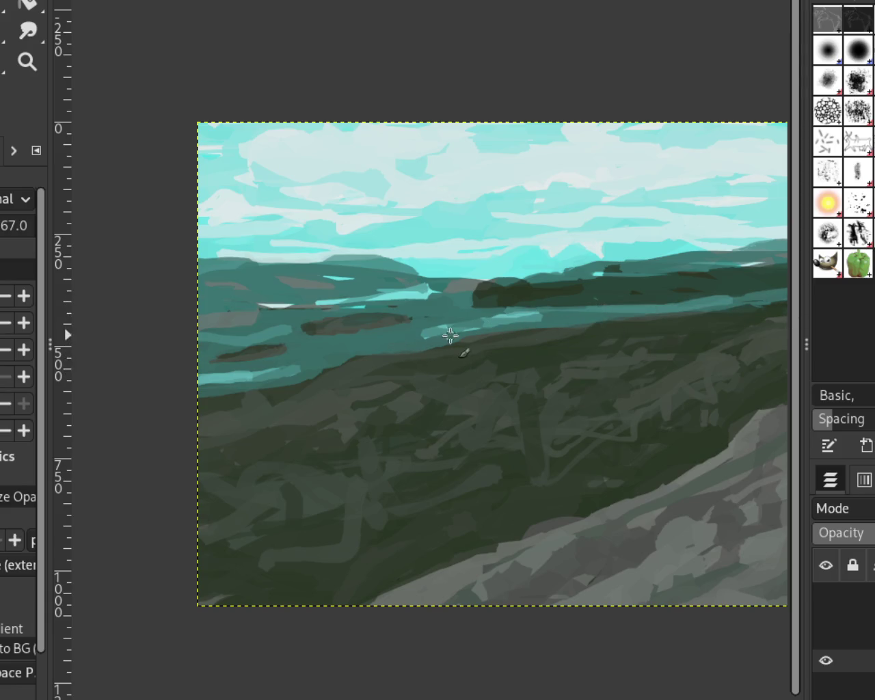
{"action": "left_click_drag", "start_coordinate": [447, 336], "coordinate": [326, 362]}
{"action": "left_click_drag", "start_coordinate": [422, 337], "coordinate": [124, 348]}
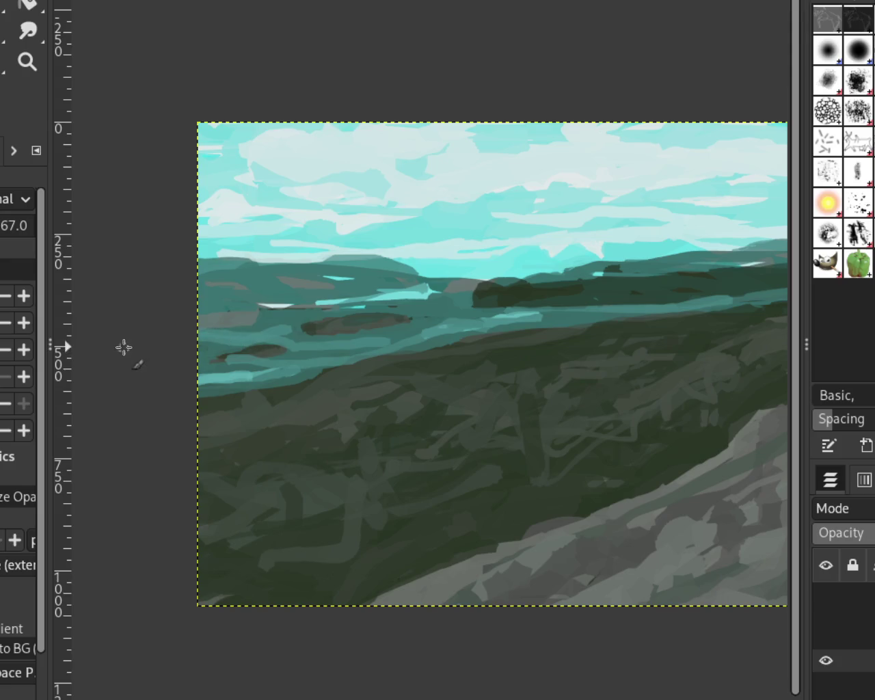
{"action": "key", "text": "ctrl+z"}
{"action": "key", "text": "ctrl+z"}
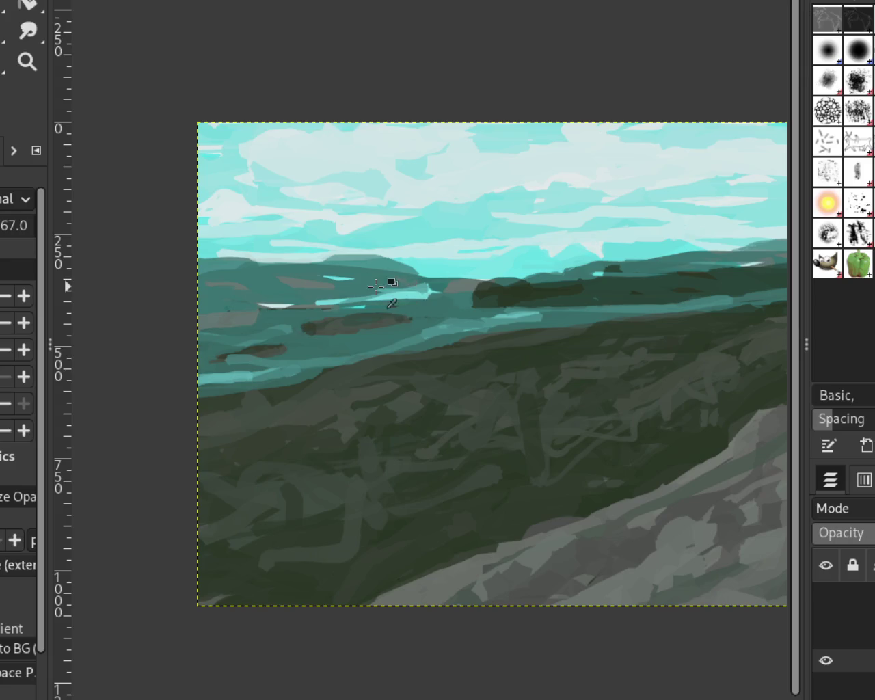
Step: Darken the remaining bright cyan patch near the horizon and zoom out to see the whole painting
{"action": "left_click_drag", "start_coordinate": [430, 281], "coordinate": [267, 298]}
{"action": "left_click", "coordinate": [27, 62]}
{"action": "key", "text": "minus"}
{"action": "key", "text": "minus"}
Step: Zoom in on the painting and paint a dark stroke extending the wooded hill leftward
{"action": "left_click", "coordinate": [482, 274]}
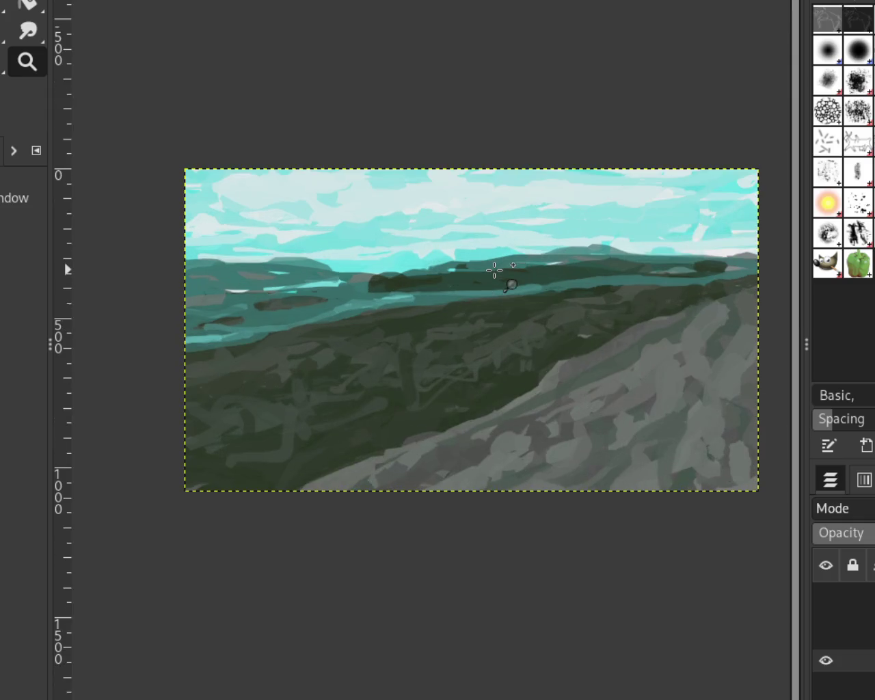
{"action": "left_click", "coordinate": [414, 303]}
{"action": "key", "text": "minus"}
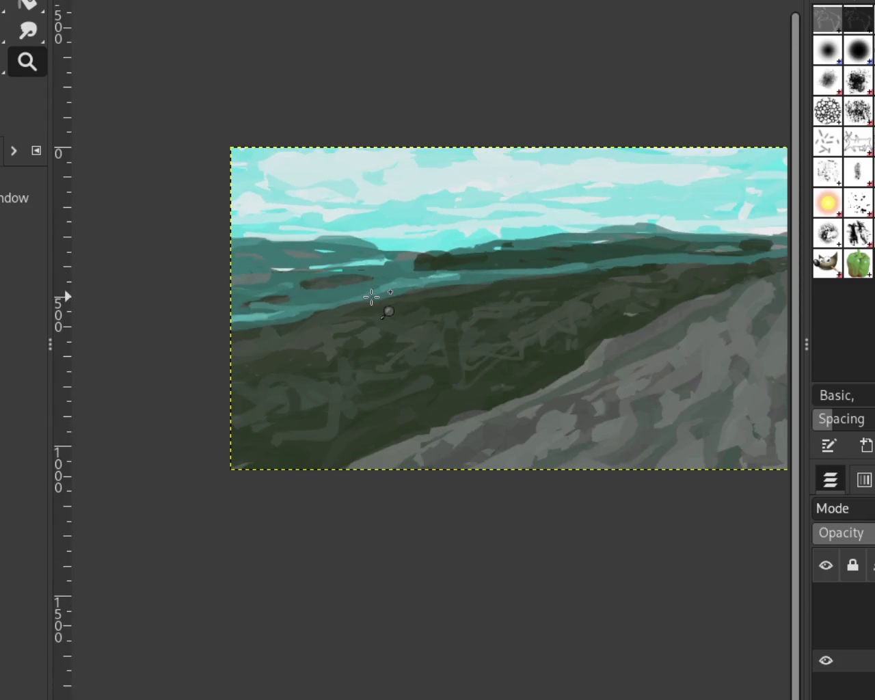
{"action": "left_click", "coordinate": [371, 299]}
{"action": "key", "text": "p"}
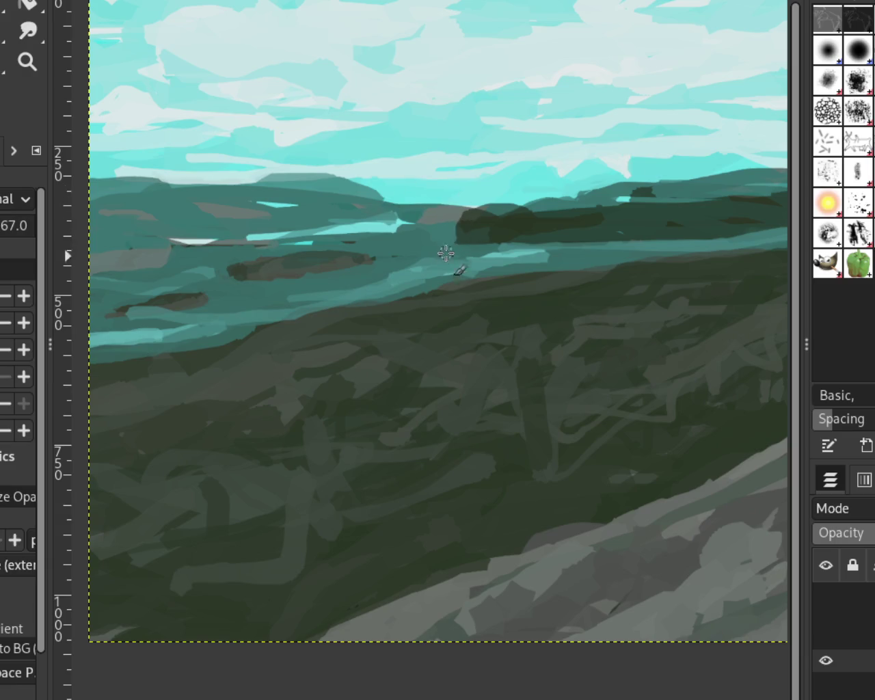
{"action": "left_click_drag", "start_coordinate": [461, 238], "coordinate": [463, 219]}
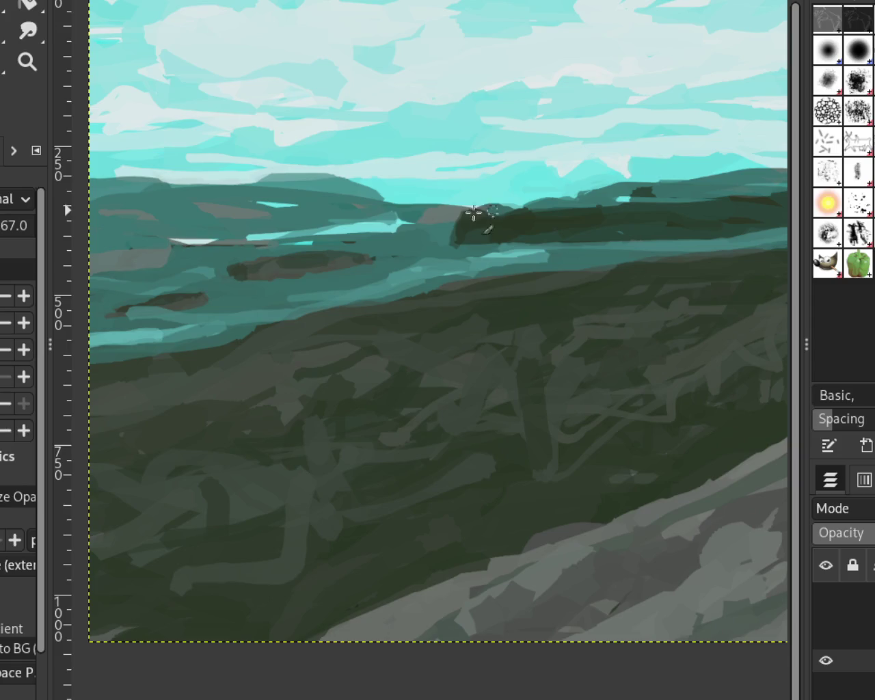
Step: Zoom out to review the whole painting, then zoom in on the distant hills
{"action": "left_click", "coordinate": [26, 61]}
{"action": "scroll", "coordinate": [426, 162], "scroll_direction": "down", "scroll_amount": 1}
{"action": "scroll", "coordinate": [618, 131], "scroll_direction": "down", "scroll_amount": 2}
{"action": "scroll", "coordinate": [493, 267], "scroll_direction": "up", "scroll_amount": 2}
{"action": "scroll", "coordinate": [549, 203], "scroll_direction": "down", "scroll_amount": 1}
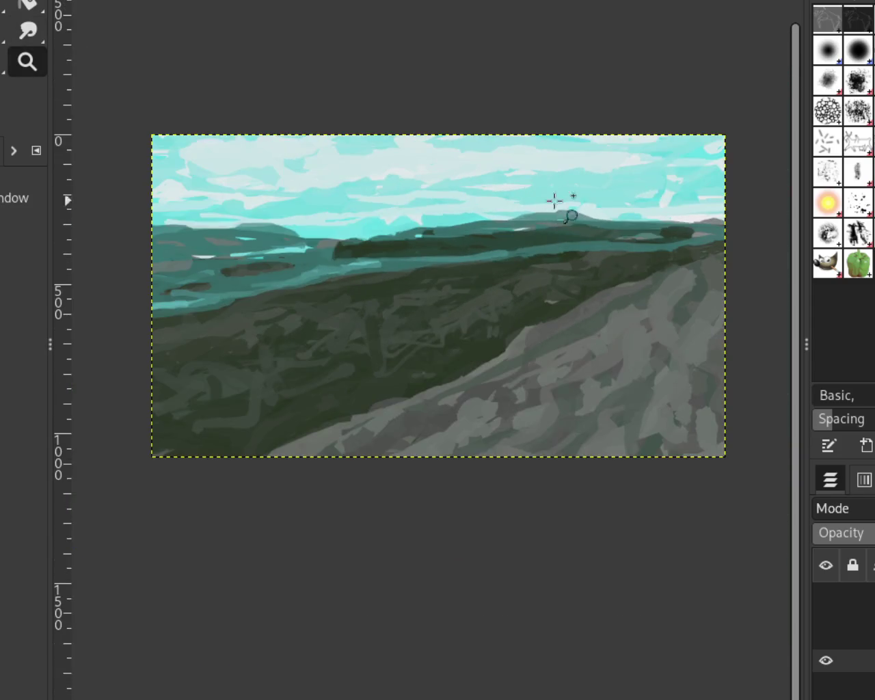
{"action": "scroll", "coordinate": [554, 198], "scroll_direction": "down", "scroll_amount": 1}
{"action": "scroll", "coordinate": [508, 160], "scroll_direction": "up", "scroll_amount": 1}
{"action": "scroll", "coordinate": [489, 274], "scroll_direction": "down", "scroll_amount": 1}
{"action": "scroll", "coordinate": [496, 262], "scroll_direction": "up", "scroll_amount": 1}
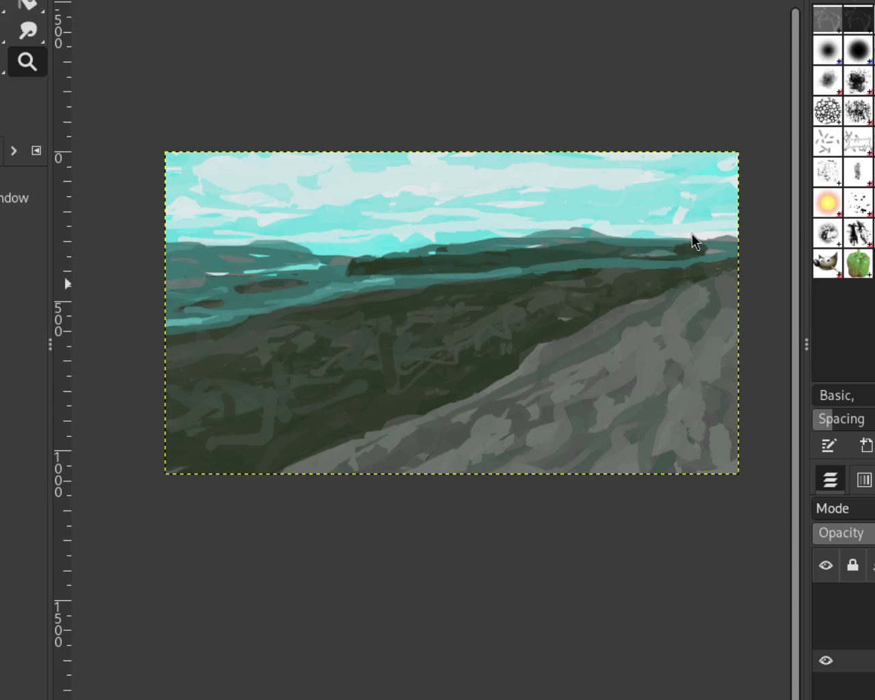
{"action": "left_click", "coordinate": [577, 260]}
{"action": "left_click", "coordinate": [259, 264]}
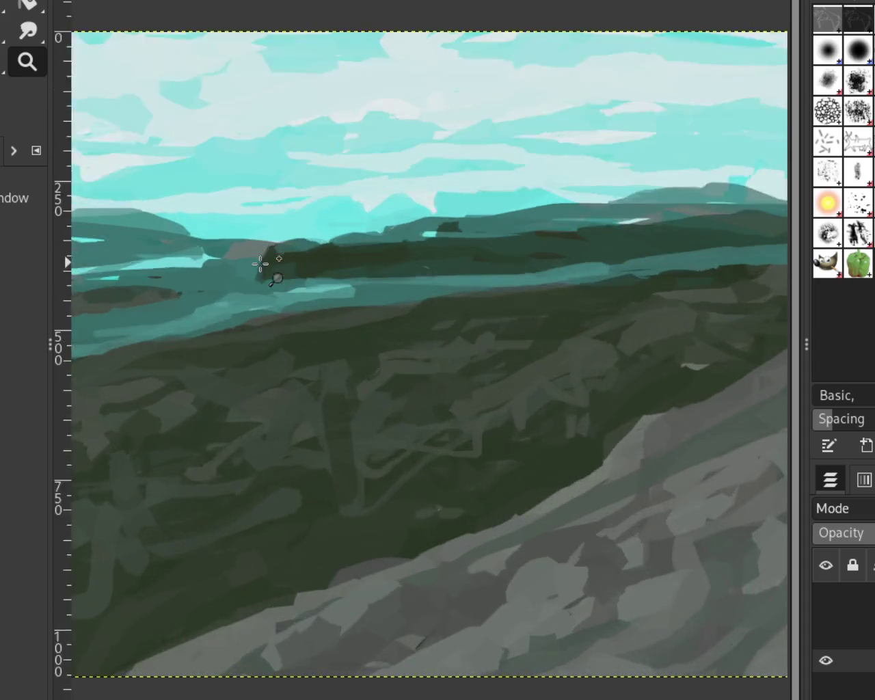
Step: Paint teal over the grey patch on the far-left distant hills, removing a stray dark stroke
{"action": "key", "text": "p"}
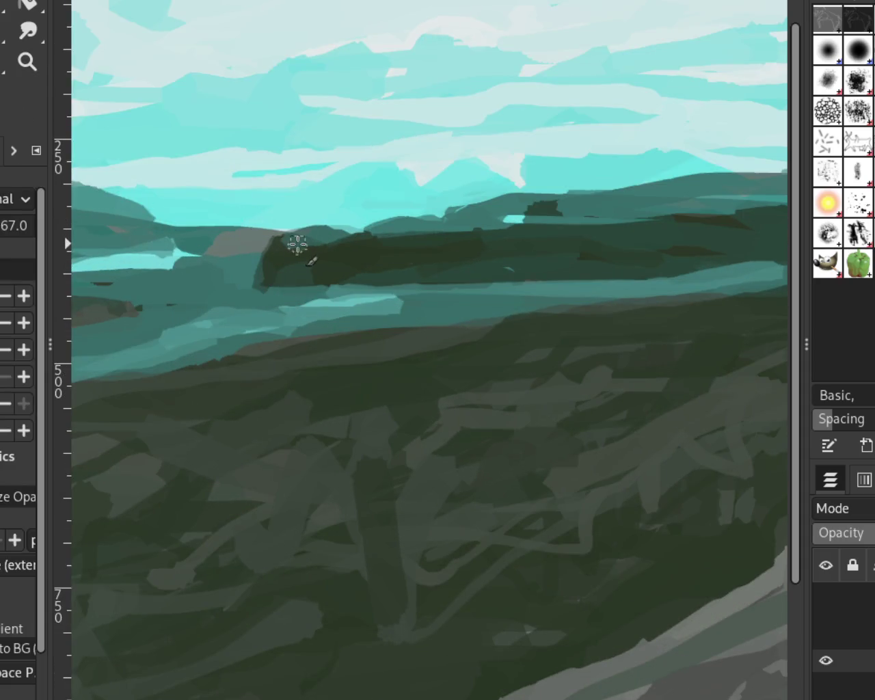
{"action": "mouse_move", "coordinate": [219, 240]}
{"action": "left_mouse_down"}
{"action": "mouse_move", "coordinate": [313, 235]}
{"action": "mouse_move", "coordinate": [191, 244]}
{"action": "left_mouse_up"}
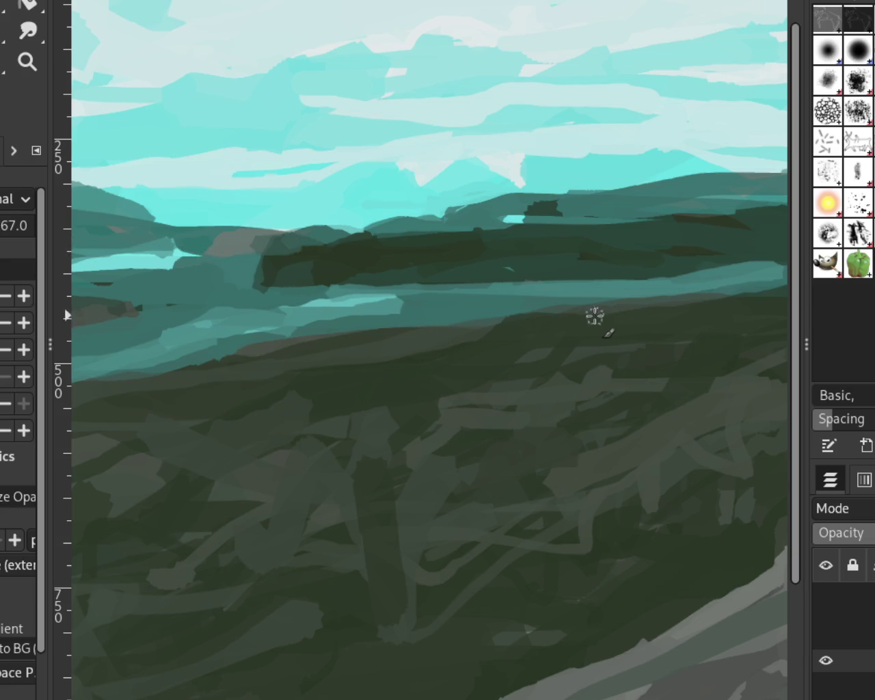
{"action": "left_click_drag", "start_coordinate": [358, 258], "coordinate": [636, 283]}
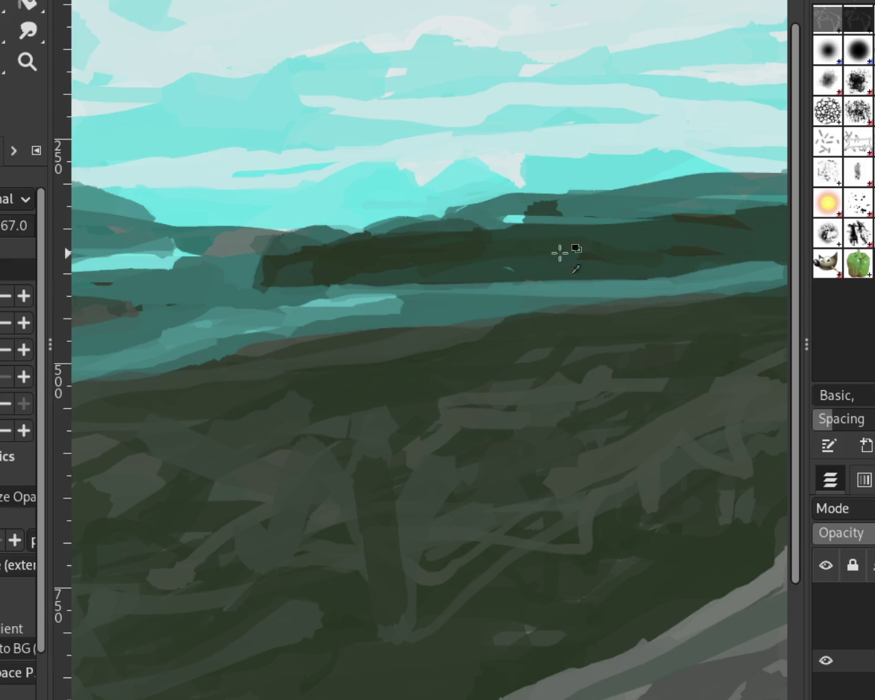
{"action": "key", "text": "ctrl+z"}
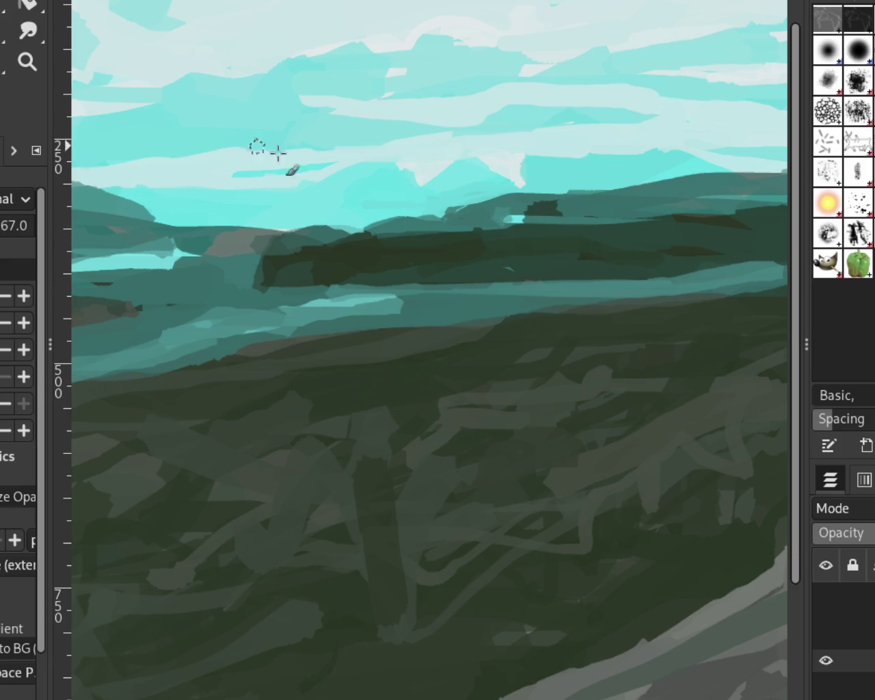
Step: Readjust the zoom so the whole painting fits the window
{"action": "left_click", "coordinate": [22, 62]}
{"action": "left_click", "coordinate": [514, 310], "text": "ctrl"}
{"action": "left_click", "coordinate": [530, 286]}
{"action": "left_click", "coordinate": [469, 229], "text": "ctrl"}
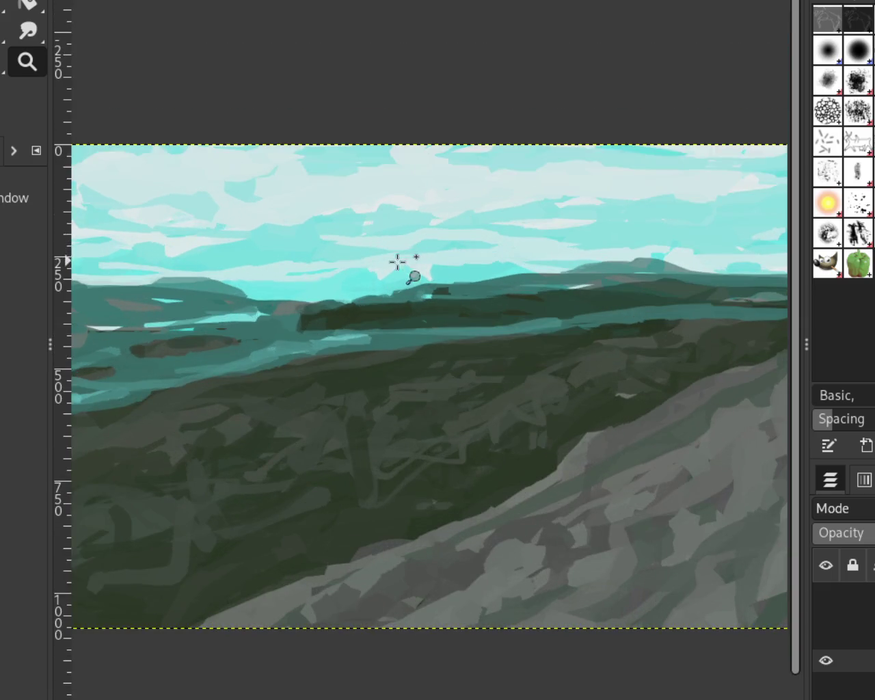
{"action": "left_click", "coordinate": [404, 258], "text": "ctrl"}
{"action": "left_click", "coordinate": [528, 234]}
{"action": "left_click", "coordinate": [504, 260], "text": "ctrl"}
{"action": "left_click", "coordinate": [694, 211], "text": "ctrl"}
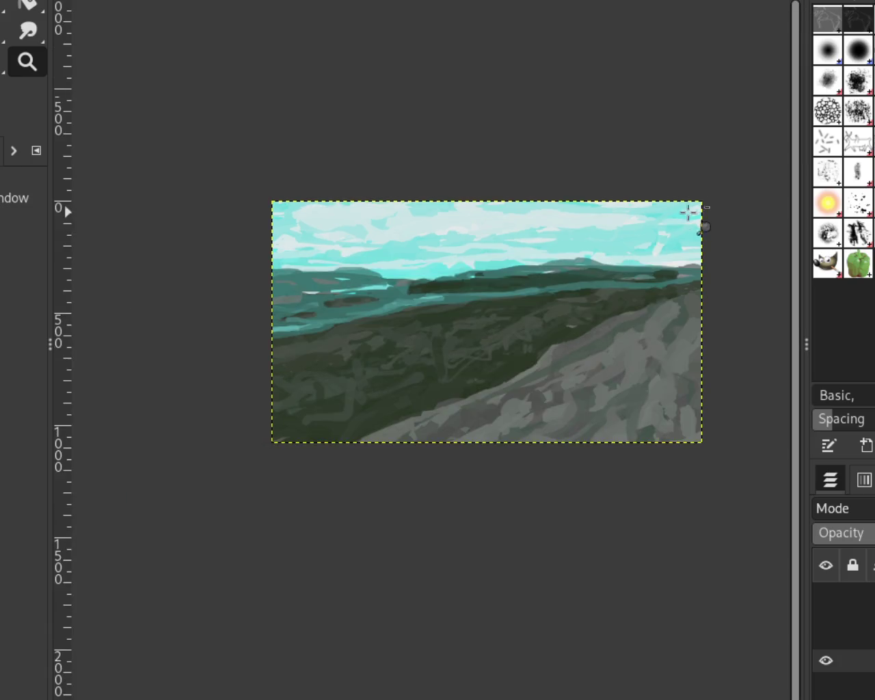
{"action": "left_click", "coordinate": [664, 228]}
{"action": "left_click", "coordinate": [655, 239], "text": "ctrl"}
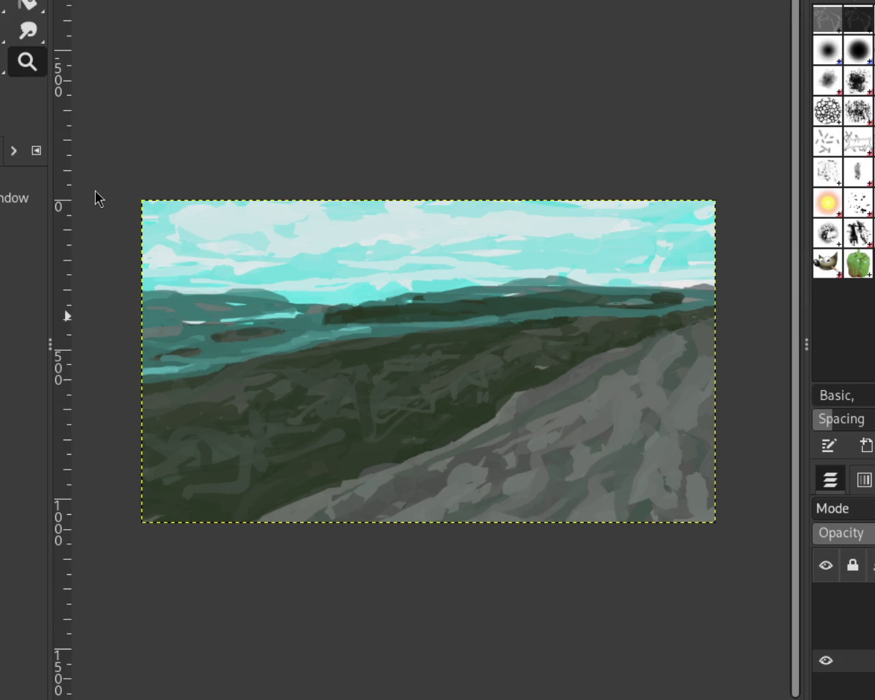
Step: Extend the dark island's right tip, darken its top-left edge and add a darker teal horizon band
{"action": "key", "text": "2"}
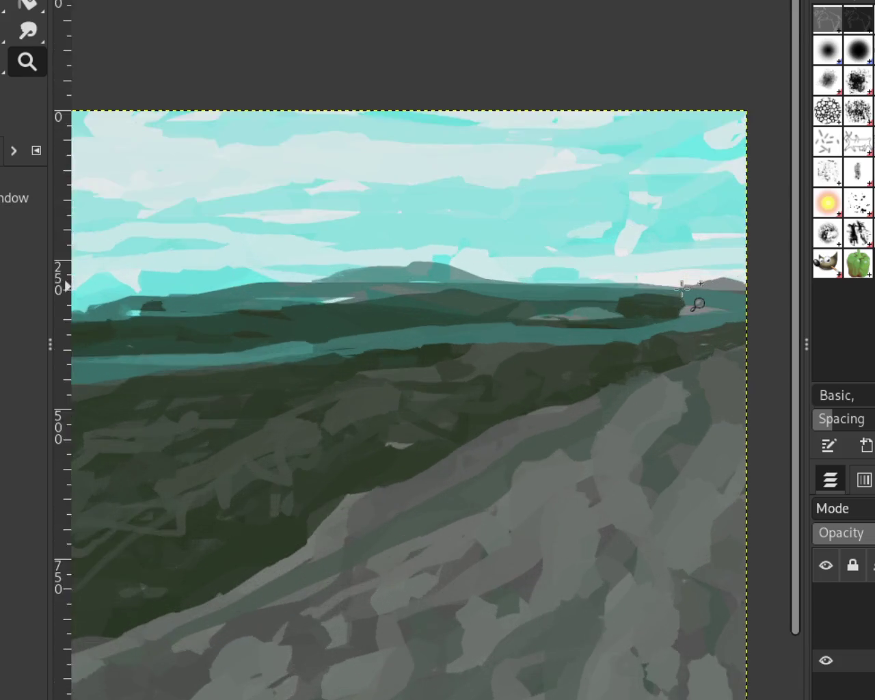
{"action": "key", "text": "p"}
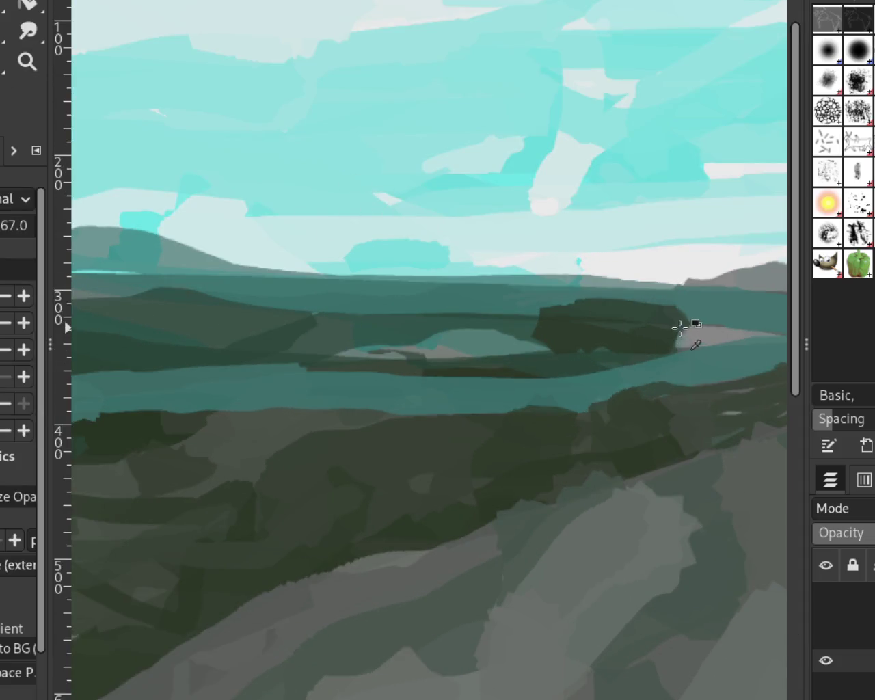
{"action": "left_click_drag", "start_coordinate": [677, 331], "coordinate": [684, 334]}
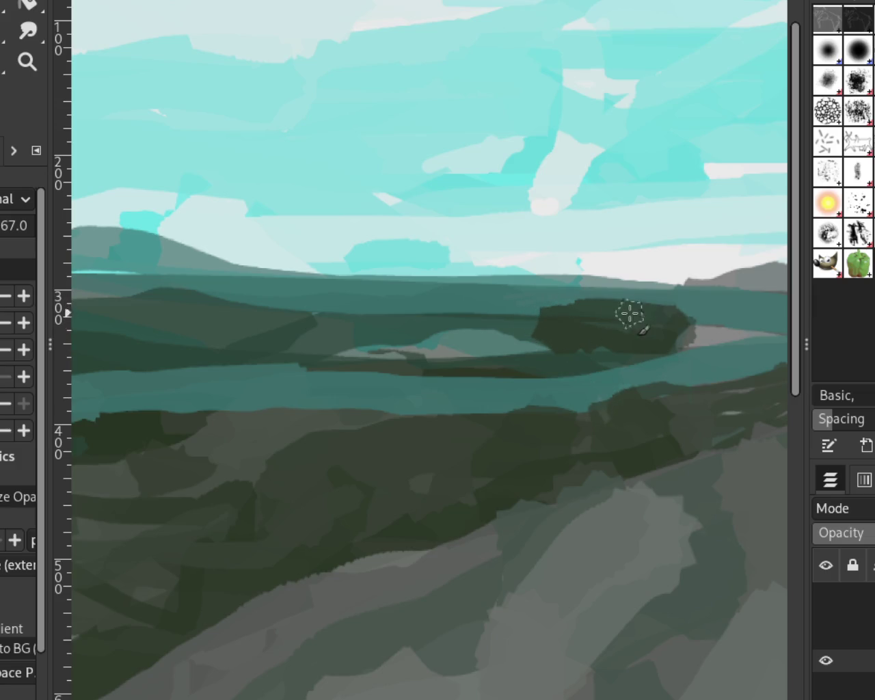
{"action": "left_click_drag", "start_coordinate": [595, 308], "coordinate": [496, 345]}
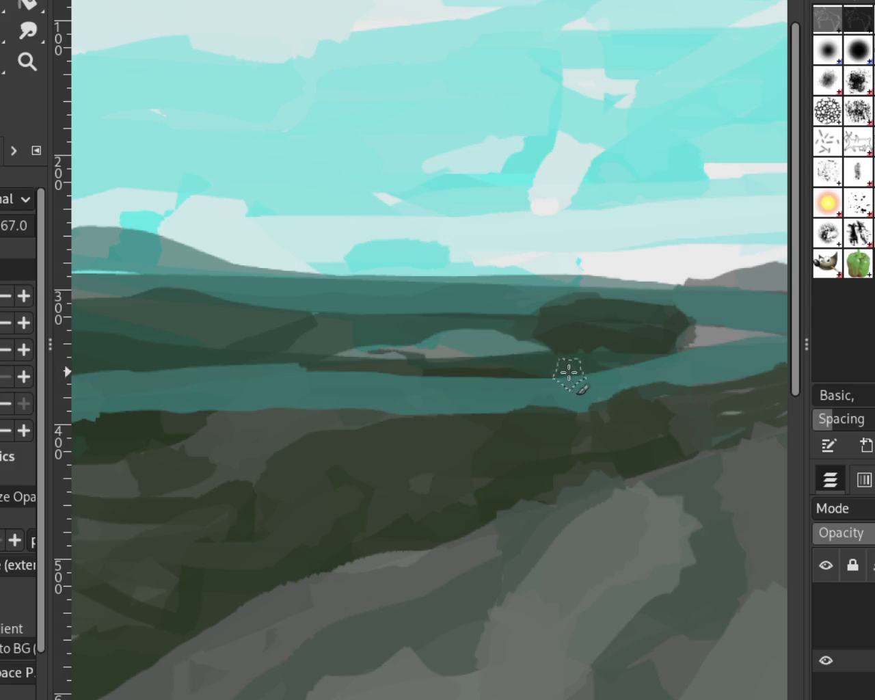
{"action": "left_click_drag", "start_coordinate": [704, 281], "coordinate": [512, 273]}
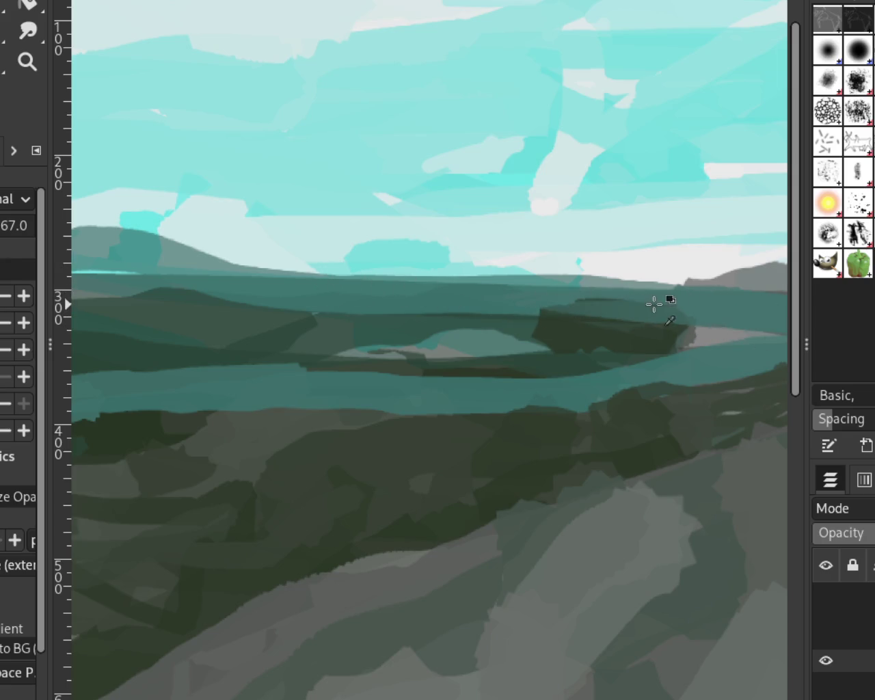
{"action": "left_click_drag", "start_coordinate": [698, 324], "coordinate": [692, 336]}
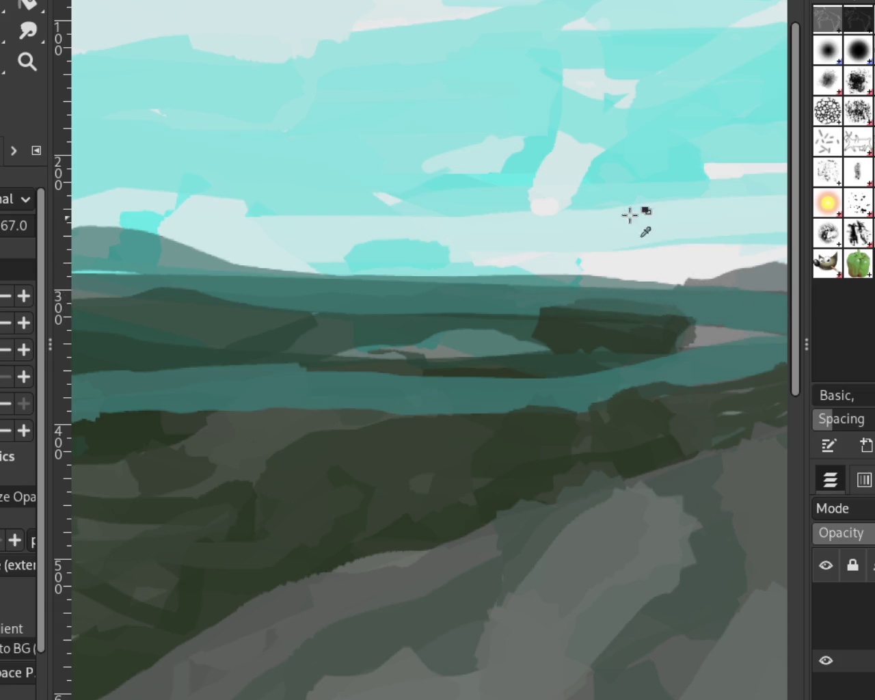
Step: Paint a short pale cloud stroke diagonally across the upper-right sky
{"action": "scroll", "coordinate": [534, 221], "scroll_direction": "up", "scroll_amount": 2}
{"action": "scroll", "coordinate": [533, 221], "scroll_direction": "right", "scroll_amount": 5}
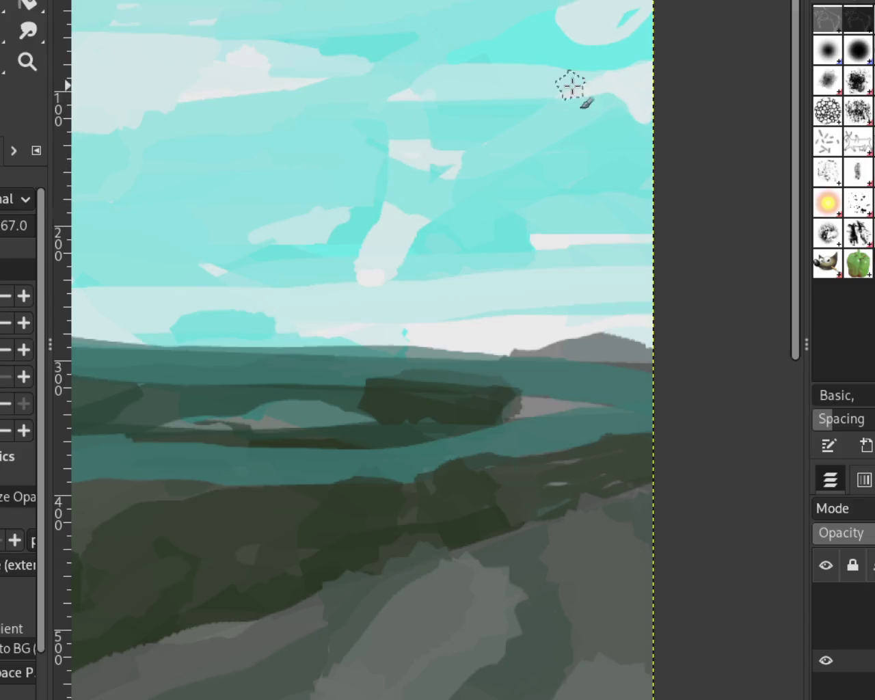
{"action": "left_click_drag", "start_coordinate": [618, 93], "coordinate": [445, 147]}
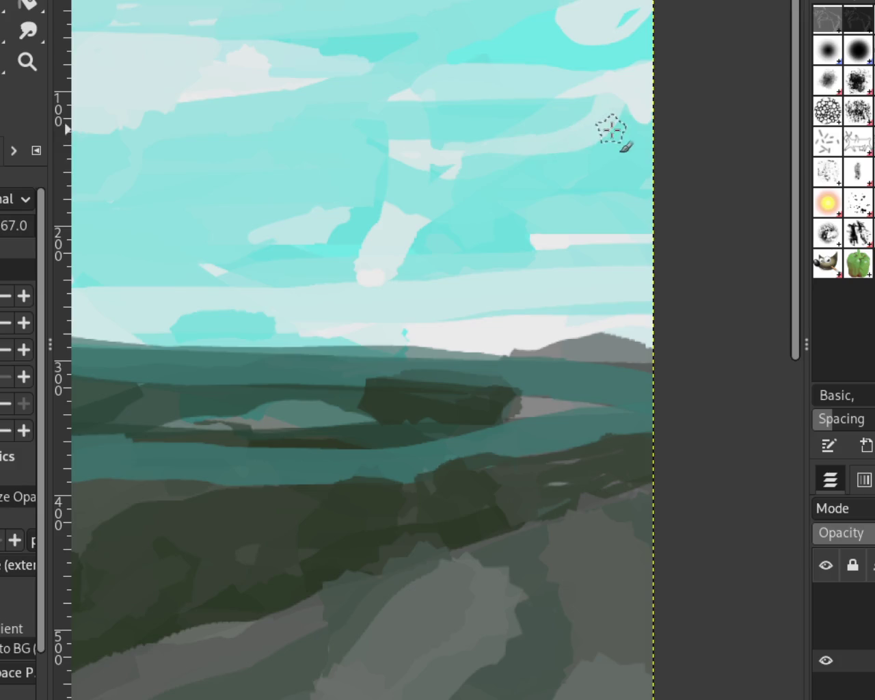
{"action": "key", "text": "ctrl+z"}
{"action": "left_click_drag", "start_coordinate": [611, 127], "coordinate": [352, 185]}
{"action": "key", "text": "ctrl+z"}
{"action": "left_click_drag", "start_coordinate": [581, 60], "coordinate": [380, 196]}
{"action": "key", "text": "ctrl+z"}
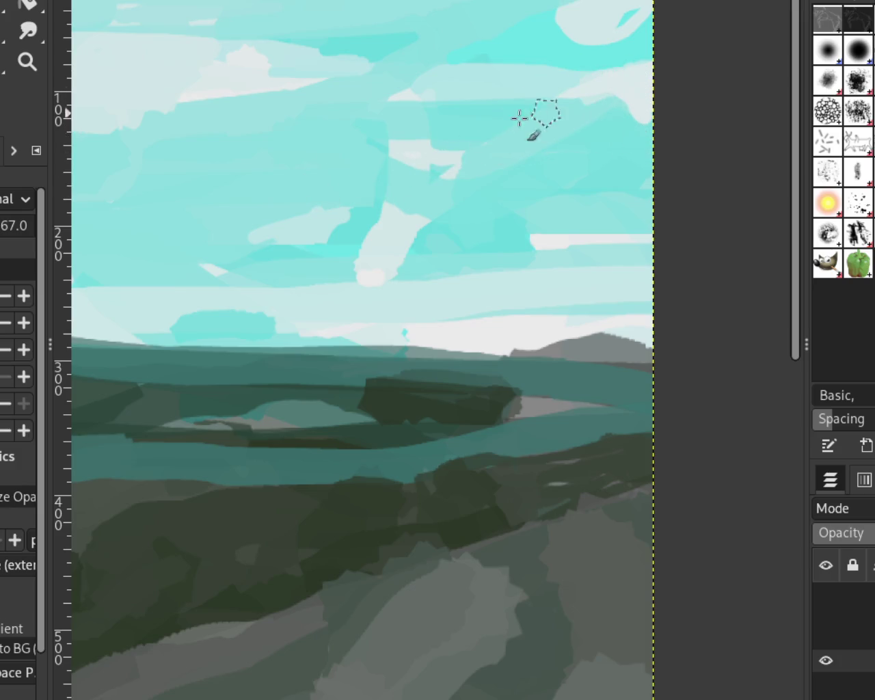
{"action": "left_click_drag", "start_coordinate": [629, 92], "coordinate": [335, 147]}
{"action": "key", "text": "ctrl+z"}
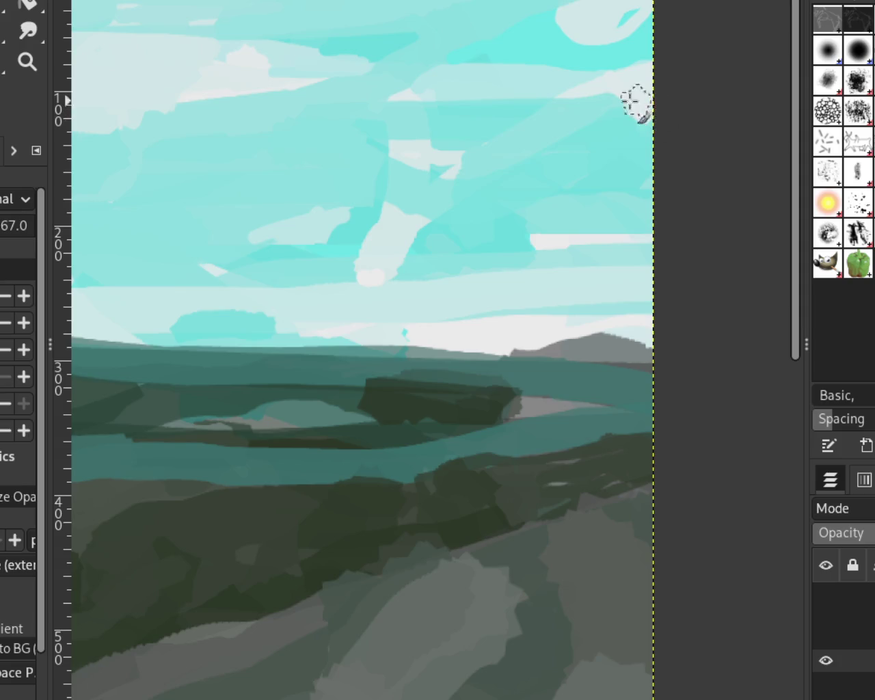
{"action": "left_click_drag", "start_coordinate": [636, 96], "coordinate": [431, 133]}
{"action": "left_click", "coordinate": [27, 61]}
{"action": "left_click", "coordinate": [680, 337], "text": "ctrl"}
{"action": "left_click", "coordinate": [640, 329], "text": "ctrl"}
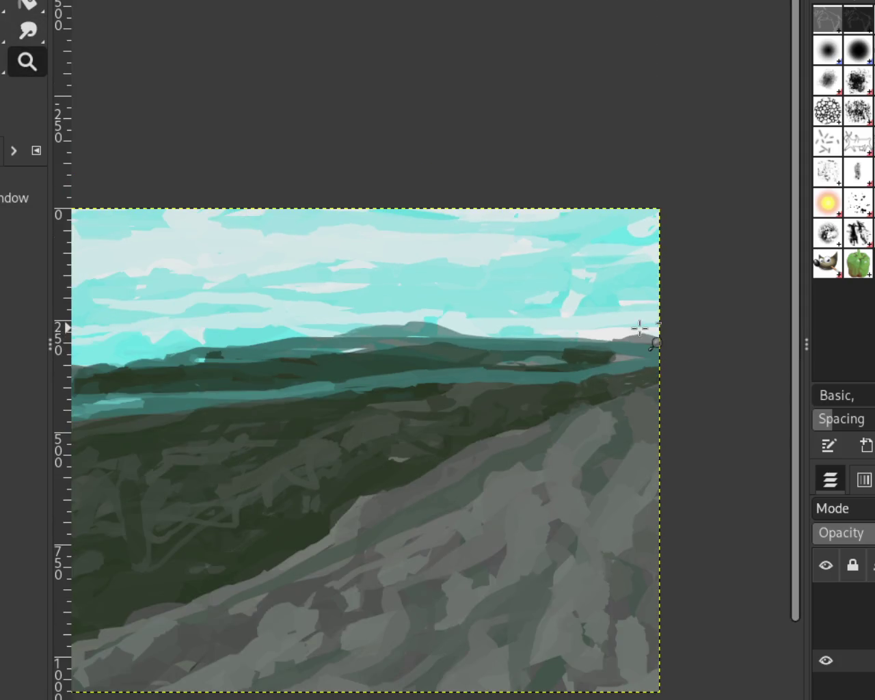
{"action": "left_click", "coordinate": [636, 327], "text": "ctrl"}
{"action": "left_click", "coordinate": [633, 260], "text": "ctrl"}
{"action": "left_click", "coordinate": [573, 294], "text": "ctrl"}
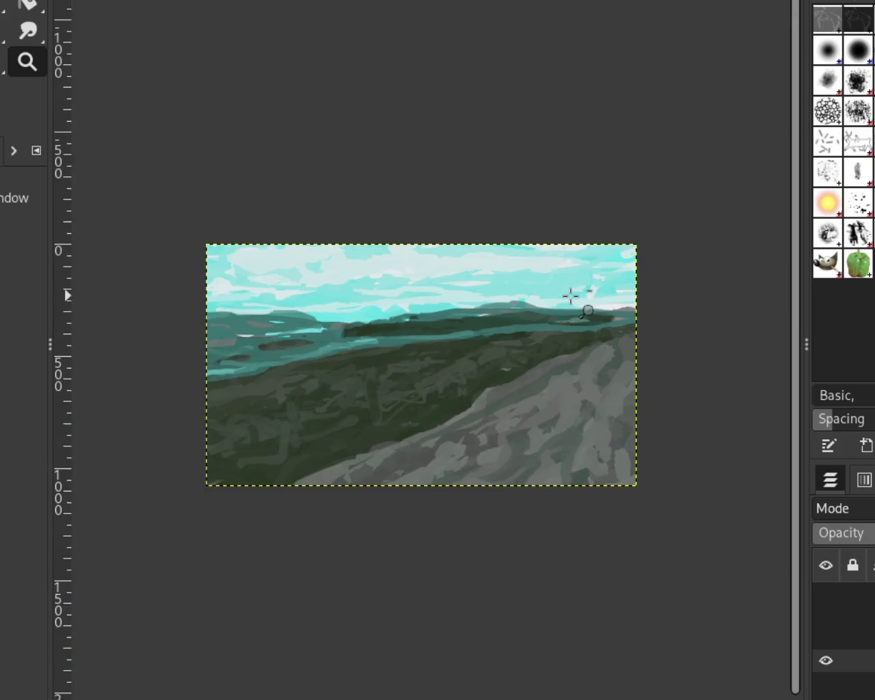
{"action": "left_click", "coordinate": [571, 295], "text": "ctrl"}
{"action": "left_click", "coordinate": [630, 255]}
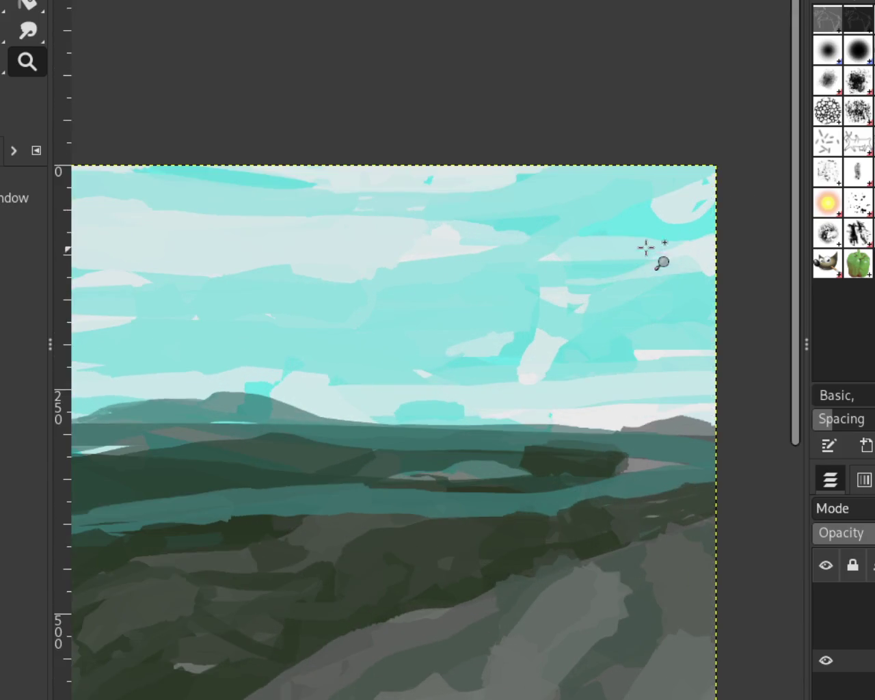
{"action": "left_click", "coordinate": [499, 230], "text": "ctrl"}
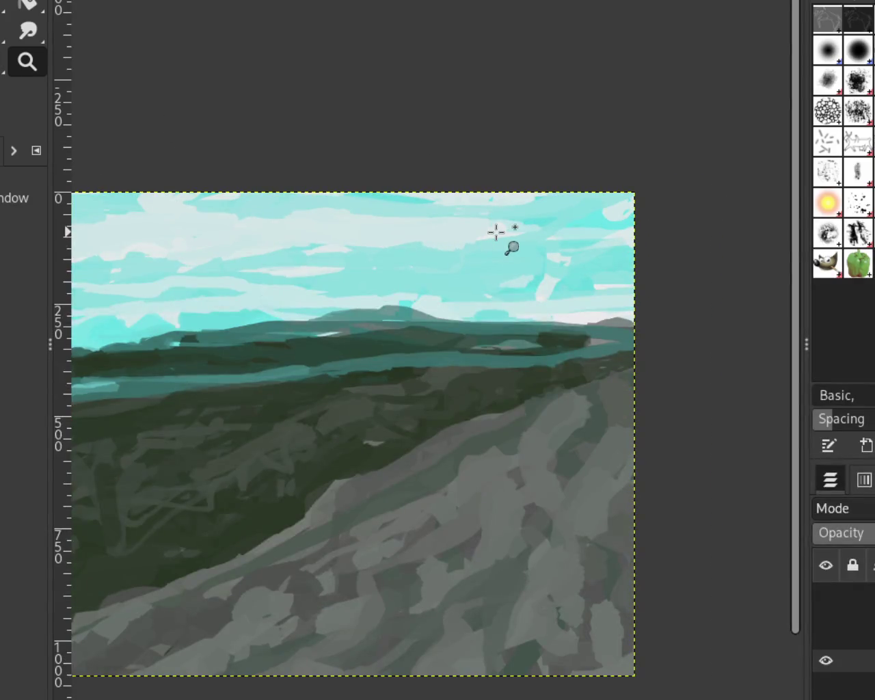
{"action": "left_click", "coordinate": [500, 232], "text": "ctrl"}
{"action": "left_click", "coordinate": [500, 232], "text": "ctrl"}
{"action": "left_click", "coordinate": [335, 243]}
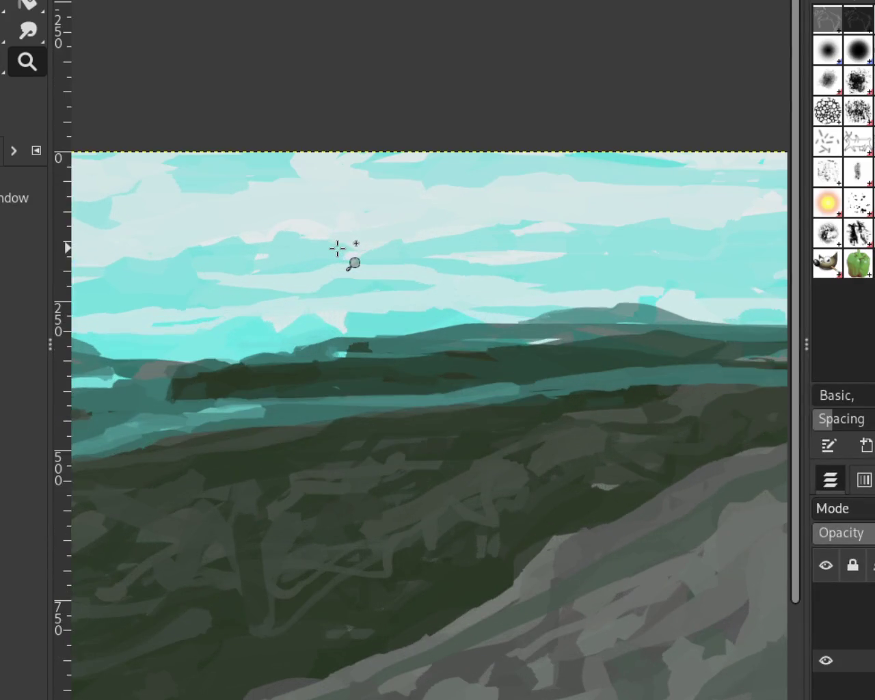
{"action": "left_click", "coordinate": [327, 248], "text": "ctrl"}
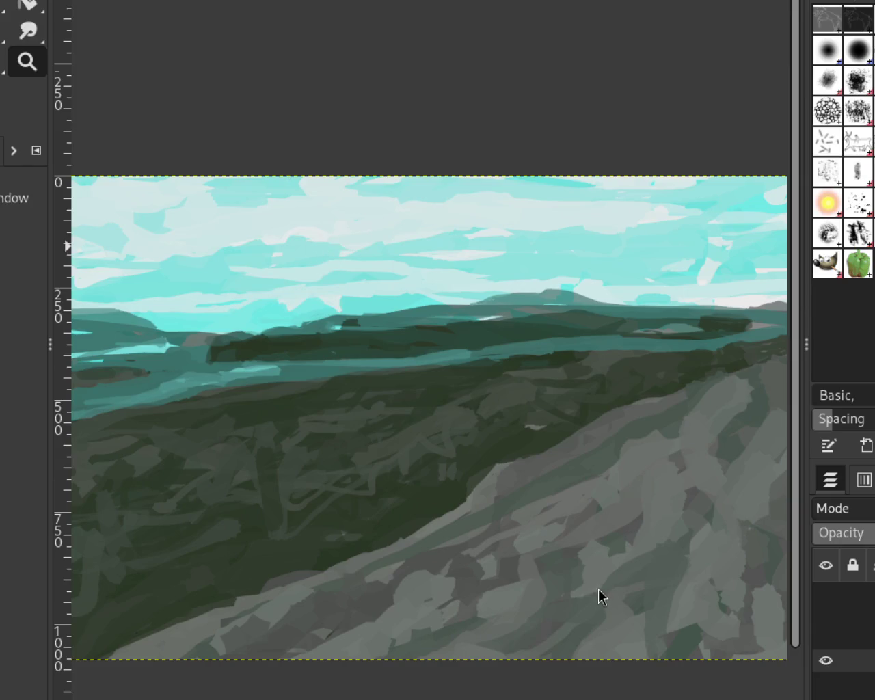
{"action": "left_click", "coordinate": [390, 291], "text": "ctrl"}
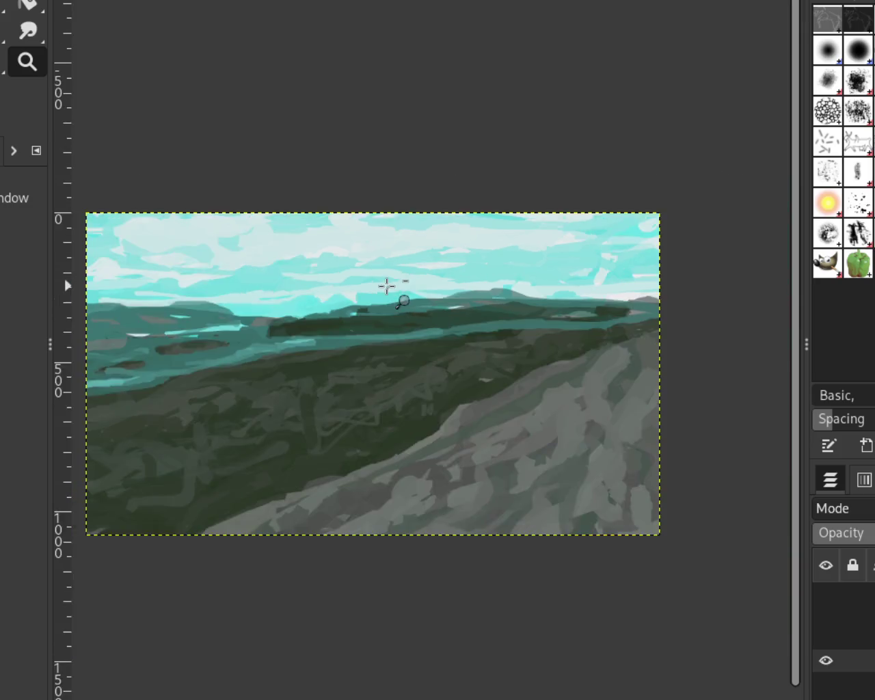
{"action": "left_click", "coordinate": [581, 260]}
{"action": "left_click", "coordinate": [581, 260]}
{"action": "key", "text": "p"}
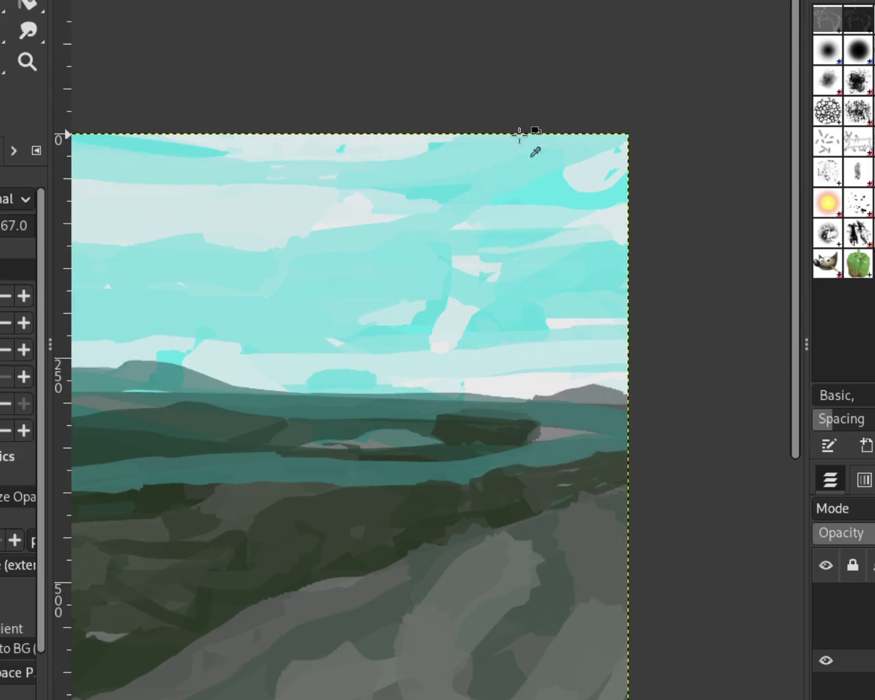
Step: Paint whitish and lighter cyan cloud strokes in the upper-right sky
{"action": "mouse_move", "coordinate": [605, 166]}
{"action": "left_mouse_down"}
{"action": "mouse_move", "coordinate": [580, 203]}
{"action": "mouse_move", "coordinate": [565, 170]}
{"action": "mouse_move", "coordinate": [582, 153]}
{"action": "left_mouse_up"}
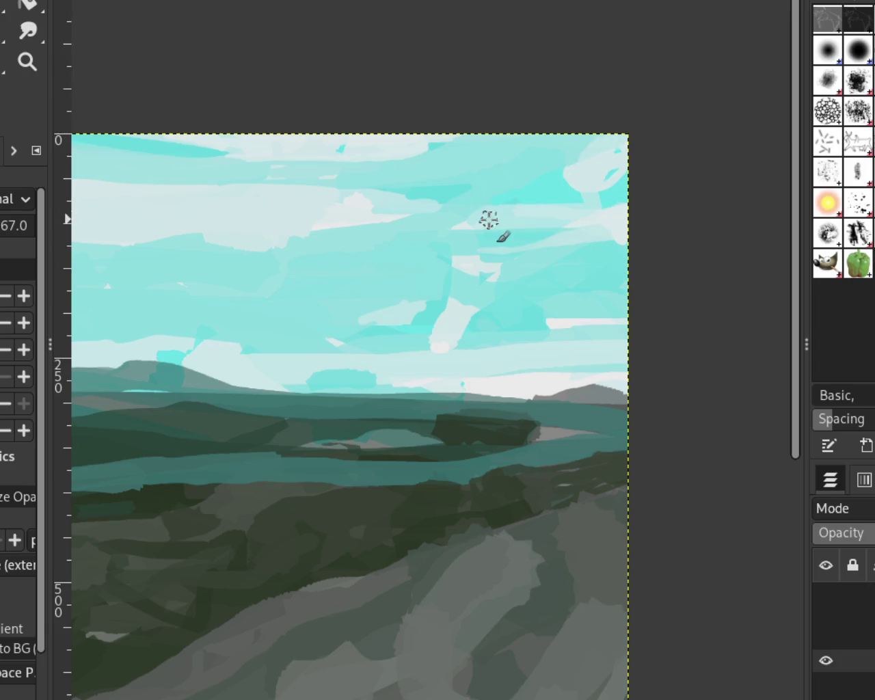
{"action": "left_click_drag", "start_coordinate": [614, 141], "coordinate": [503, 167]}
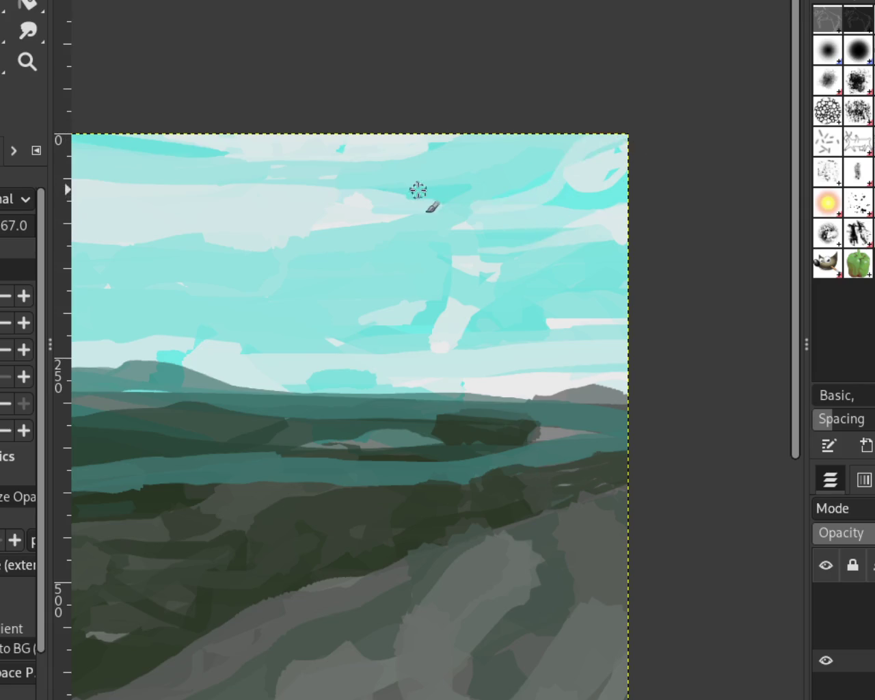
{"action": "left_click_drag", "start_coordinate": [629, 145], "coordinate": [455, 189]}
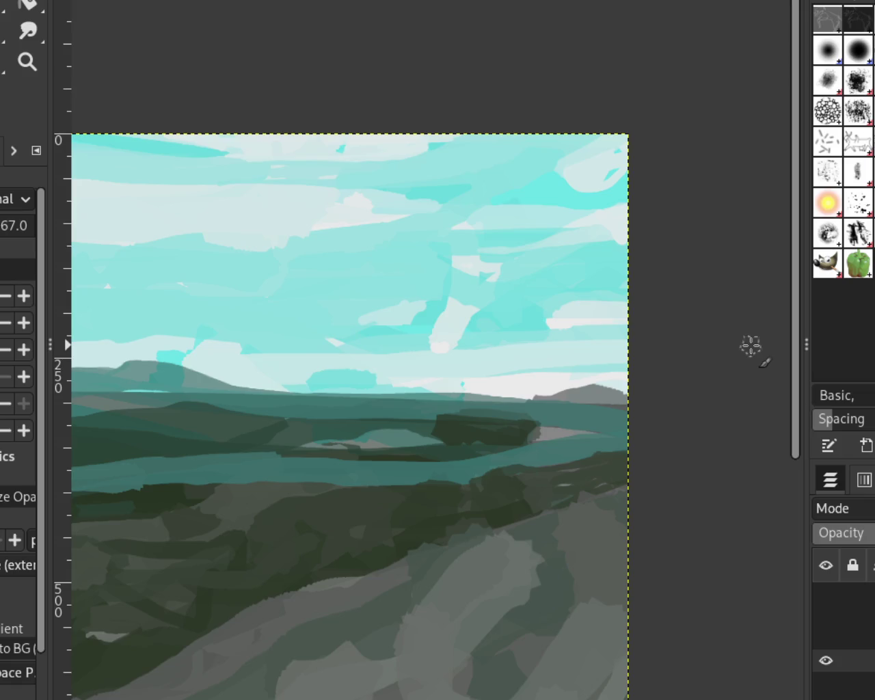
{"action": "left_click_drag", "start_coordinate": [570, 162], "coordinate": [547, 141]}
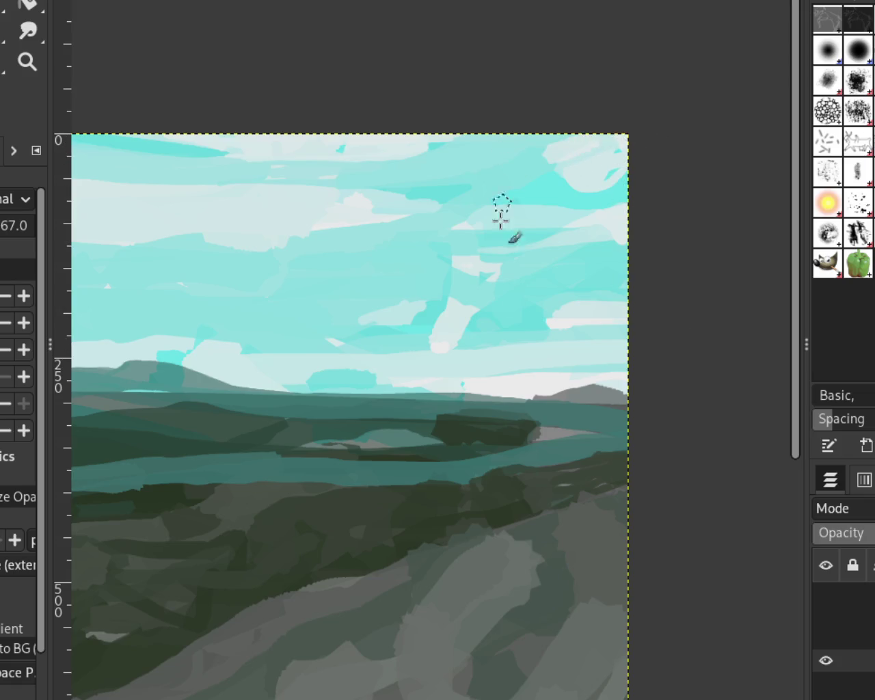
{"action": "key", "text": "ctrl+z"}
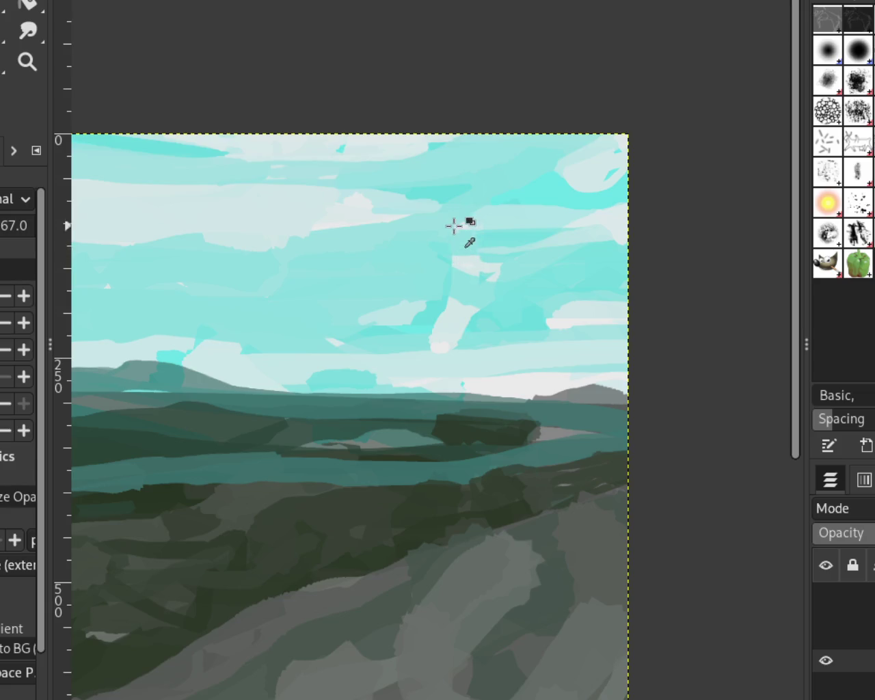
Step: Paint a tall pale vertical cloud wisp in the middle of the sky, discarding teal overpainting
{"action": "left_click_drag", "start_coordinate": [458, 219], "coordinate": [438, 342]}
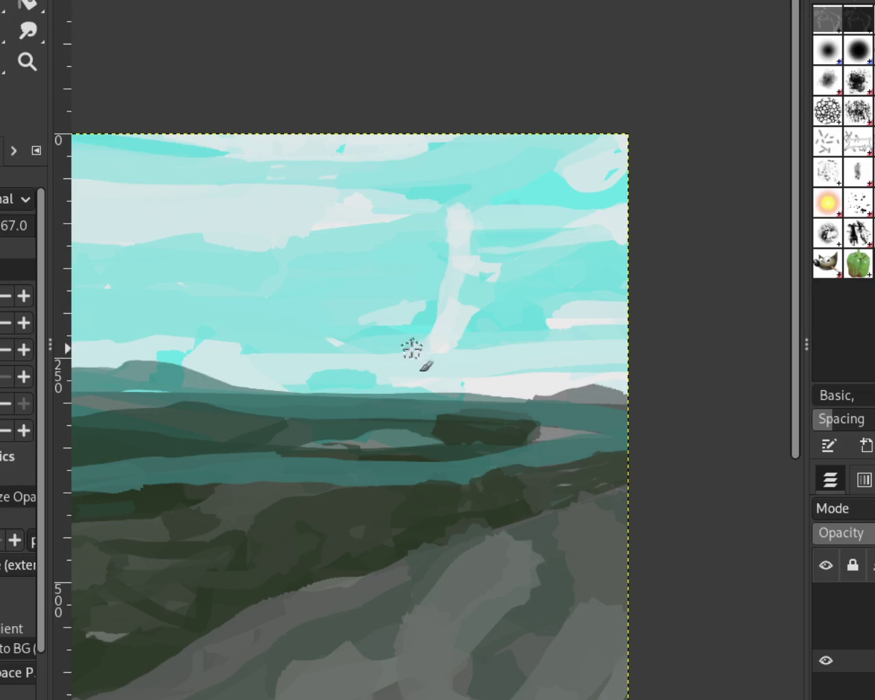
{"action": "key", "text": "ctrl+z"}
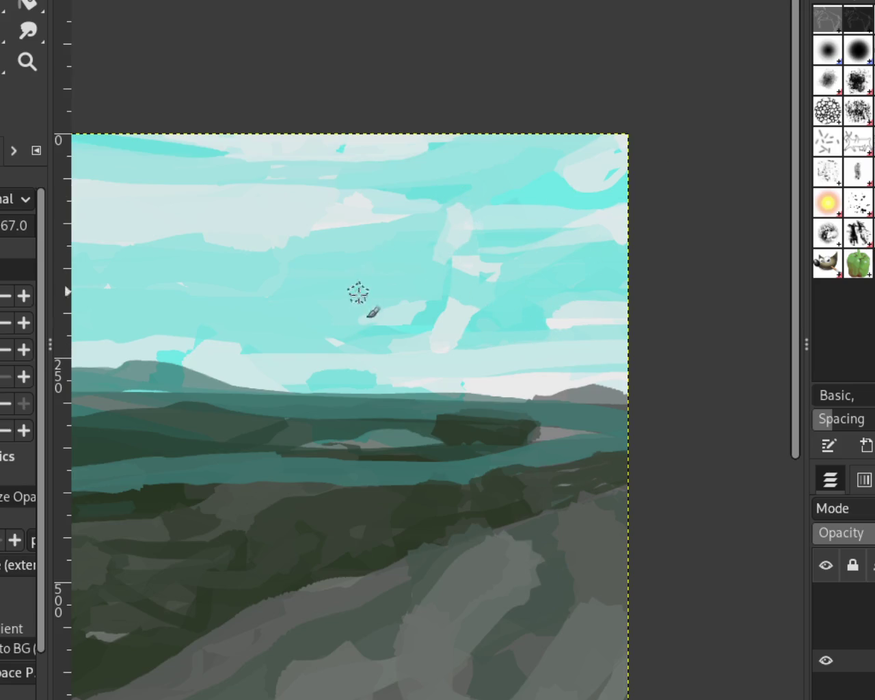
{"action": "left_click_drag", "start_coordinate": [443, 264], "coordinate": [463, 201]}
{"action": "key", "text": "ctrl+z"}
{"action": "left_click_drag", "start_coordinate": [443, 264], "coordinate": [461, 206]}
{"action": "key", "text": "ctrl+z"}
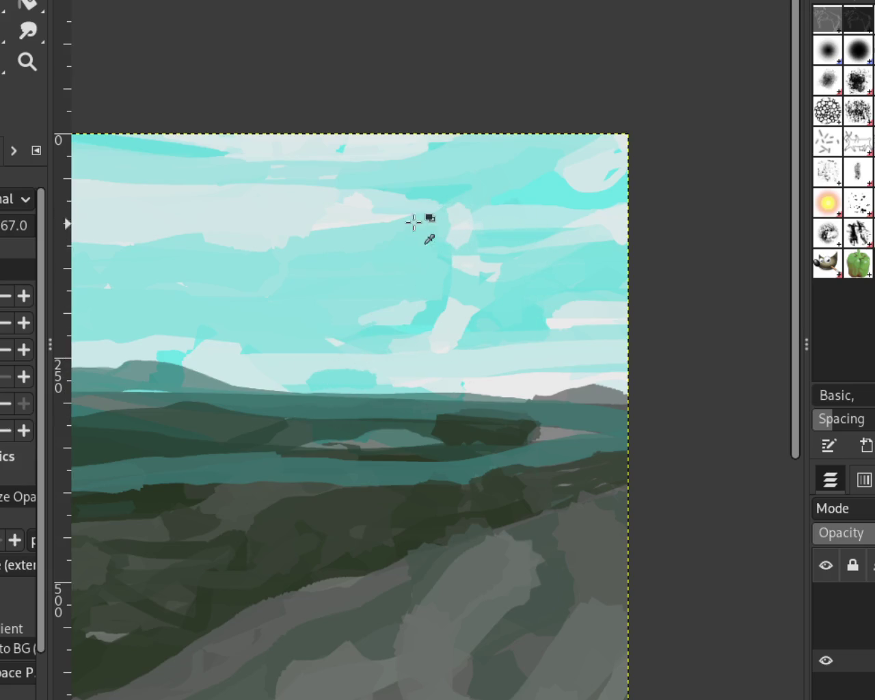
{"action": "key", "text": "ctrl+z"}
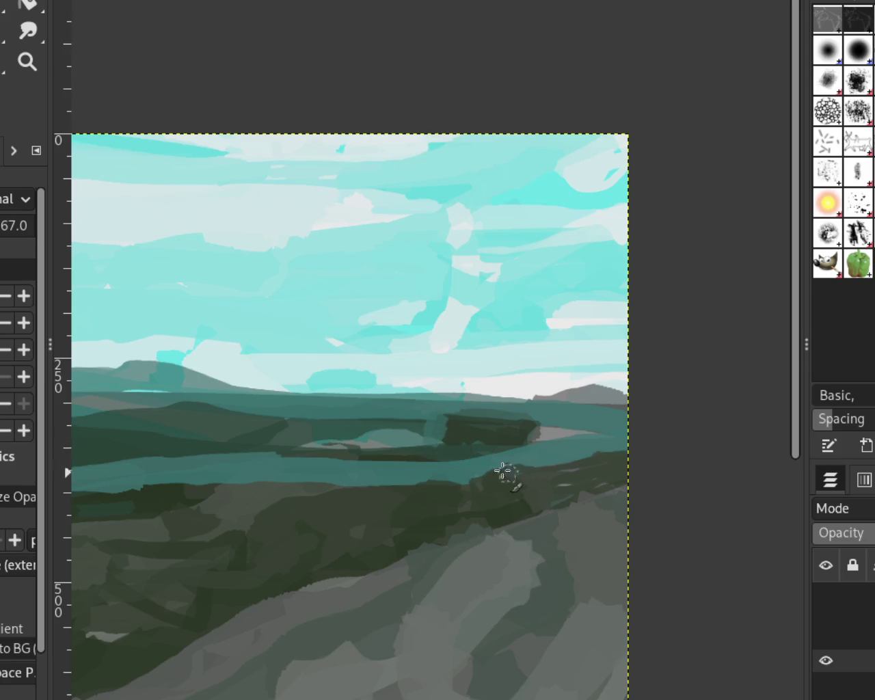
Step: Extend the dark tree mass upward and lay grey hill strokes along the right horizon
{"action": "left_click_drag", "start_coordinate": [531, 444], "coordinate": [453, 426]}
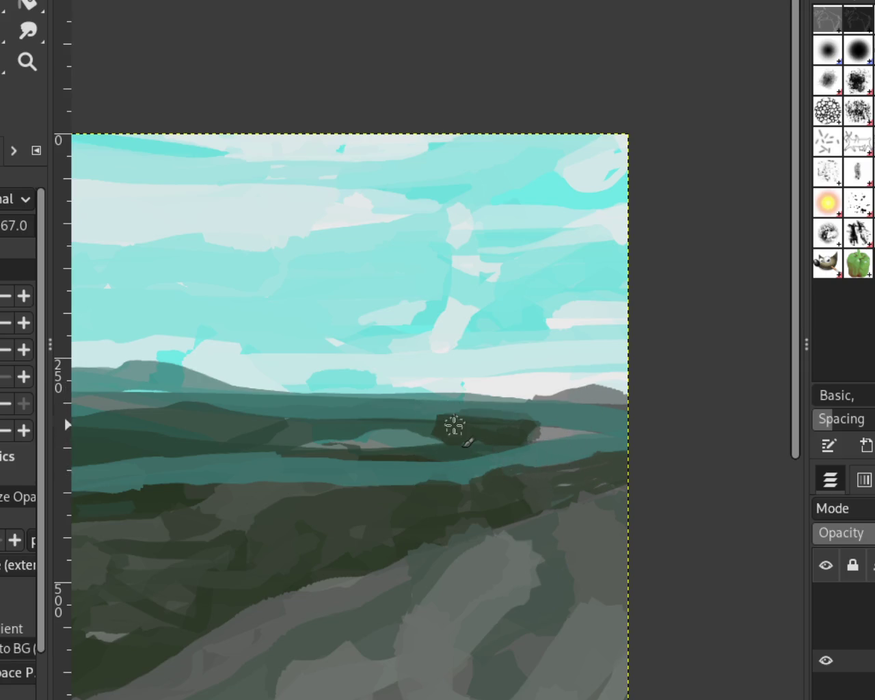
{"action": "key", "text": "ctrl+z"}
{"action": "left_click_drag", "start_coordinate": [597, 395], "coordinate": [451, 393]}
{"action": "key", "text": "ctrl+z"}
{"action": "left_click_drag", "start_coordinate": [582, 387], "coordinate": [428, 395]}
{"action": "left_click_drag", "start_coordinate": [609, 400], "coordinate": [376, 403]}
{"action": "key", "text": "ctrl+z"}
{"action": "left_click_drag", "start_coordinate": [607, 396], "coordinate": [352, 393]}
{"action": "key", "text": "ctrl+z"}
{"action": "left_click_drag", "start_coordinate": [612, 398], "coordinate": [347, 390]}
{"action": "key", "text": "ctrl+z"}
Step: Rework the right-hand horizon hills with grey and grey-teal strokes over the light band
{"action": "left_click_drag", "start_coordinate": [610, 393], "coordinate": [291, 397]}
{"action": "key", "text": "ctrl+z"}
{"action": "scroll", "coordinate": [5, 236], "scroll_direction": "up", "scroll_amount": 1}
{"action": "left_click_drag", "start_coordinate": [596, 391], "coordinate": [260, 386]}
{"action": "key", "text": "ctrl+z"}
{"action": "left_click_drag", "start_coordinate": [615, 400], "coordinate": [424, 394]}
{"action": "key", "text": "ctrl+z"}
{"action": "left_click_drag", "start_coordinate": [588, 392], "coordinate": [420, 390]}
{"action": "key", "text": "ctrl+z"}
{"action": "left_click_drag", "start_coordinate": [587, 385], "coordinate": [447, 390]}
{"action": "key", "text": "ctrl+z"}
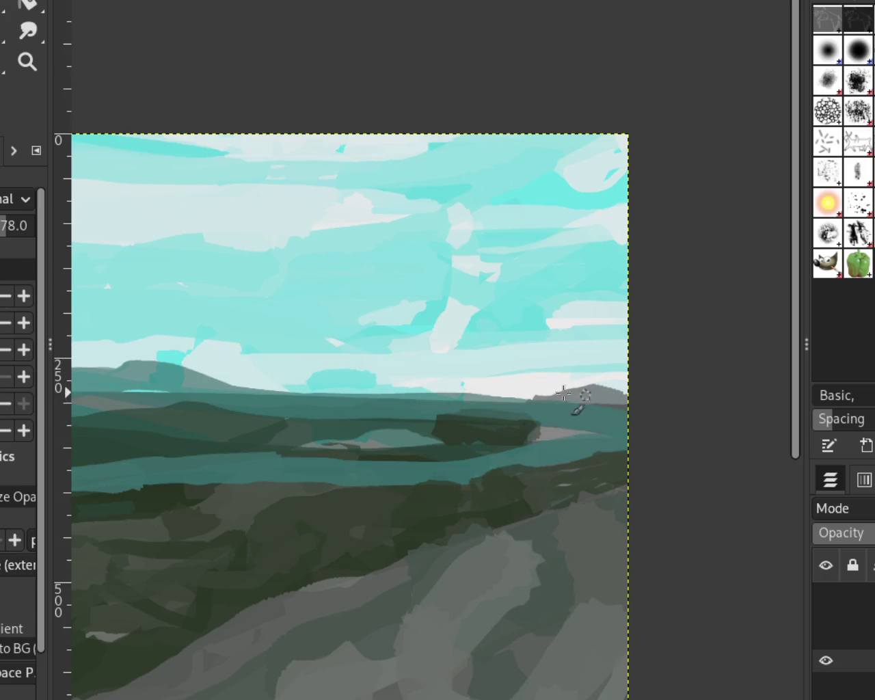
{"action": "left_click_drag", "start_coordinate": [573, 394], "coordinate": [410, 394]}
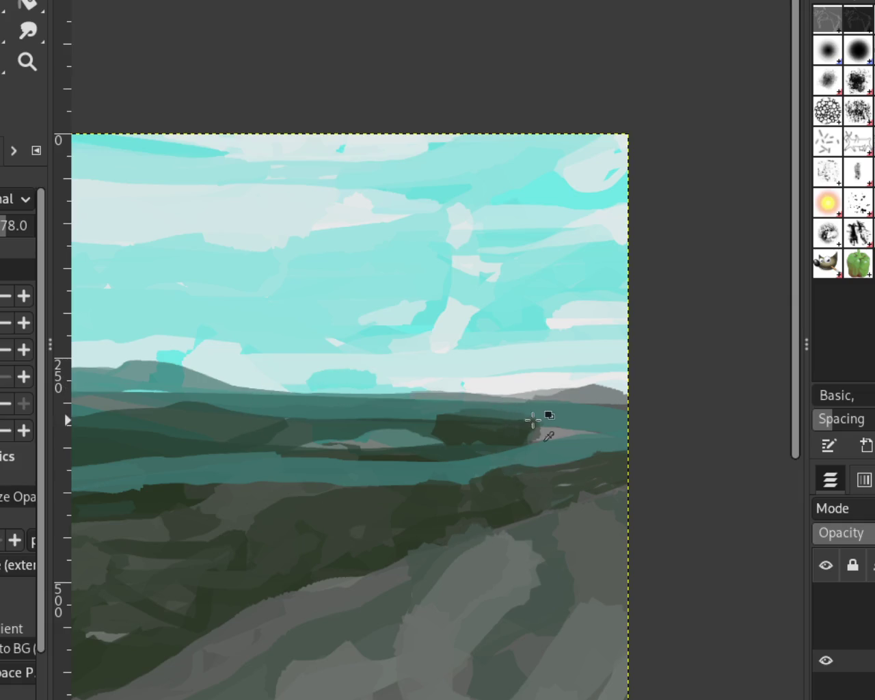
{"action": "key", "text": "ctrl+z"}
{"action": "key", "text": "ctrl+y"}
Step: Paint teal across the dark tree blob and try a darker teal sky stroke
{"action": "left_click_drag", "start_coordinate": [521, 415], "coordinate": [302, 415]}
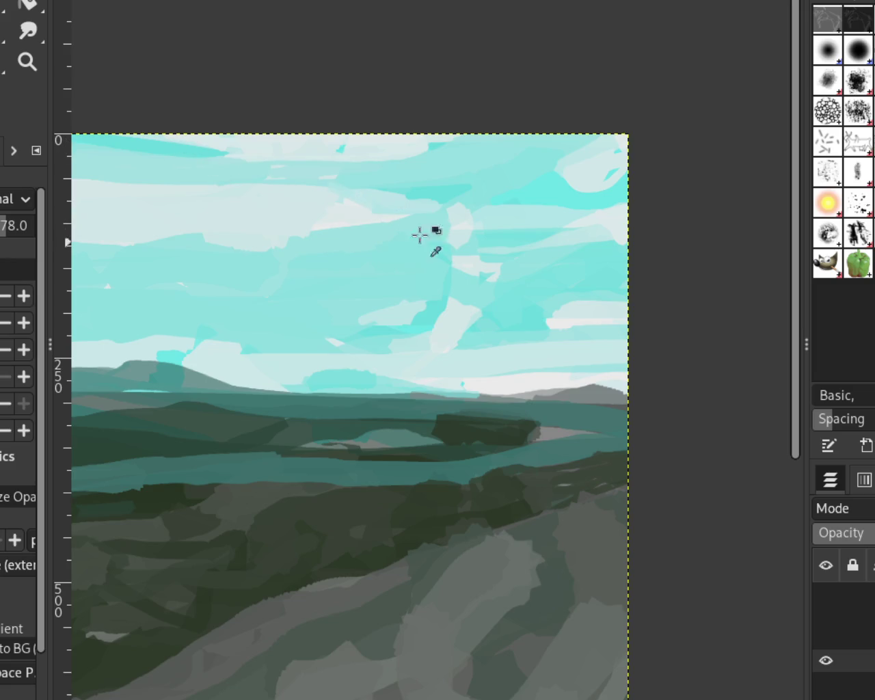
{"action": "left_click_drag", "start_coordinate": [422, 157], "coordinate": [352, 156]}
{"action": "key", "text": "ctrl+z"}
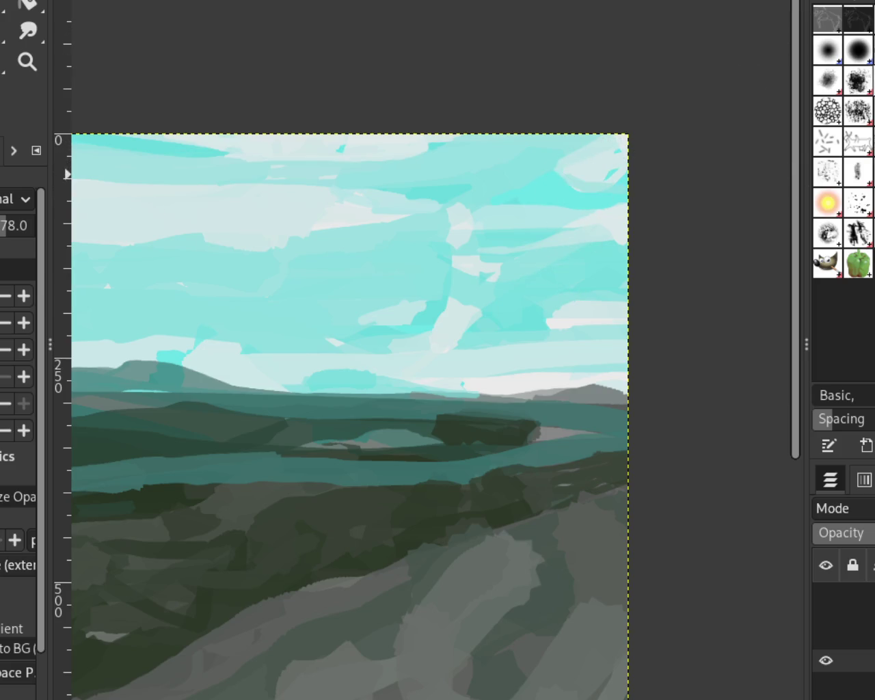
Step: Zoom in on the left distant hills and paint a short grey-green stroke on them
{"action": "left_click", "coordinate": [27, 62]}
{"action": "key", "text": "minus"}
{"action": "key", "text": "minus"}
{"action": "key", "text": "minus"}
{"action": "left_click", "coordinate": [479, 307]}
{"action": "left_click", "coordinate": [567, 338], "text": "ctrl"}
{"action": "left_click", "coordinate": [567, 309], "text": "ctrl"}
{"action": "left_click", "coordinate": [578, 353]}
{"action": "left_click", "coordinate": [483, 408], "text": "ctrl"}
{"action": "left_click", "coordinate": [556, 363], "text": "ctrl"}
{"action": "left_click", "coordinate": [260, 367]}
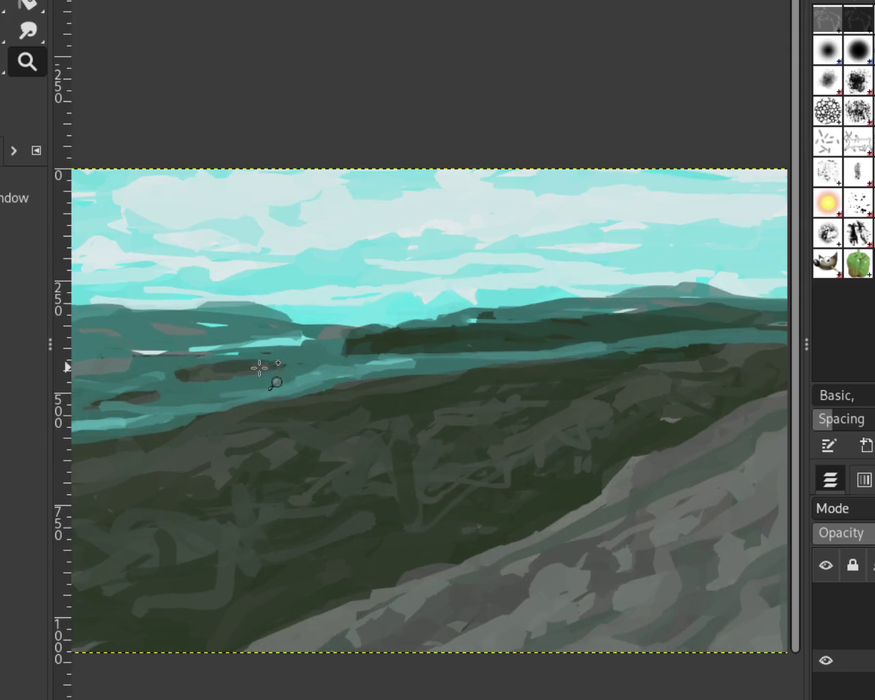
{"action": "left_click", "coordinate": [431, 315], "text": "ctrl"}
{"action": "left_click", "coordinate": [166, 342]}
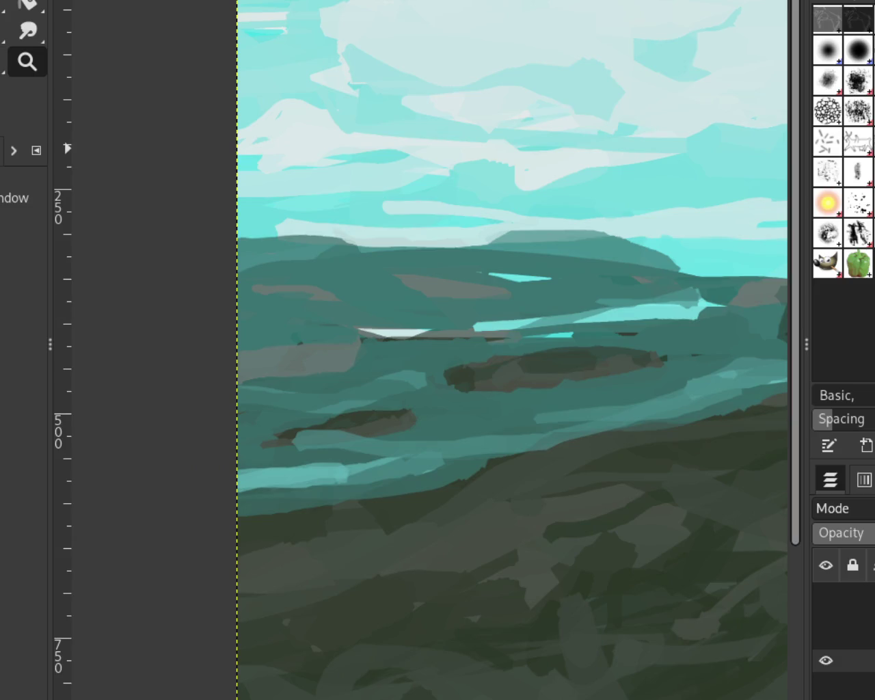
{"action": "key", "text": "p"}
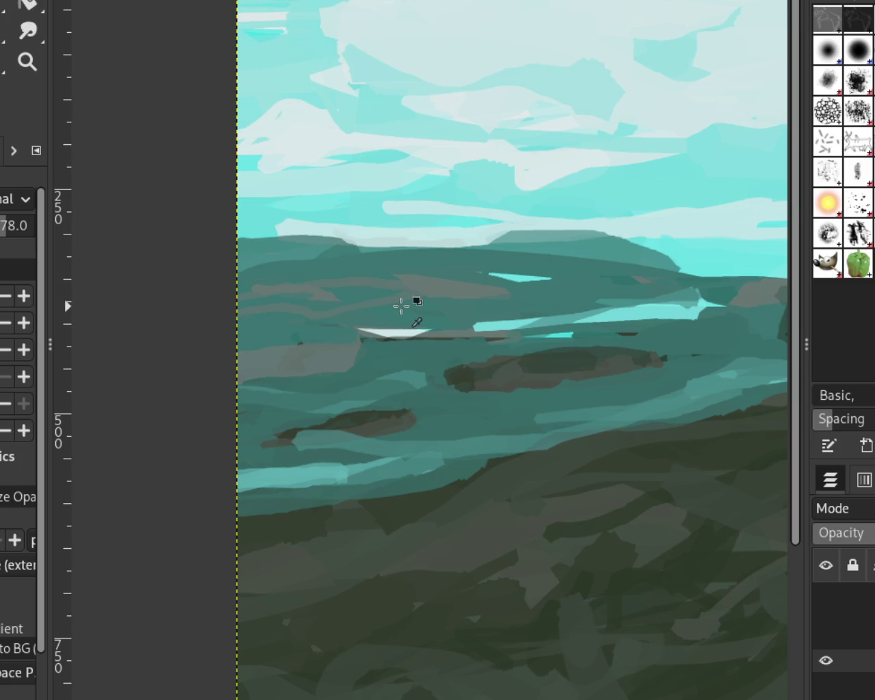
{"action": "left_click_drag", "start_coordinate": [397, 277], "coordinate": [346, 273]}
Step: Zoom in closely on the distant water until it fills the view
{"action": "left_click", "coordinate": [28, 62]}
{"action": "left_click", "coordinate": [424, 230], "text": "ctrl"}
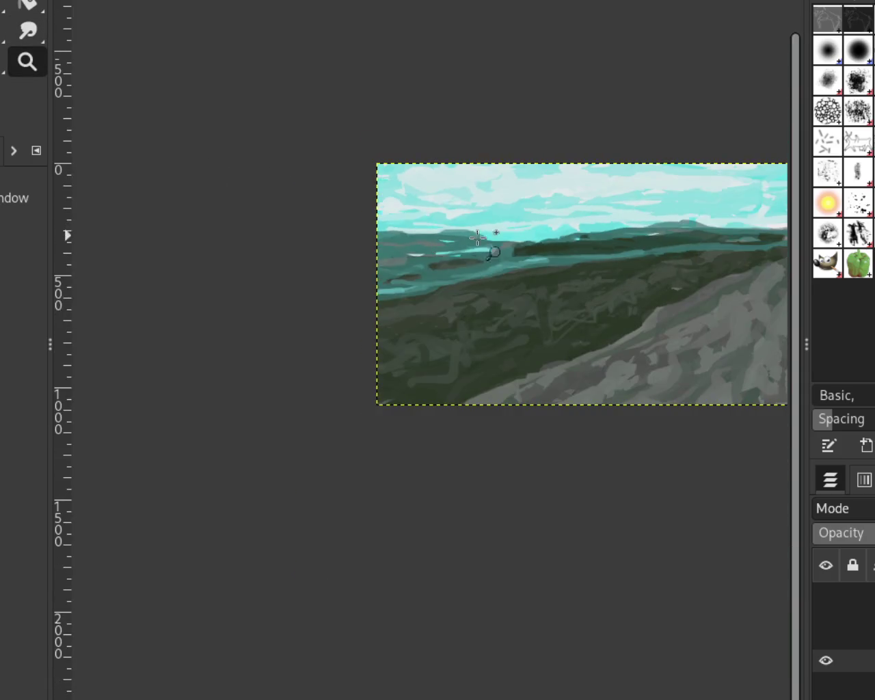
{"action": "left_click", "coordinate": [567, 256]}
{"action": "left_click", "coordinate": [586, 259], "text": "ctrl"}
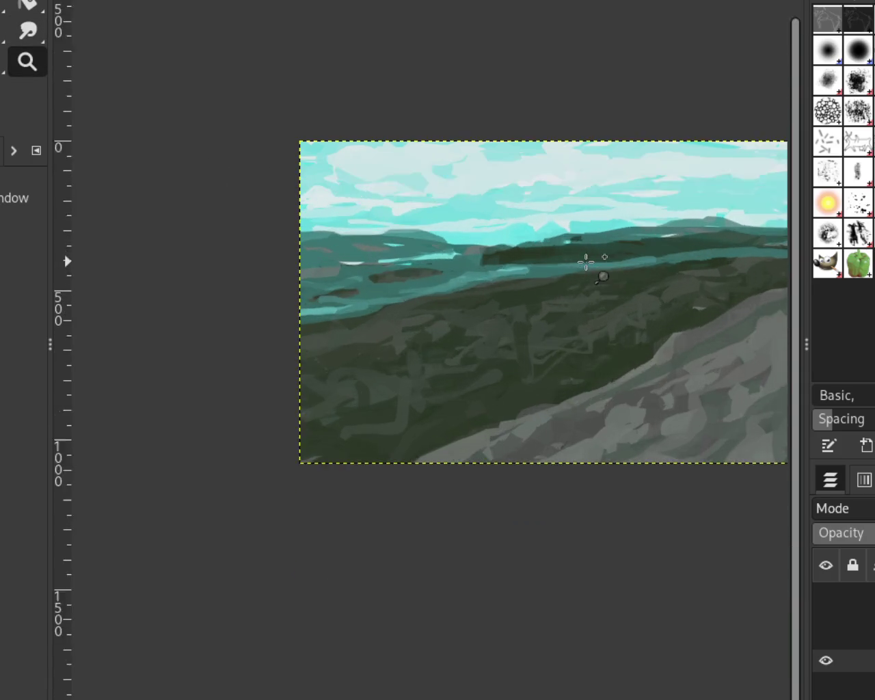
{"action": "left_click", "coordinate": [580, 248], "text": "ctrl"}
{"action": "left_click", "coordinate": [578, 241]}
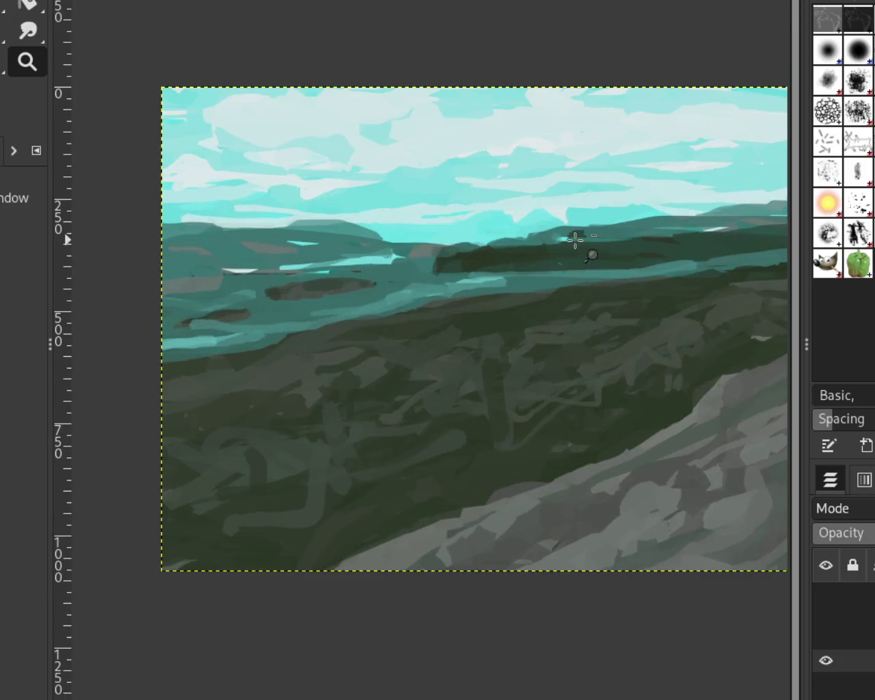
{"action": "left_click", "coordinate": [307, 250]}
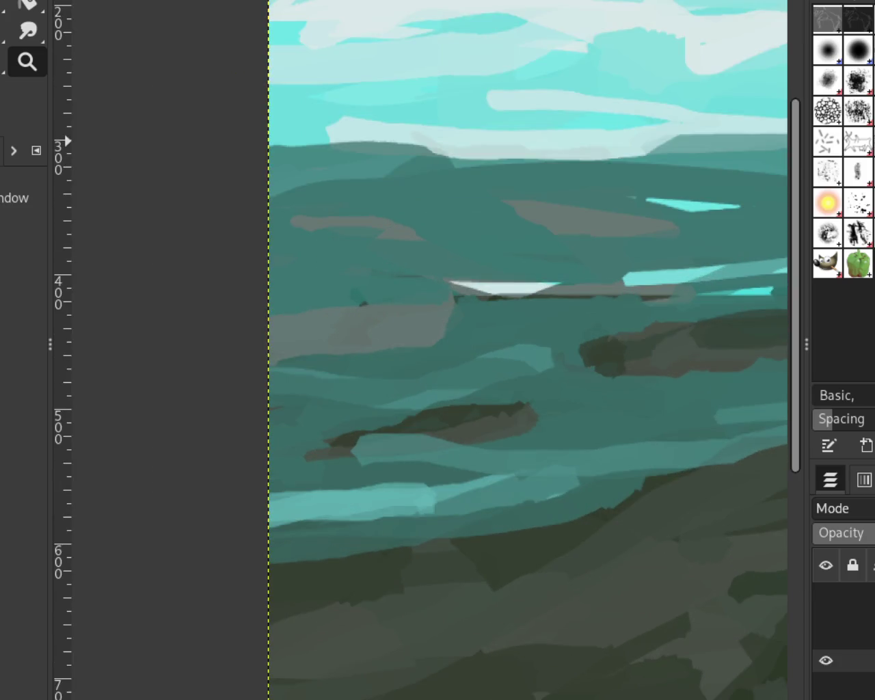
Step: Try light brush strokes on the far water streak, sky and cyan stripe, undoing each
{"action": "key", "text": "p"}
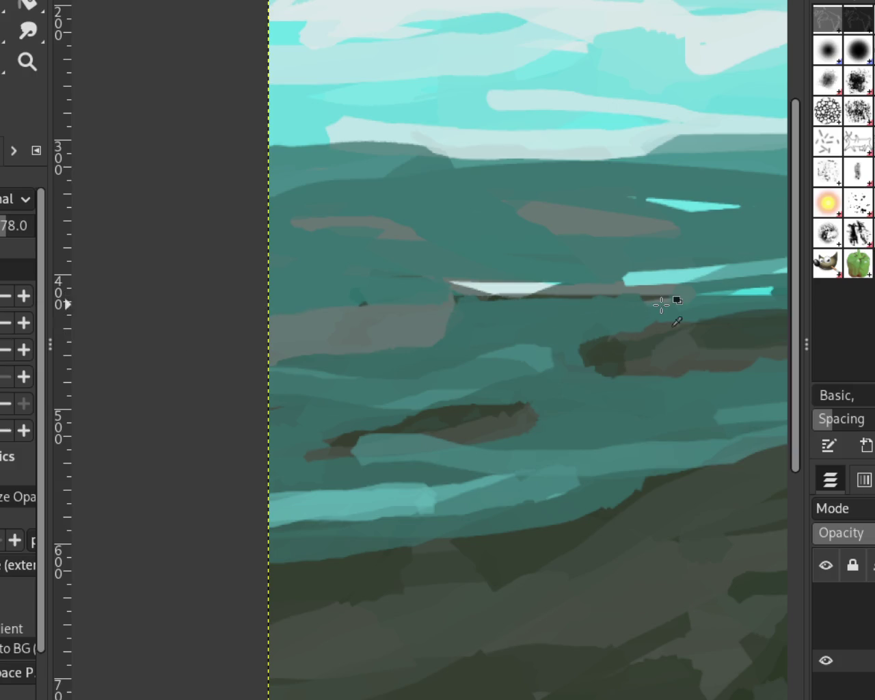
{"action": "left_click_drag", "start_coordinate": [593, 289], "coordinate": [448, 293]}
{"action": "key", "text": "ctrl+z"}
{"action": "key", "text": "ctrl+z"}
{"action": "key", "text": "ctrl+z"}
{"action": "key", "text": "ctrl+z"}
{"action": "key", "text": "ctrl+z"}
{"action": "key", "text": "ctrl+z"}
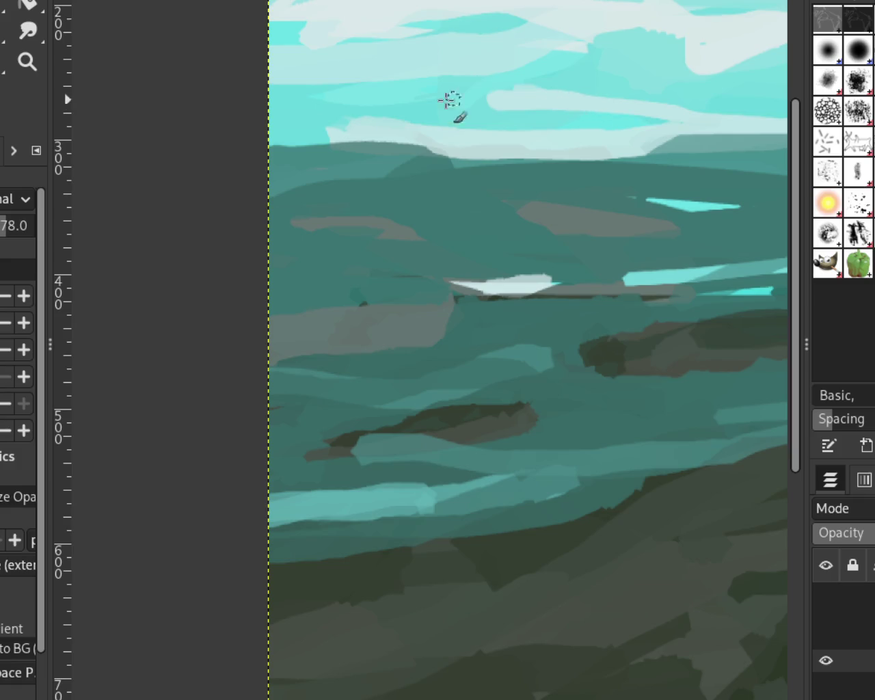
{"action": "left_click_drag", "start_coordinate": [488, 108], "coordinate": [428, 128]}
{"action": "key", "text": "ctrl+z"}
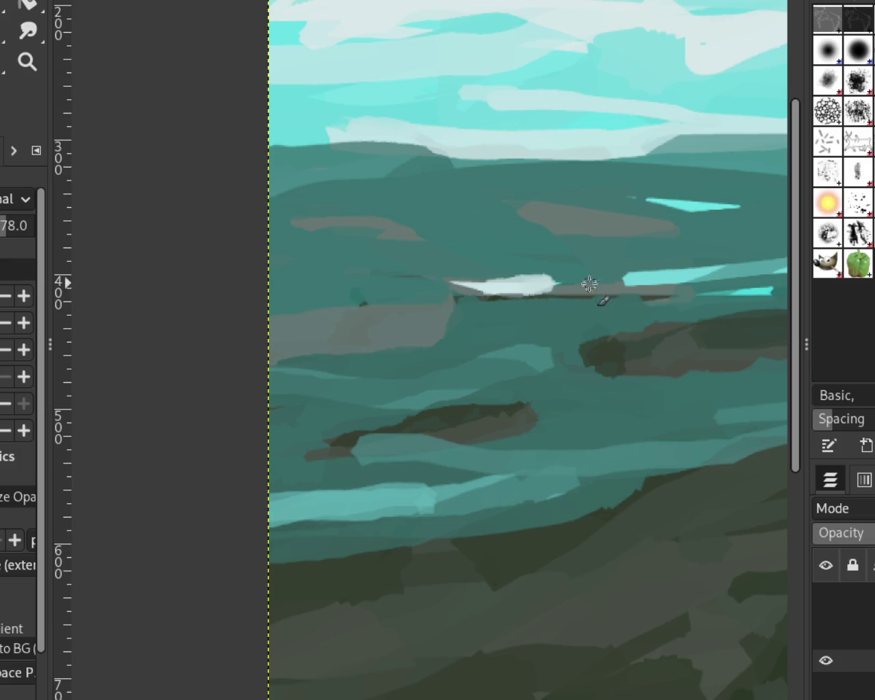
{"action": "mouse_move", "coordinate": [711, 265]}
{"action": "left_mouse_down"}
{"action": "mouse_move", "coordinate": [734, 270]}
{"action": "mouse_move", "coordinate": [655, 275]}
{"action": "left_mouse_up"}
{"action": "key", "text": "ctrl+z"}
{"action": "key", "text": "ctrl+z"}
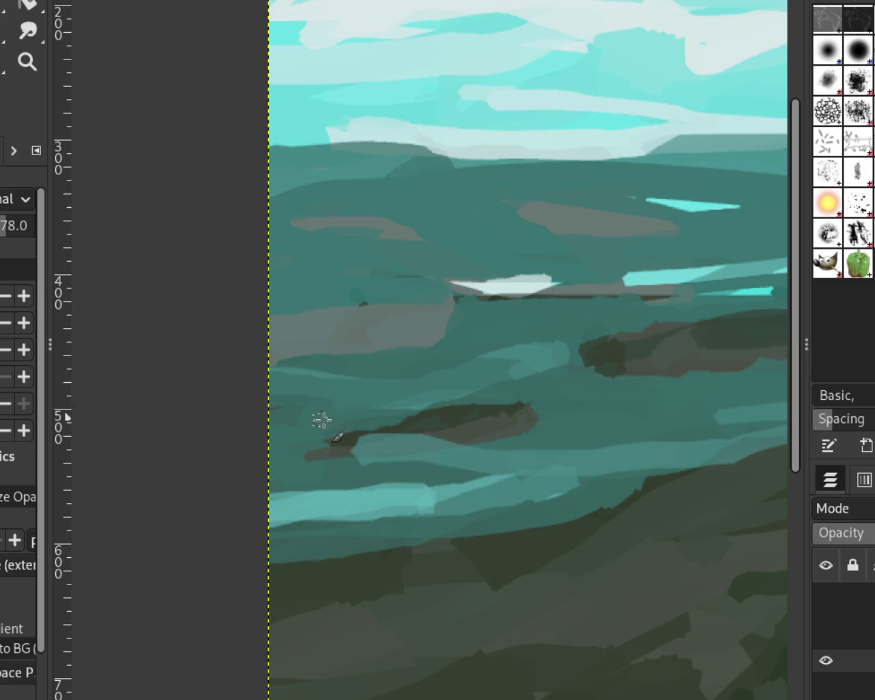
Step: Paint dark grey-teal strokes under the dark band and along the water's left edge
{"action": "left_click_drag", "start_coordinate": [437, 479], "coordinate": [377, 486]}
{"action": "key", "text": "ctrl+z"}
{"action": "key", "text": "ctrl+y"}
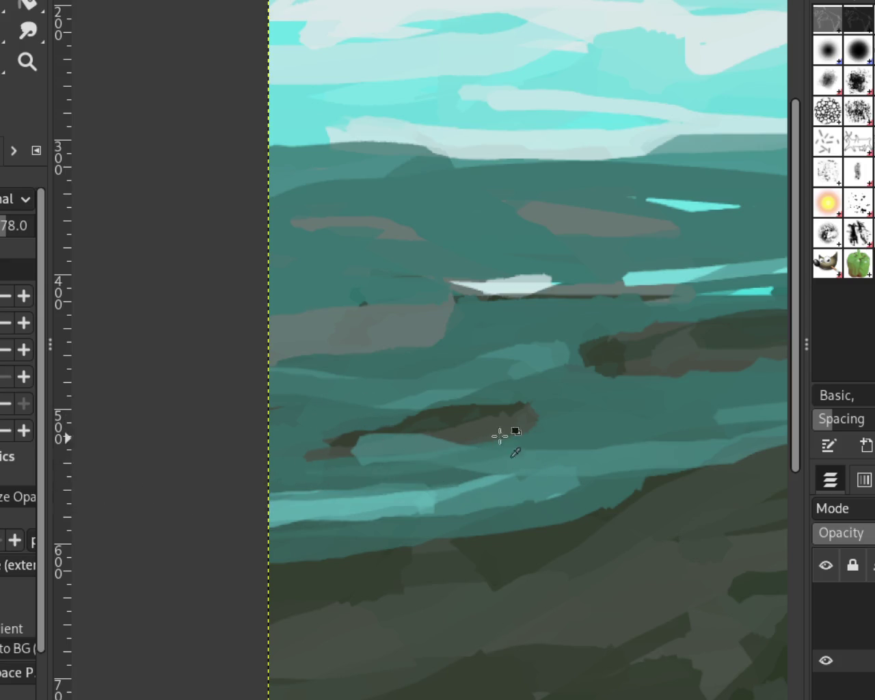
{"action": "left_click_drag", "start_coordinate": [458, 445], "coordinate": [330, 464]}
{"action": "mouse_move", "coordinate": [437, 428]}
{"action": "left_mouse_down"}
{"action": "mouse_move", "coordinate": [347, 455]}
{"action": "mouse_move", "coordinate": [479, 415]}
{"action": "mouse_move", "coordinate": [351, 439]}
{"action": "left_mouse_up"}
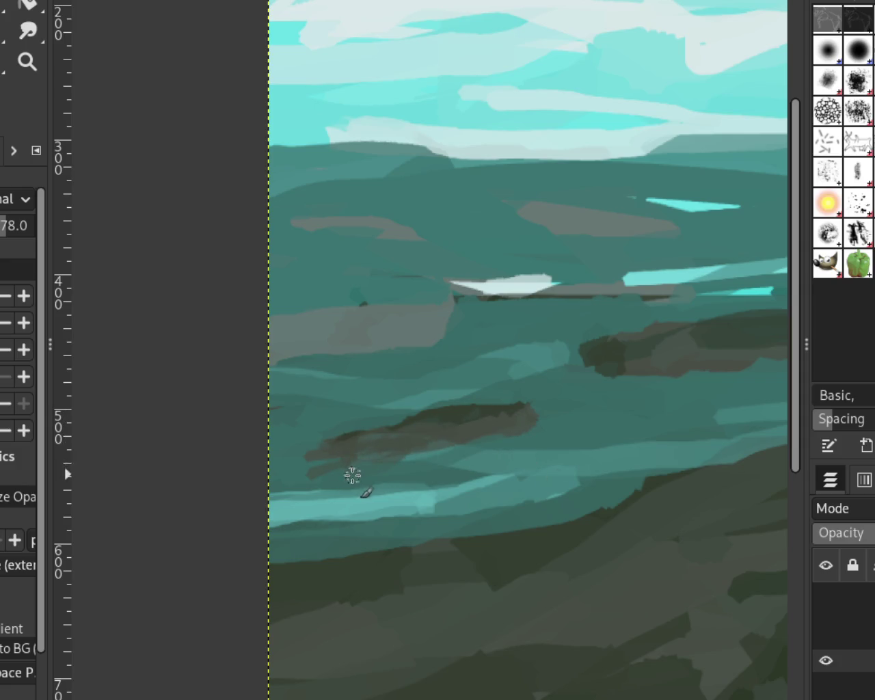
{"action": "left_click_drag", "start_coordinate": [372, 469], "coordinate": [253, 449]}
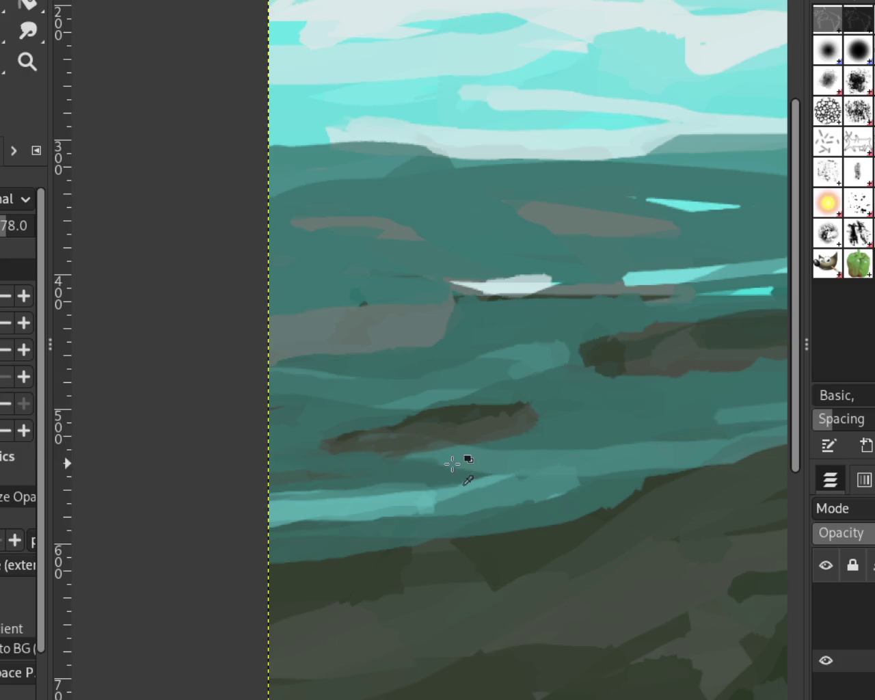
Step: Add a lighter teal stroke on the water and test a light teal wave, undoing it
{"action": "left_click_drag", "start_coordinate": [701, 435], "coordinate": [752, 421]}
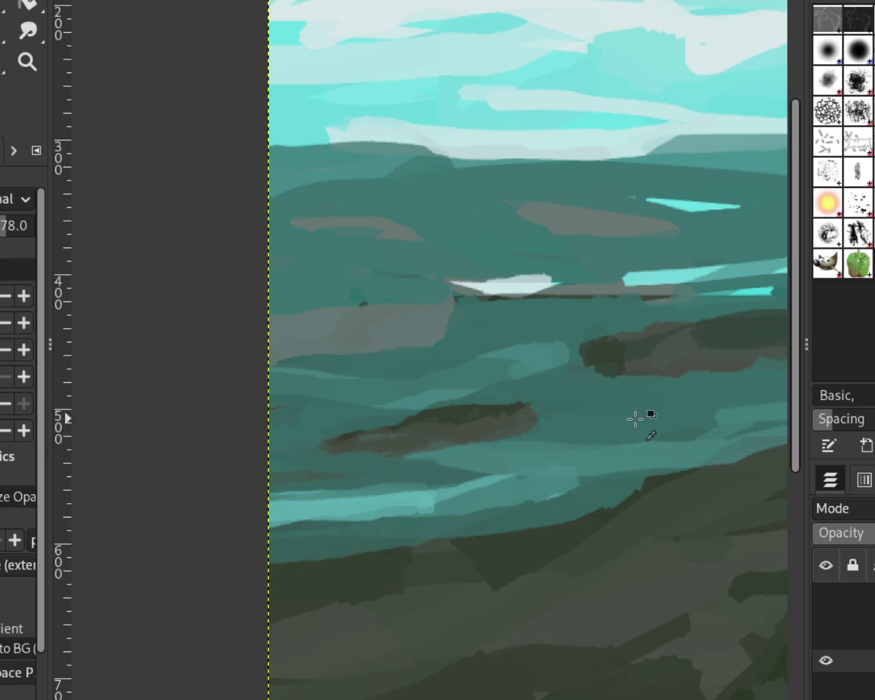
{"action": "left_click_drag", "start_coordinate": [541, 349], "coordinate": [272, 387]}
{"action": "key", "text": "ctrl+z"}
{"action": "left_click_drag", "start_coordinate": [518, 351], "coordinate": [266, 393]}
{"action": "key", "text": "ctrl+z"}
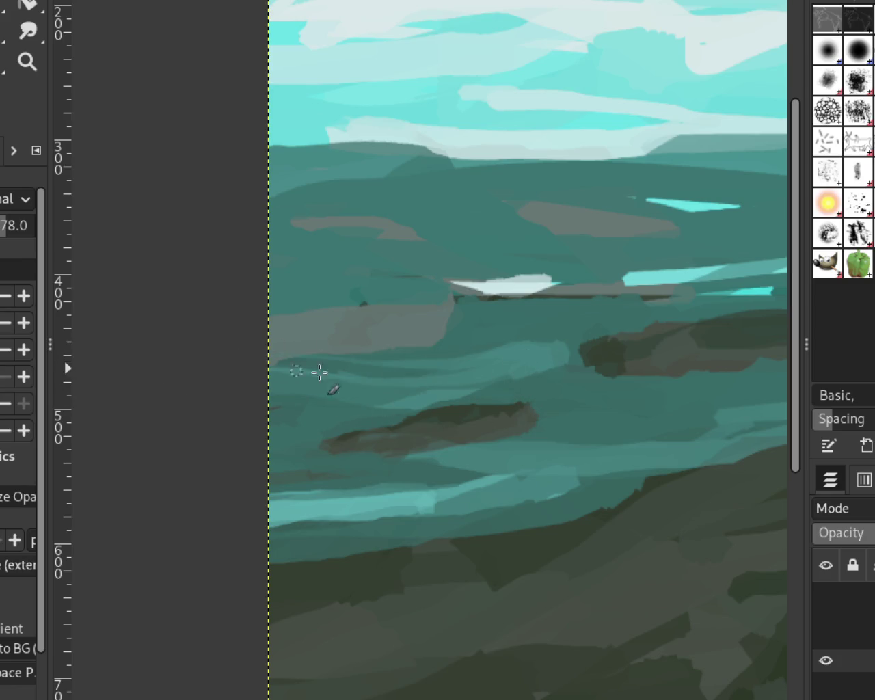
{"action": "left_click_drag", "start_coordinate": [513, 375], "coordinate": [329, 386]}
{"action": "key", "text": "ctrl+z"}
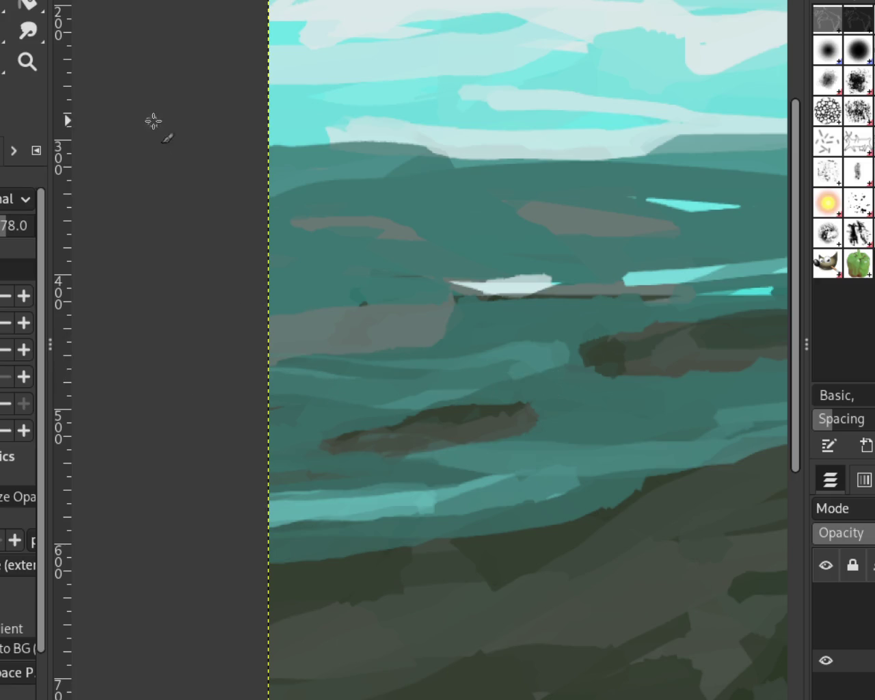
{"action": "left_click", "coordinate": [27, 63]}
Step: Scroll-zoom until the entire landscape image fits the window, then return to the Paintbrush
{"action": "scroll", "coordinate": [410, 301], "scroll_direction": "down", "scroll_amount": 8}
{"action": "scroll", "coordinate": [470, 262], "scroll_direction": "up", "scroll_amount": 1}
{"action": "scroll", "coordinate": [470, 262], "scroll_direction": "down", "scroll_amount": 1}
{"action": "scroll", "coordinate": [469, 262], "scroll_direction": "up", "scroll_amount": 1}
{"action": "scroll", "coordinate": [472, 262], "scroll_direction": "down", "scroll_amount": 1}
{"action": "scroll", "coordinate": [475, 264], "scroll_direction": "down", "scroll_amount": 1}
{"action": "scroll", "coordinate": [478, 263], "scroll_direction": "up", "scroll_amount": 1}
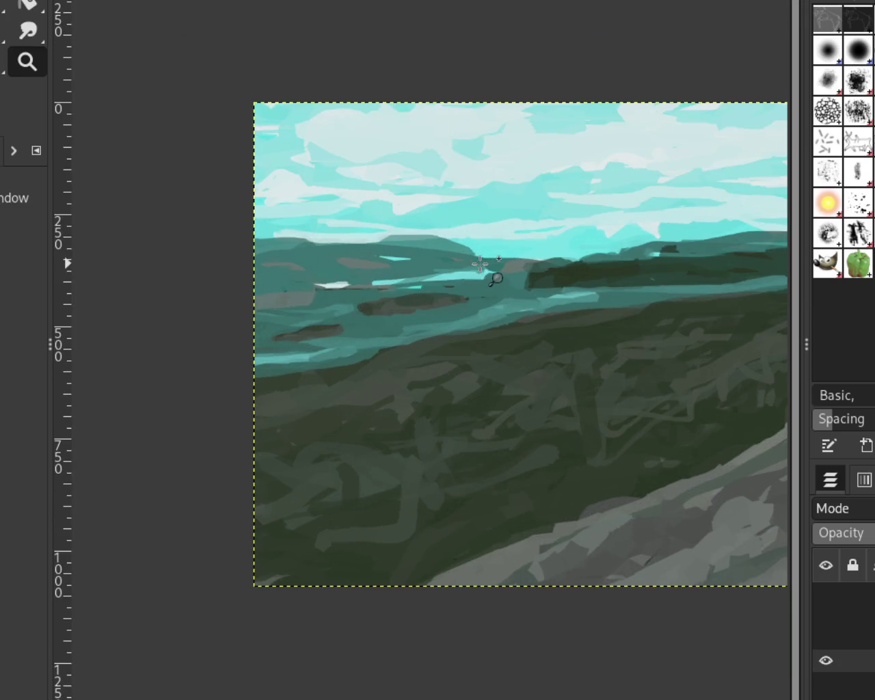
{"action": "scroll", "coordinate": [481, 264], "scroll_direction": "down", "scroll_amount": 1}
{"action": "scroll", "coordinate": [481, 264], "scroll_direction": "down", "scroll_amount": 1}
{"action": "scroll", "coordinate": [643, 256], "scroll_direction": "up", "scroll_amount": 1}
{"action": "scroll", "coordinate": [572, 307], "scroll_direction": "down", "scroll_amount": 1}
{"action": "scroll", "coordinate": [533, 328], "scroll_direction": "up", "scroll_amount": 1}
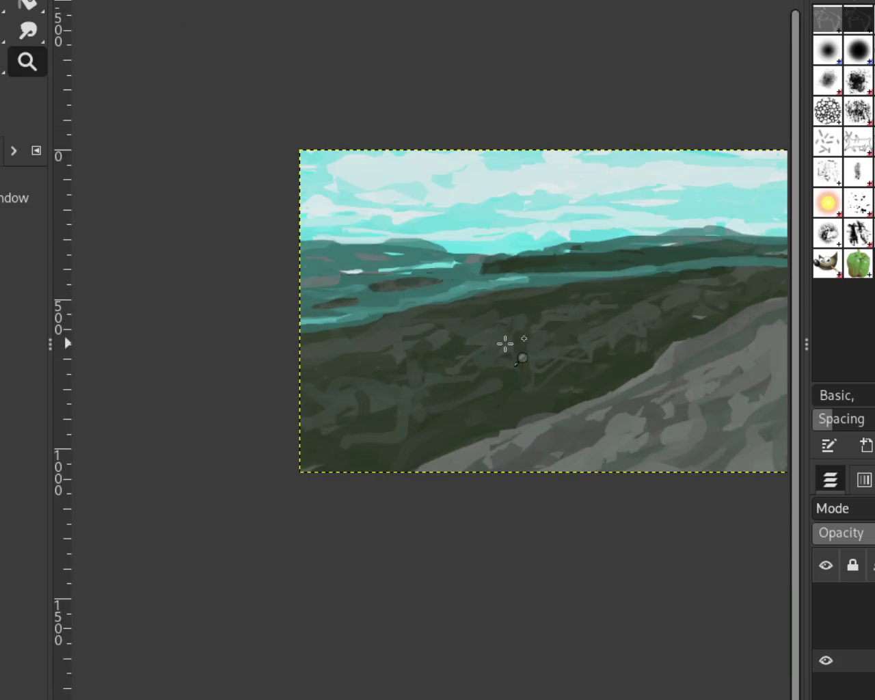
{"action": "scroll", "coordinate": [493, 328], "scroll_direction": "up", "scroll_amount": 2}
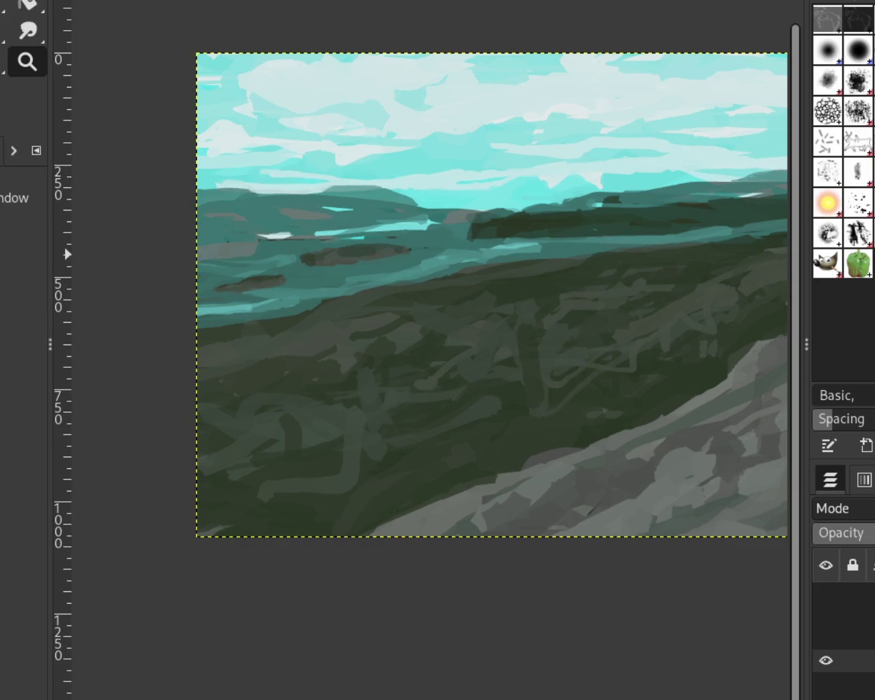
{"action": "key", "text": "p"}
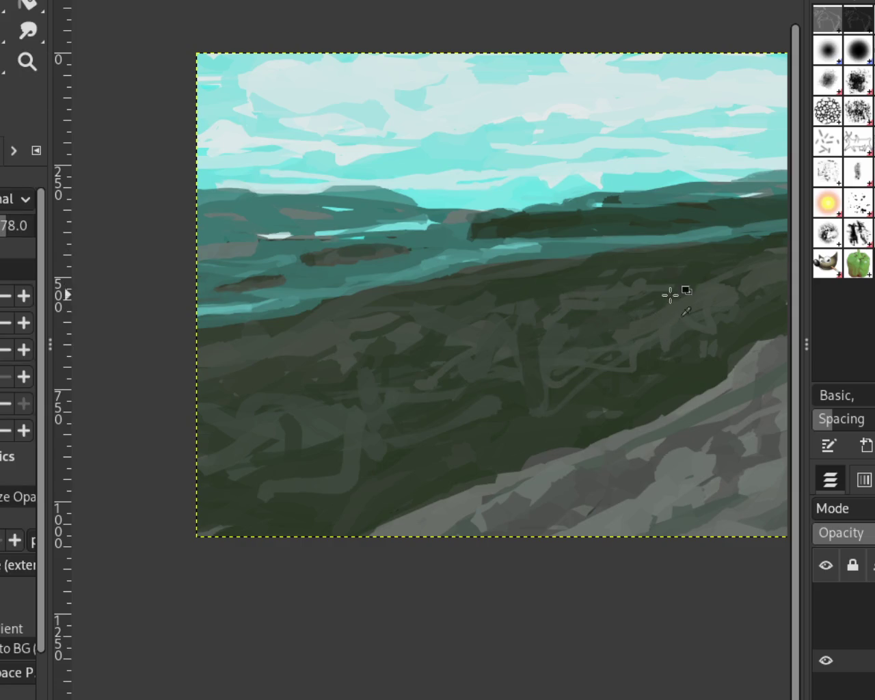
Step: Paint dark strokes across the hillside ground, then zoom toward the distant hills and upper-right sky
{"action": "left_click_drag", "start_coordinate": [683, 329], "coordinate": [543, 313]}
{"action": "mouse_move", "coordinate": [477, 360]}
{"action": "left_mouse_down"}
{"action": "mouse_move", "coordinate": [528, 319]}
{"action": "mouse_move", "coordinate": [378, 366]}
{"action": "left_mouse_up"}
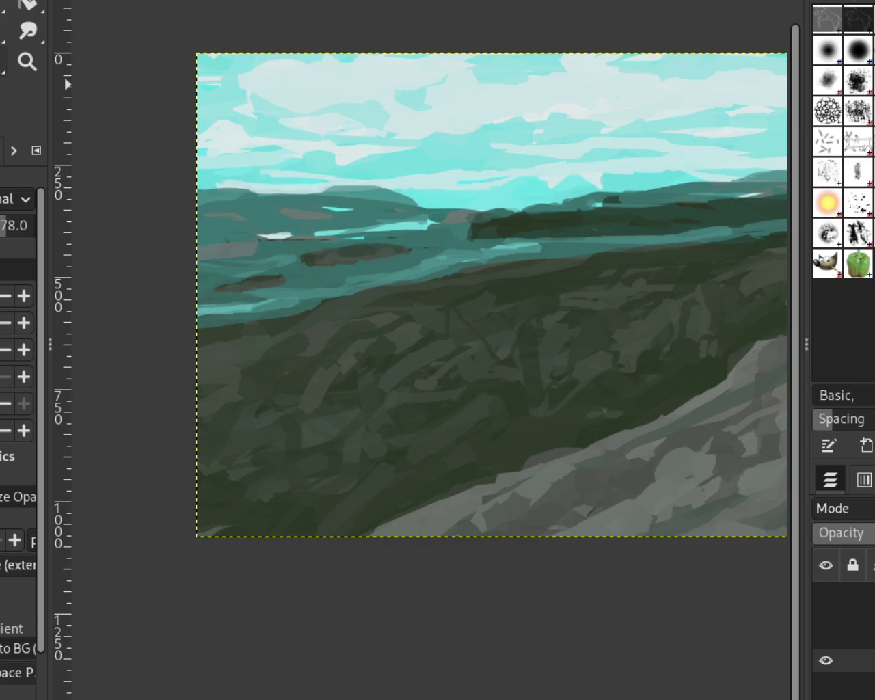
{"action": "left_click", "coordinate": [28, 62]}
{"action": "left_click", "coordinate": [356, 239], "text": "ctrl"}
{"action": "left_click", "coordinate": [535, 224]}
{"action": "left_click", "coordinate": [535, 224]}
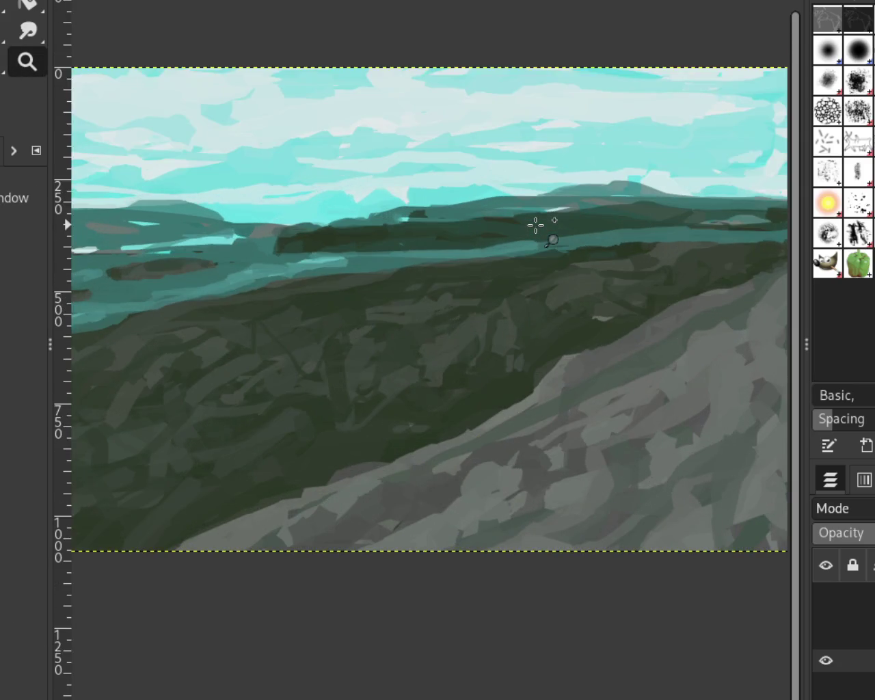
{"action": "left_click", "coordinate": [562, 216], "text": "ctrl"}
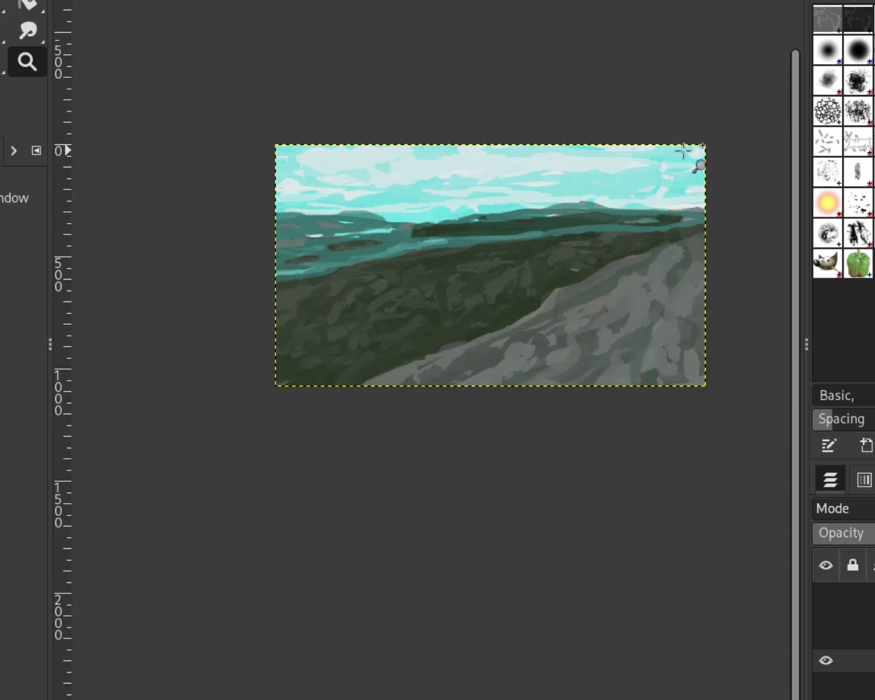
Step: Zoom in on the upper-right sky, then back out to a centred, nearly full view
{"action": "left_click", "coordinate": [683, 152]}
{"action": "left_click", "coordinate": [684, 151]}
{"action": "left_click", "coordinate": [498, 246], "text": "ctrl"}
{"action": "left_click", "coordinate": [500, 244]}
{"action": "left_click", "coordinate": [595, 244], "text": "ctrl"}
{"action": "left_click", "coordinate": [548, 277]}
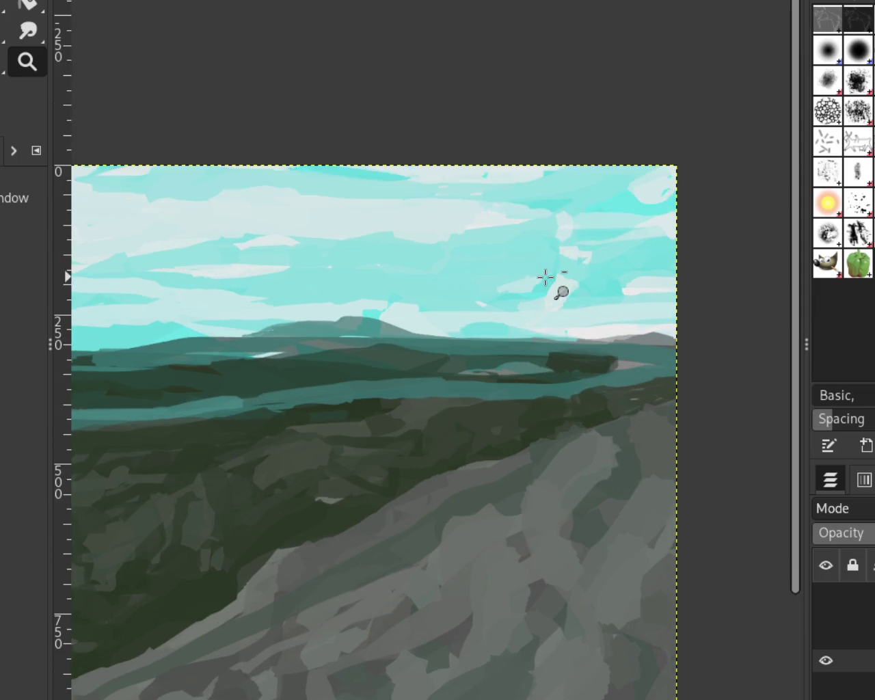
{"action": "left_click", "coordinate": [523, 267], "text": "ctrl"}
{"action": "left_click", "coordinate": [495, 353]}
{"action": "left_click", "coordinate": [534, 349], "text": "ctrl"}
{"action": "left_click", "coordinate": [522, 325]}
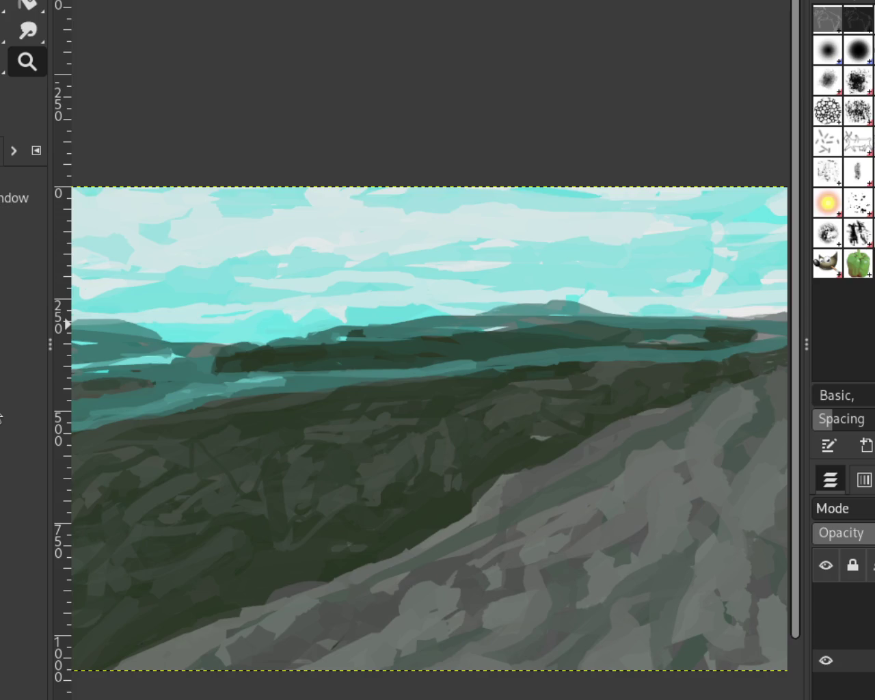
Step: Zoom out to the whole landscape, then in on its right side
{"action": "left_click", "coordinate": [552, 149], "text": "ctrl"}
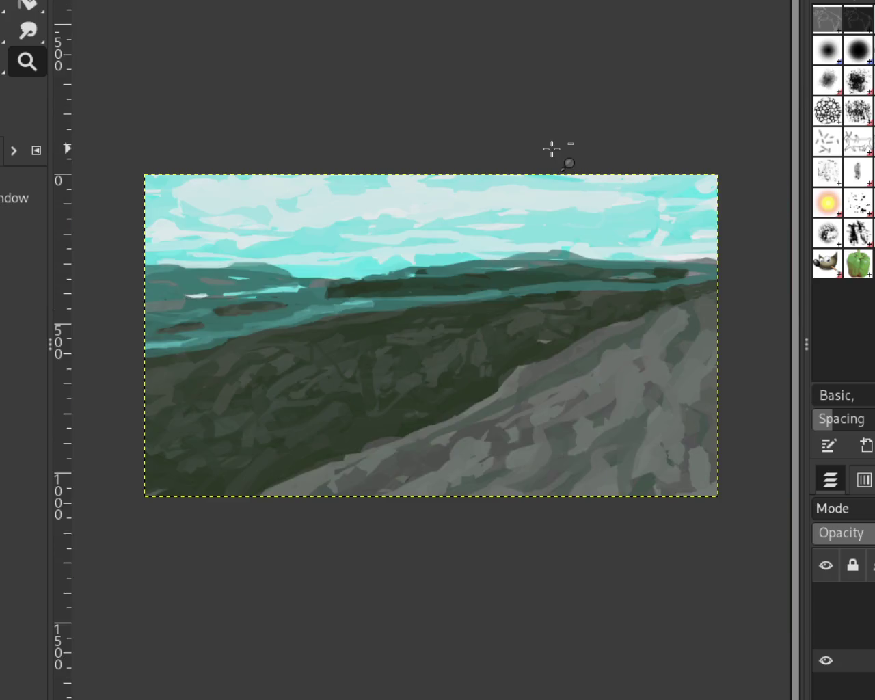
{"action": "left_click", "coordinate": [533, 267], "text": "ctrl"}
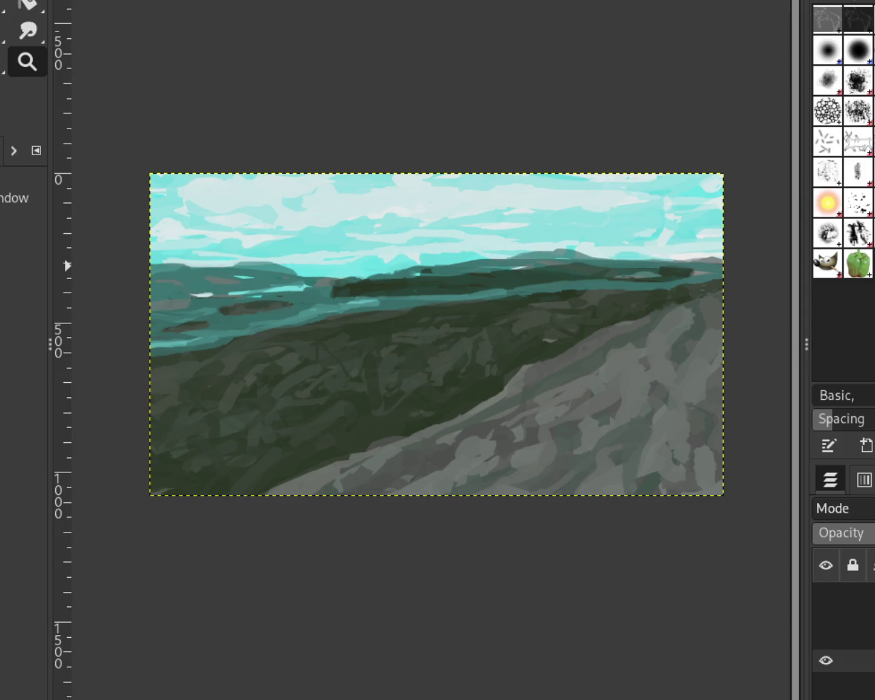
{"action": "left_click", "coordinate": [662, 334], "text": "ctrl"}
{"action": "left_click", "coordinate": [718, 310]}
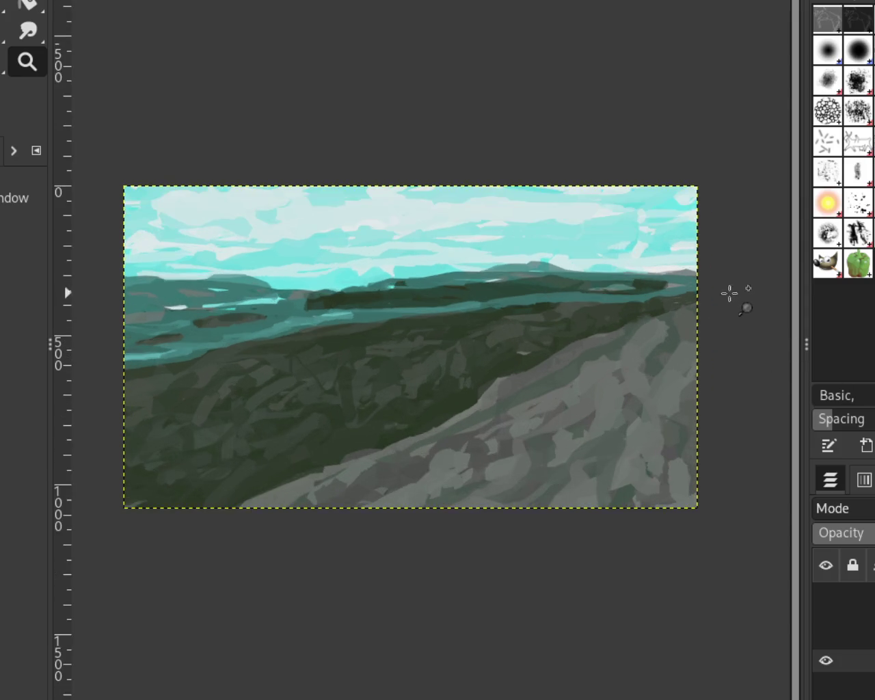
{"action": "left_click", "coordinate": [688, 293]}
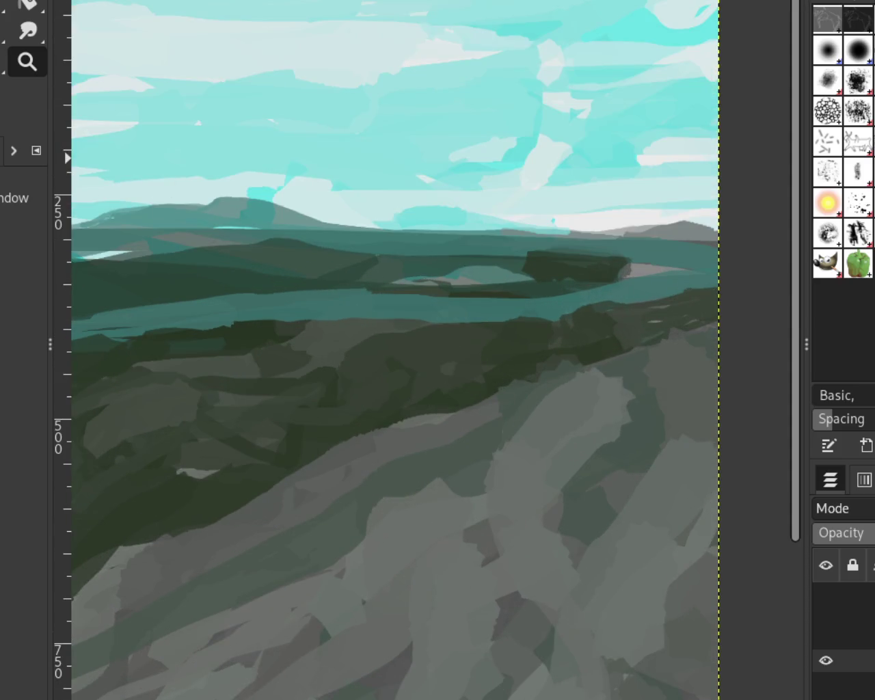
Step: Extend the dark ridge band leftward and test a light teal edge on the hilltop, leaving it undone
{"action": "key", "text": "p"}
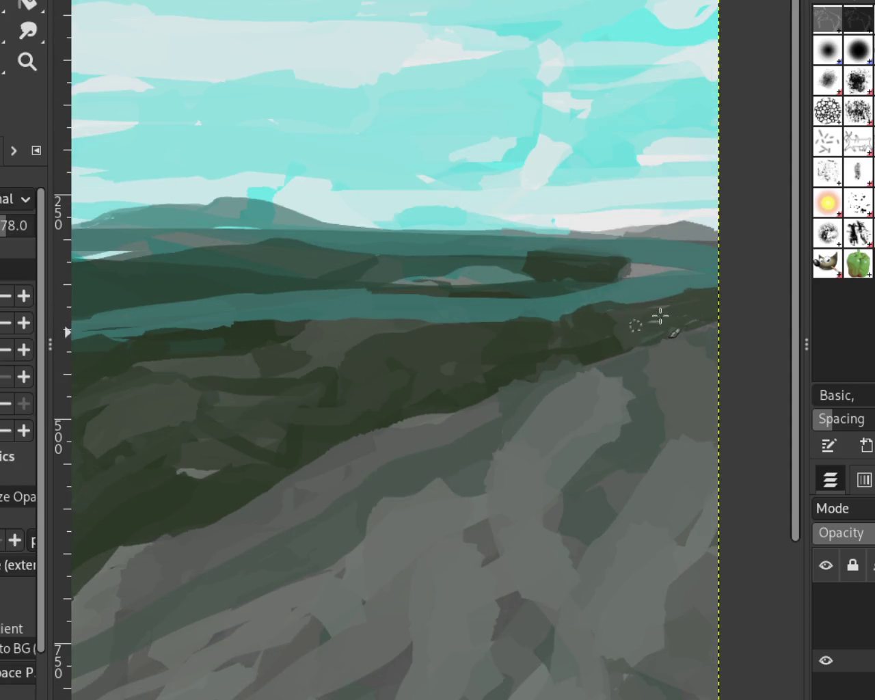
{"action": "left_click_drag", "start_coordinate": [529, 258], "coordinate": [524, 279]}
{"action": "left_click_drag", "start_coordinate": [572, 307], "coordinate": [653, 305]}
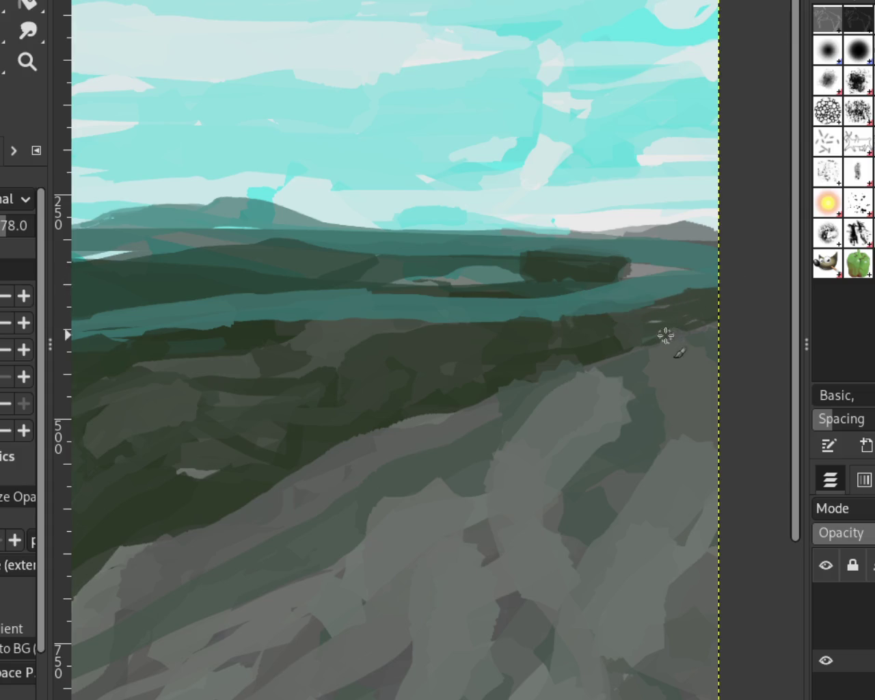
{"action": "key", "text": "ctrl+z"}
{"action": "key", "text": "ctrl+y"}
{"action": "key", "text": "ctrl+z"}
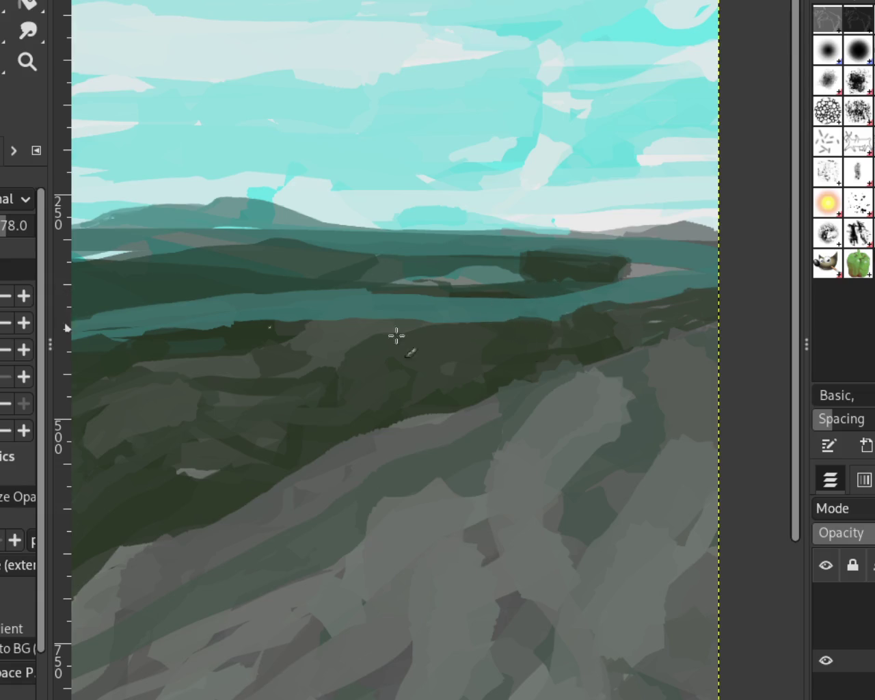
{"action": "key", "text": "ctrl+y"}
{"action": "key", "text": "ctrl+z"}
{"action": "key", "text": "ctrl+y"}
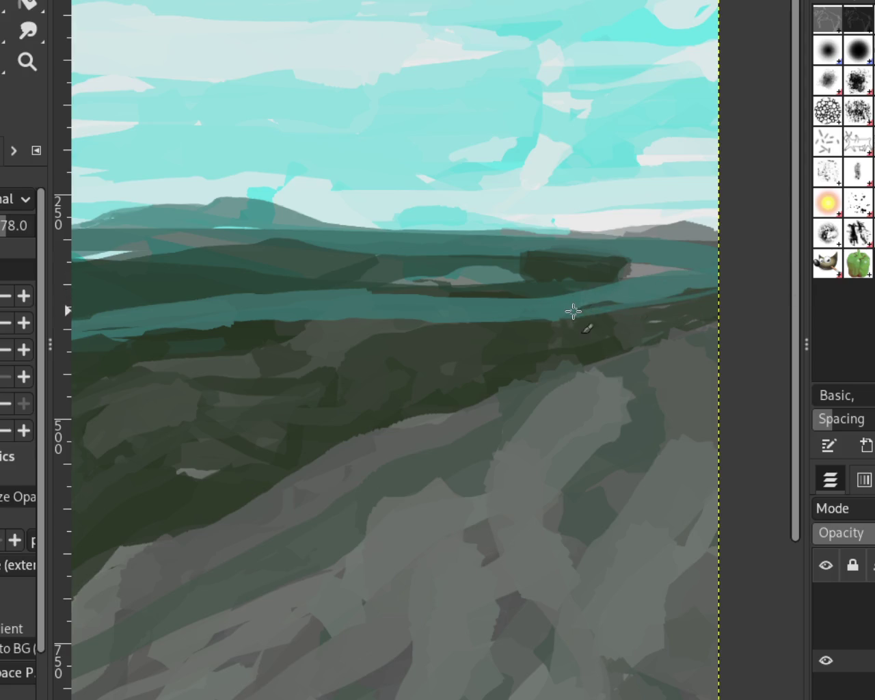
{"action": "key", "text": "ctrl+z"}
Step: Try wide and thin light teal streaks across the water band, undoing both
{"action": "left_click_drag", "start_coordinate": [492, 286], "coordinate": [240, 277]}
{"action": "key", "text": "ctrl+z"}
{"action": "key", "text": "ctrl+y"}
{"action": "key", "text": "ctrl+z"}
{"action": "left_click_drag", "start_coordinate": [465, 281], "coordinate": [212, 261]}
{"action": "key", "text": "ctrl+z"}
Step: Zoom out to the whole image and back in on the landscape
{"action": "left_click", "coordinate": [26, 61]}
{"action": "left_click", "coordinate": [527, 293], "text": "ctrl"}
{"action": "left_click", "coordinate": [375, 369]}
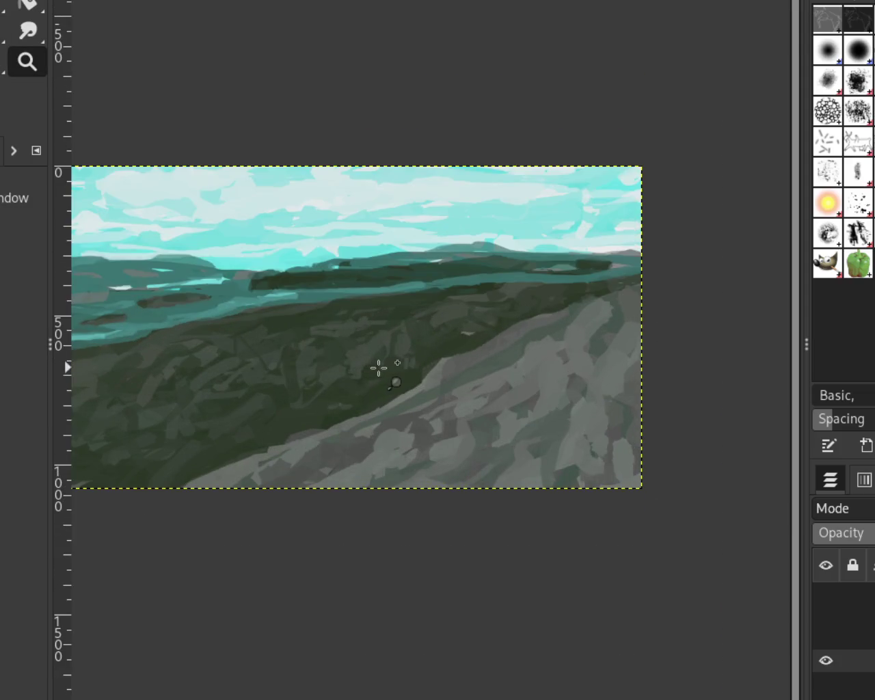
{"action": "left_click", "coordinate": [595, 276], "text": "ctrl"}
{"action": "left_click", "coordinate": [538, 322], "text": "ctrl"}
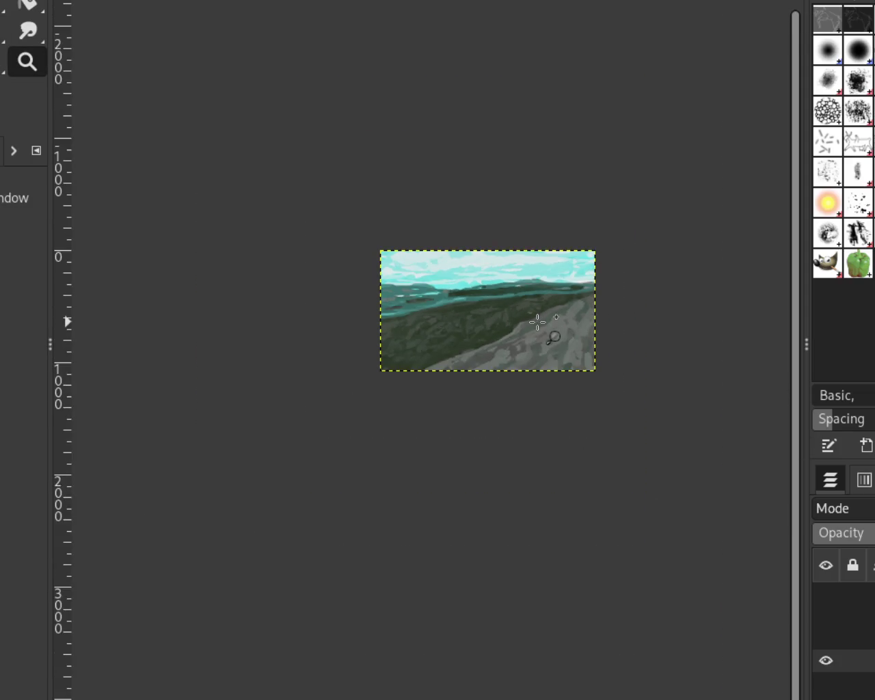
Step: Make the riders-and-horses, dog-cat-birds and bare trees layers visible
{"action": "left_click", "coordinate": [537, 321]}
{"action": "left_click", "coordinate": [823, 617]}
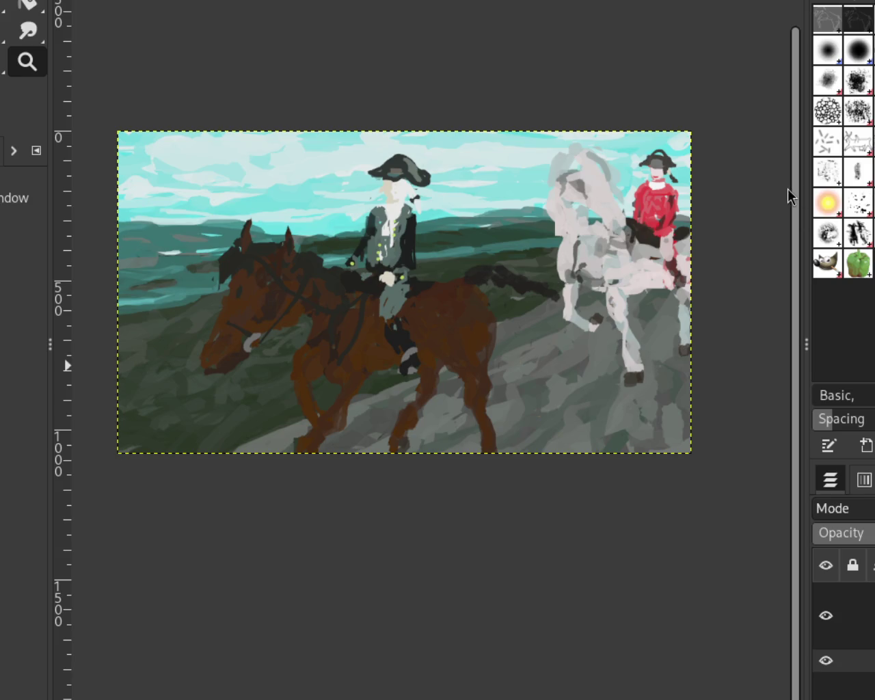
{"action": "left_click", "coordinate": [826, 595]}
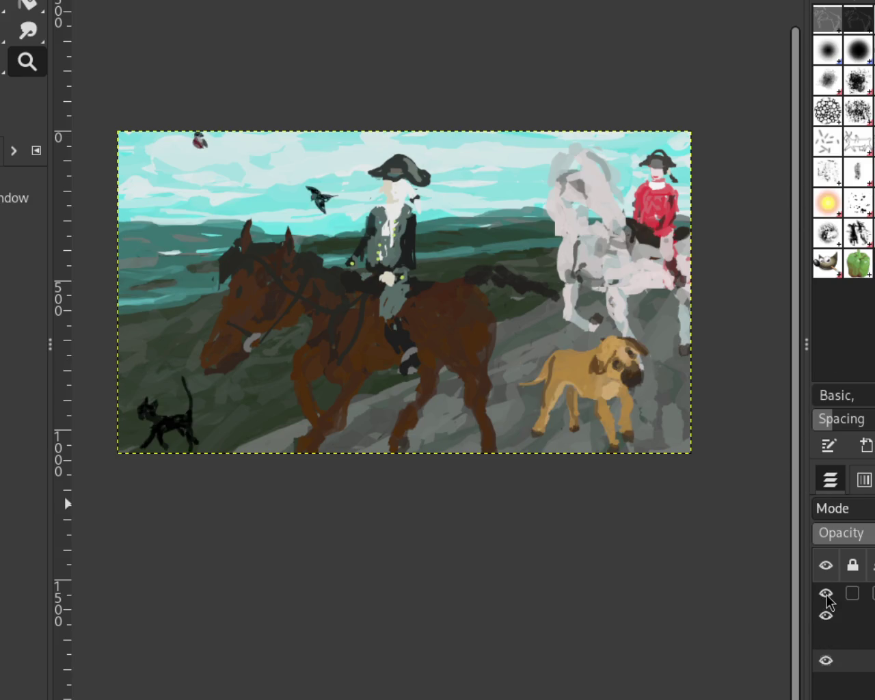
{"action": "left_click", "coordinate": [826, 638]}
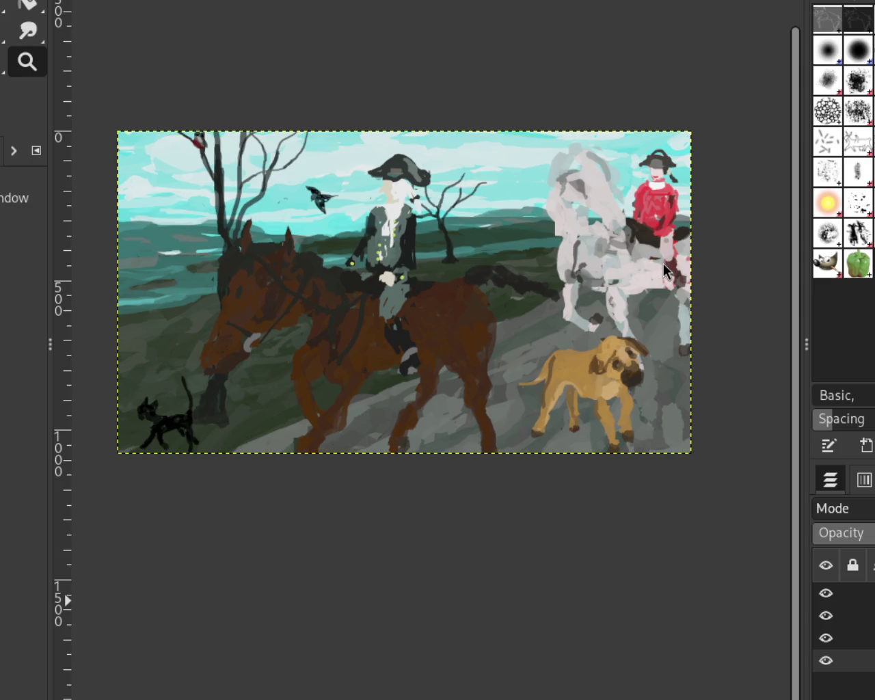
Step: Scroll-zoom onto the front rider's face, tricorn hat and white cravat
{"action": "scroll", "coordinate": [664, 264], "scroll_direction": "down", "scroll_amount": 1}
{"action": "scroll", "coordinate": [488, 344], "scroll_direction": "up", "scroll_amount": 1}
{"action": "scroll", "coordinate": [488, 344], "scroll_direction": "up", "scroll_amount": 2}
{"action": "scroll", "coordinate": [295, 315], "scroll_direction": "down", "scroll_amount": 1}
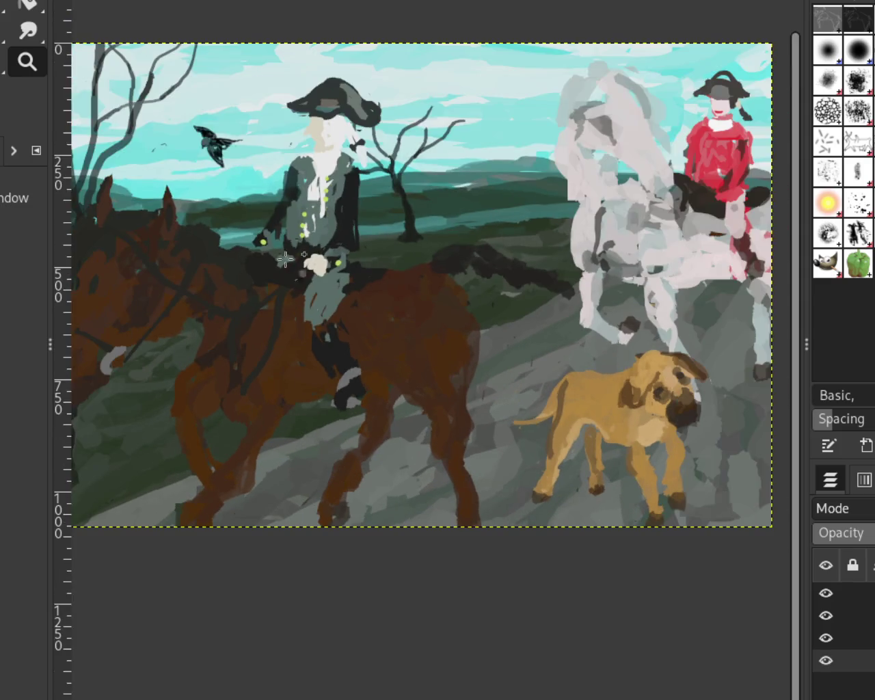
{"action": "scroll", "coordinate": [293, 130], "scroll_direction": "down", "scroll_amount": 1}
{"action": "scroll", "coordinate": [292, 137], "scroll_direction": "up", "scroll_amount": 2}
{"action": "scroll", "coordinate": [292, 137], "scroll_direction": "up", "scroll_amount": 1}
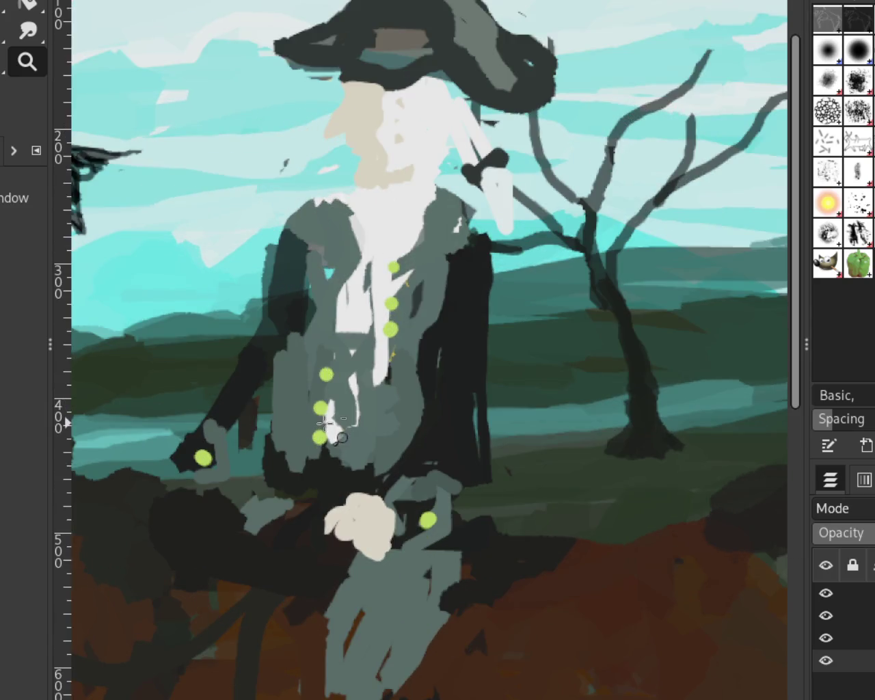
{"action": "scroll", "coordinate": [322, 424], "scroll_direction": "down", "scroll_amount": 1}
{"action": "scroll", "coordinate": [332, 178], "scroll_direction": "up", "scroll_amount": 1}
{"action": "scroll", "coordinate": [332, 170], "scroll_direction": "up", "scroll_amount": 2}
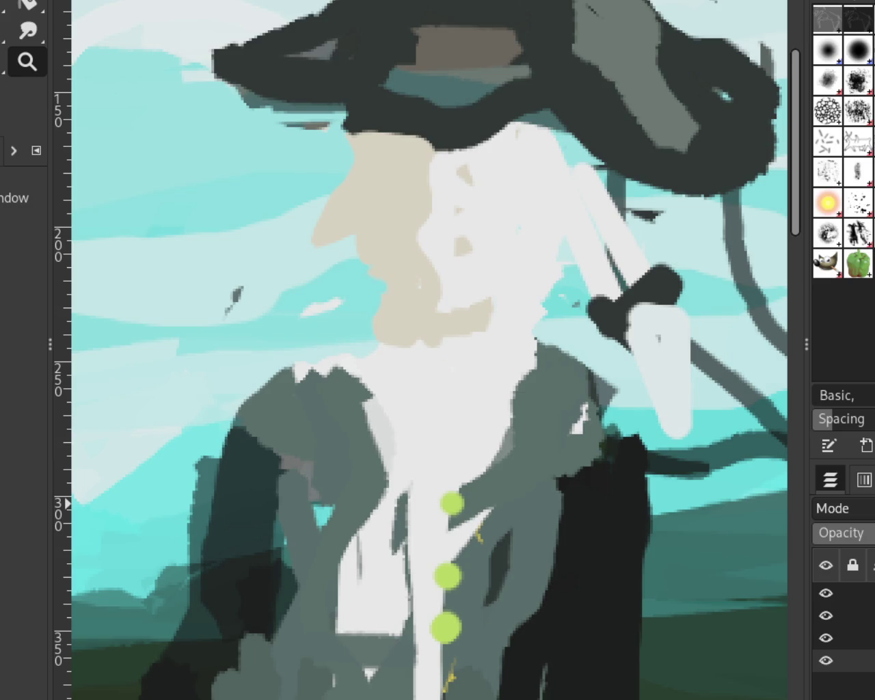
{"action": "scroll", "coordinate": [615, 102], "scroll_direction": "down", "scroll_amount": 2}
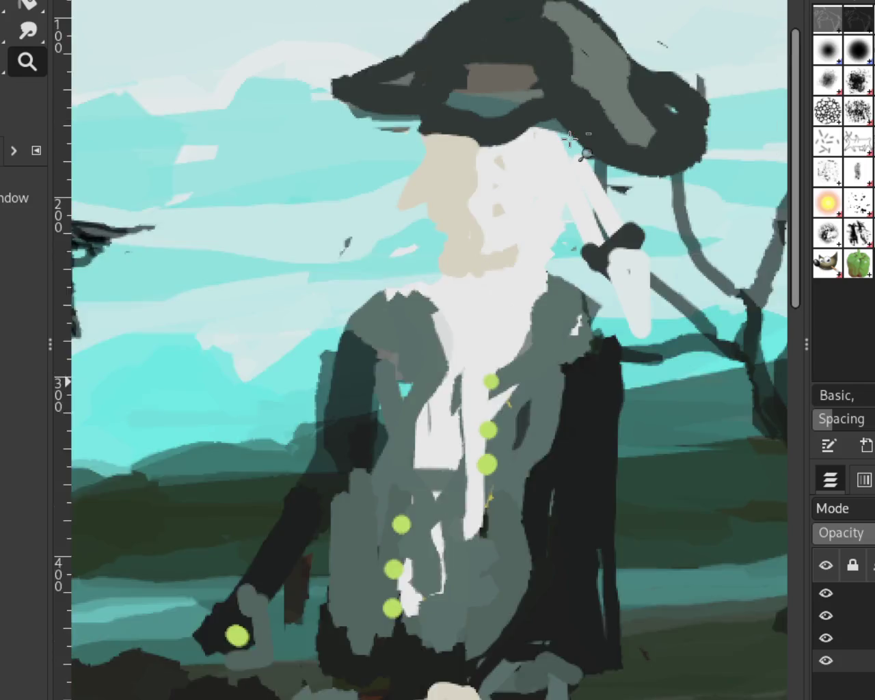
{"action": "scroll", "coordinate": [596, 303], "scroll_direction": "down", "scroll_amount": 1}
{"action": "scroll", "coordinate": [615, 273], "scroll_direction": "up", "scroll_amount": 1}
{"action": "scroll", "coordinate": [633, 246], "scroll_direction": "up", "scroll_amount": 1}
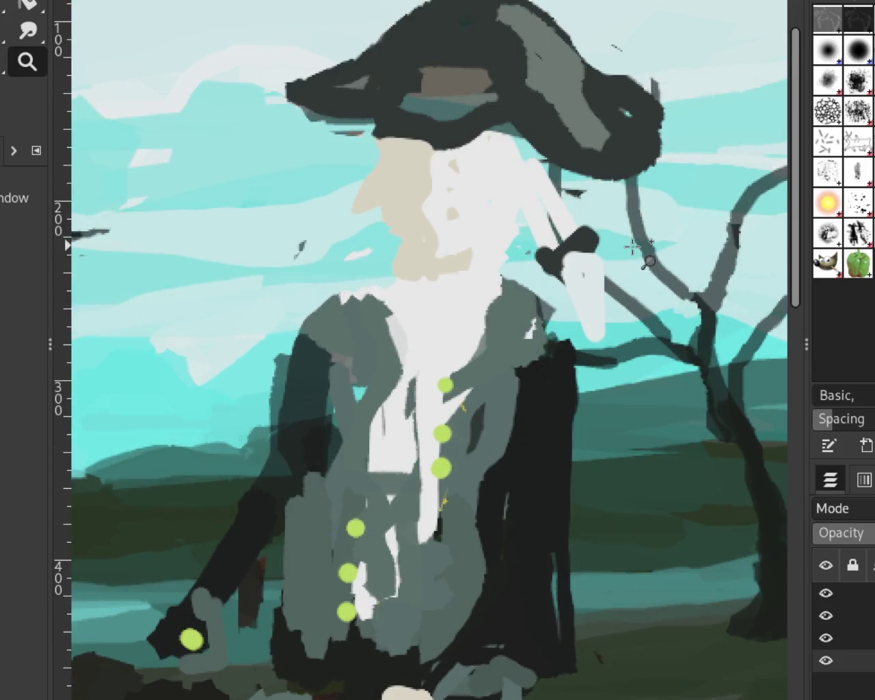
{"action": "scroll", "coordinate": [634, 246], "scroll_direction": "up", "scroll_amount": 1}
Step: On the riders layer at 100 brush opacity, paint the dark ribbon into a rounded bar
{"action": "key", "text": "p"}
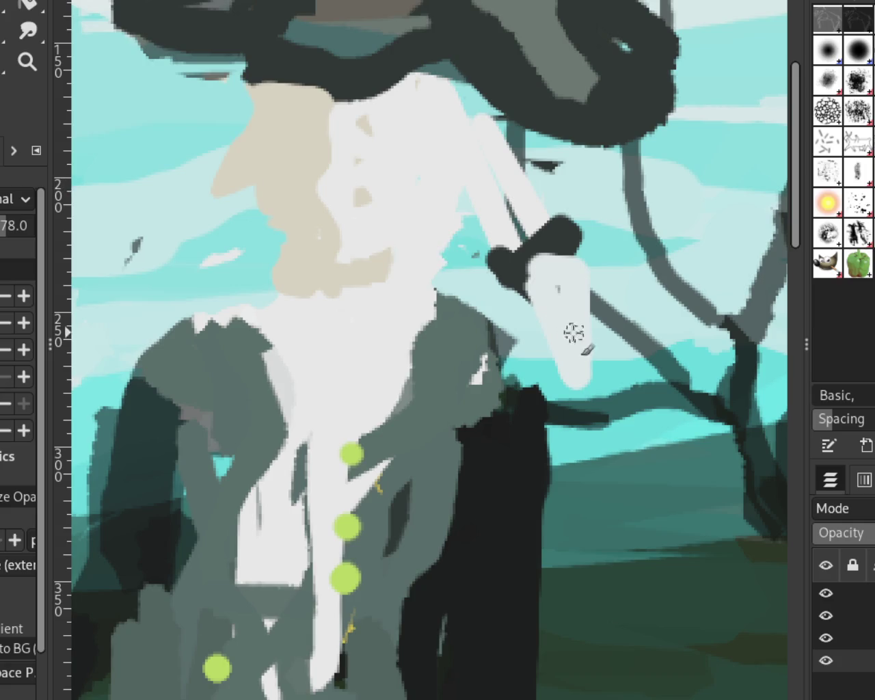
{"action": "left_click", "coordinate": [852, 616]}
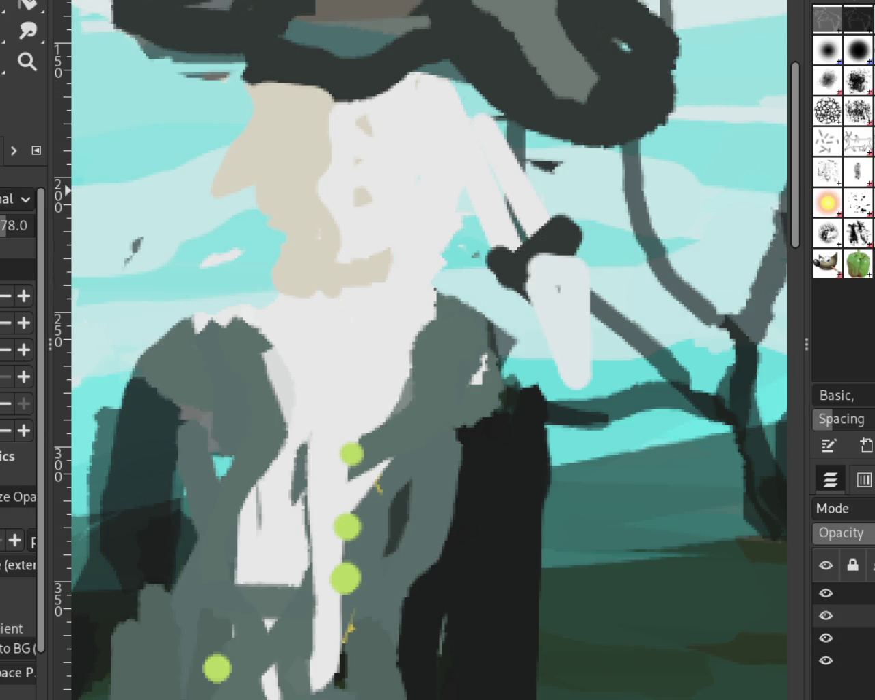
{"action": "left_click_drag", "start_coordinate": [21, 226], "coordinate": [140, 232]}
{"action": "left_click_drag", "start_coordinate": [578, 241], "coordinate": [495, 287]}
{"action": "key", "text": "ctrl+z"}
{"action": "mouse_move", "coordinate": [571, 232]}
{"action": "left_mouse_down"}
{"action": "mouse_move", "coordinate": [518, 261]}
{"action": "mouse_move", "coordinate": [566, 201]}
{"action": "mouse_move", "coordinate": [512, 267]}
{"action": "mouse_move", "coordinate": [500, 260]}
{"action": "mouse_move", "coordinate": [465, 270]}
{"action": "mouse_move", "coordinate": [524, 323]}
{"action": "mouse_move", "coordinate": [523, 296]}
{"action": "mouse_move", "coordinate": [503, 267]}
{"action": "mouse_move", "coordinate": [554, 268]}
{"action": "left_mouse_up"}
Step: Sample the pale hair colour and paint over the ribbon's ends to shape a bow
{"action": "left_click", "coordinate": [564, 267], "text": "ctrl"}
{"action": "mouse_move", "coordinate": [479, 270]}
{"action": "left_mouse_down"}
{"action": "mouse_move", "coordinate": [518, 260]}
{"action": "mouse_move", "coordinate": [524, 315]}
{"action": "mouse_move", "coordinate": [556, 250]}
{"action": "mouse_move", "coordinate": [563, 275]}
{"action": "left_mouse_up"}
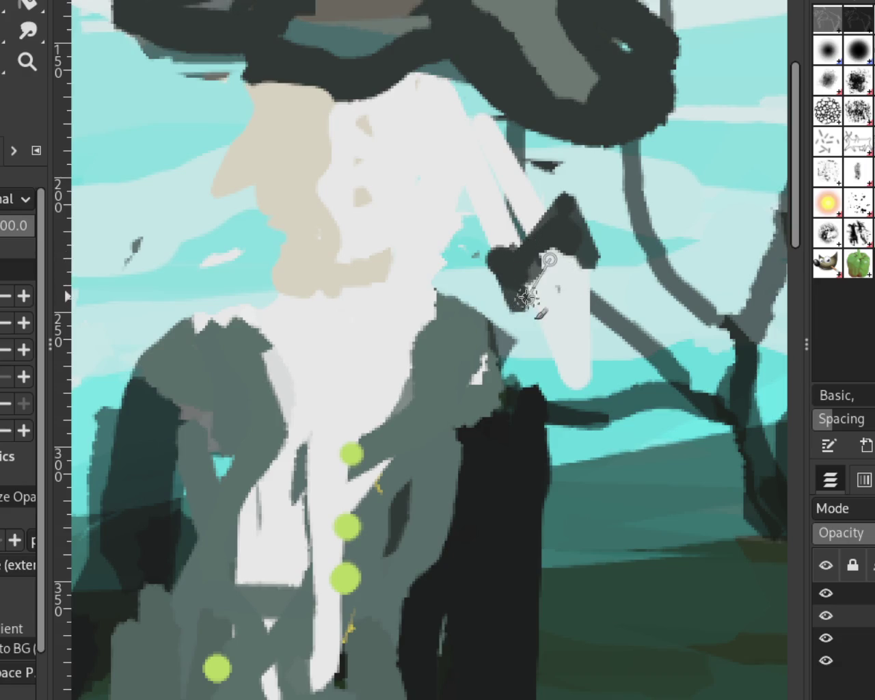
{"action": "left_click_drag", "start_coordinate": [523, 304], "coordinate": [561, 245]}
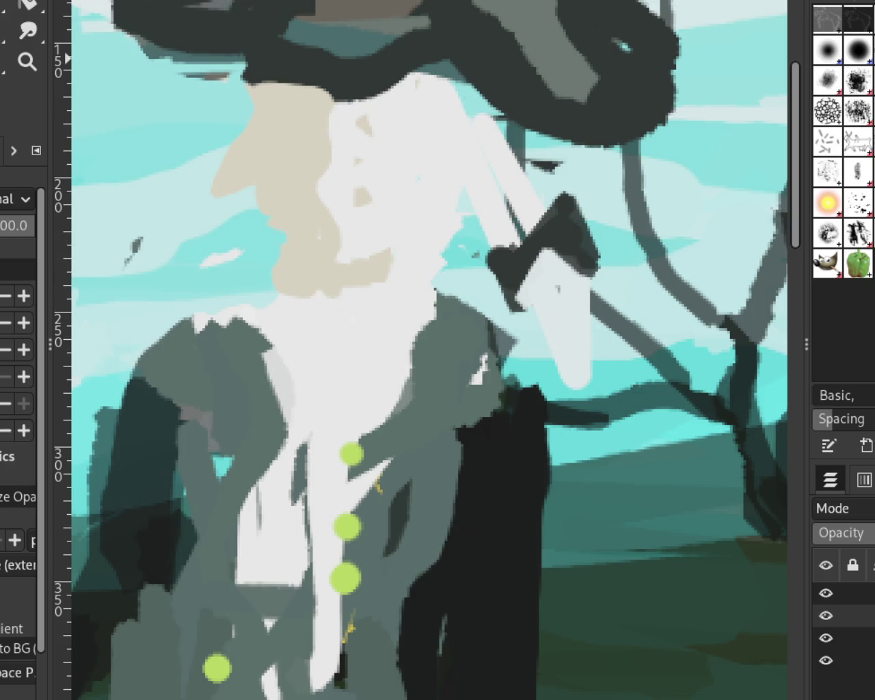
{"action": "key", "text": "shift+e"}
{"action": "key", "text": "ctrl+z"}
{"action": "key", "text": "ctrl+y"}
{"action": "left_click", "coordinate": [31, 222]}
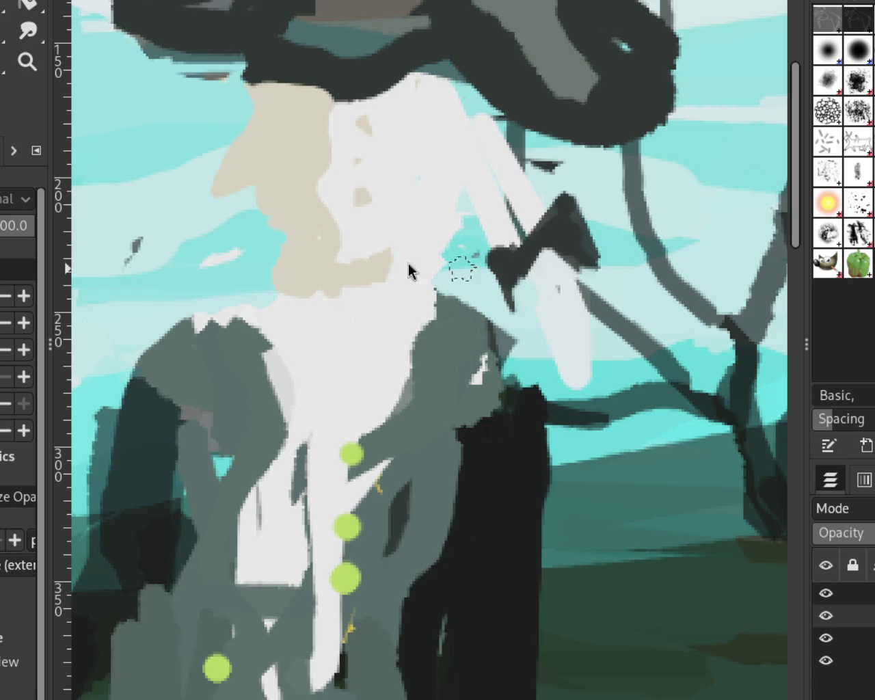
{"action": "left_click", "coordinate": [27, 61]}
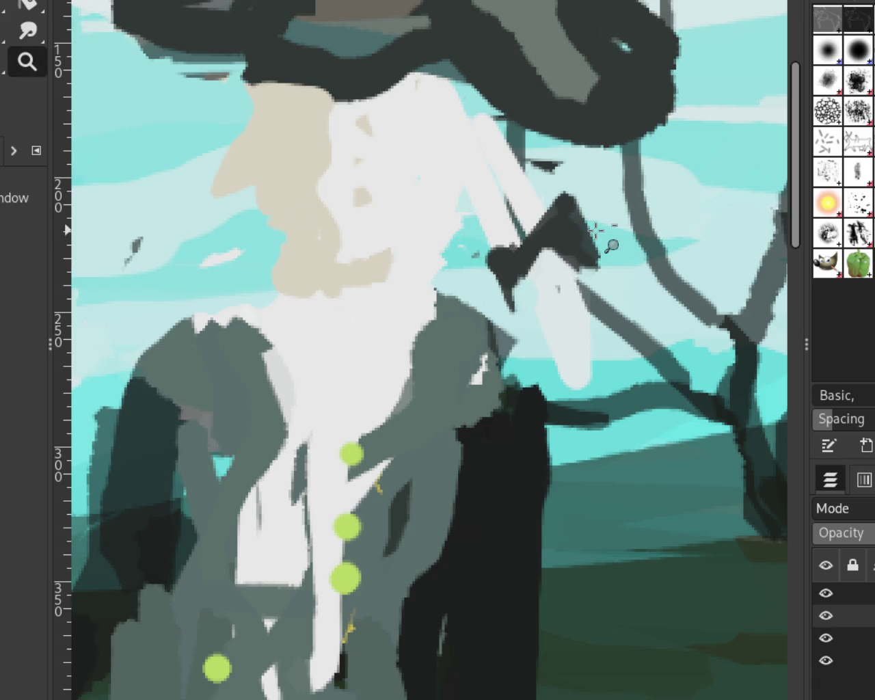
Step: Zoom out and back in to review the bow-tied rider, horses and dog together
{"action": "scroll", "coordinate": [609, 246], "scroll_direction": "down", "scroll_amount": 4}
{"action": "scroll", "coordinate": [344, 267], "scroll_direction": "down", "scroll_amount": 1}
{"action": "scroll", "coordinate": [344, 267], "scroll_direction": "down", "scroll_amount": 2}
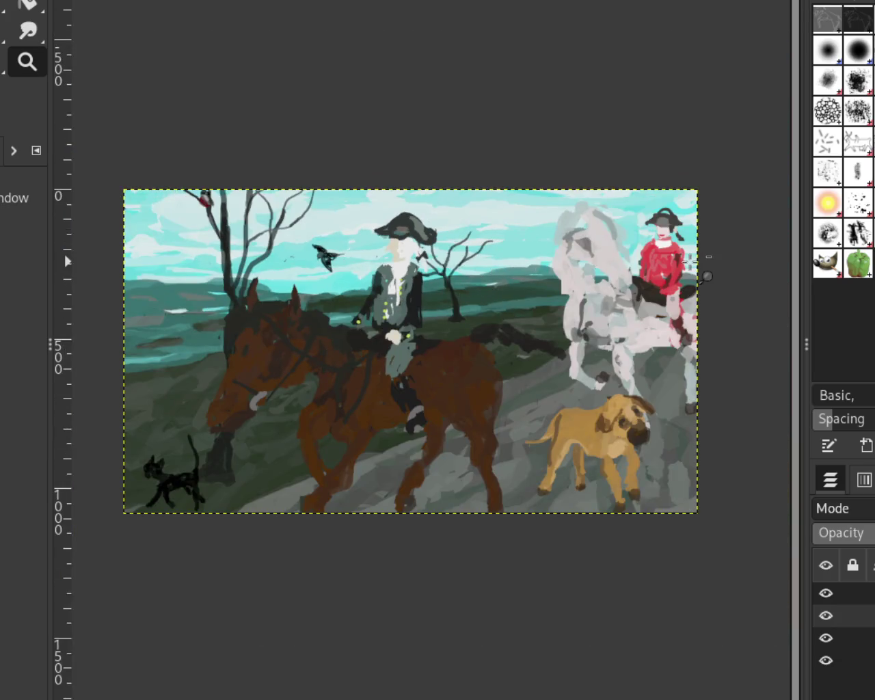
{"action": "scroll", "coordinate": [689, 259], "scroll_direction": "down", "scroll_amount": 1}
{"action": "scroll", "coordinate": [690, 260], "scroll_direction": "down", "scroll_amount": 3}
{"action": "scroll", "coordinate": [689, 259], "scroll_direction": "up", "scroll_amount": 3}
{"action": "scroll", "coordinate": [690, 259], "scroll_direction": "up", "scroll_amount": 1}
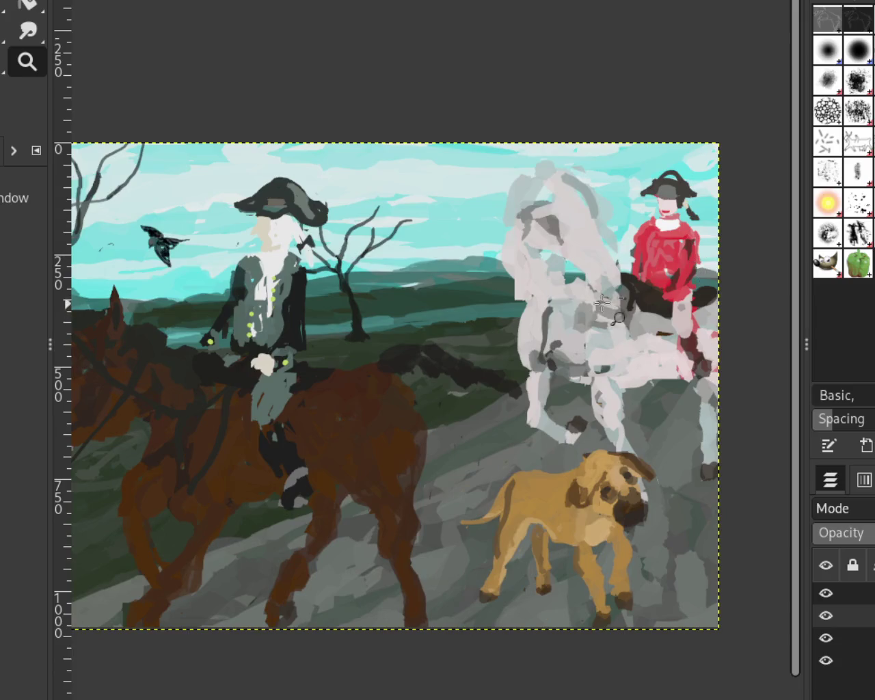
{"action": "scroll", "coordinate": [711, 301], "scroll_direction": "down", "scroll_amount": 1}
{"action": "scroll", "coordinate": [711, 301], "scroll_direction": "up", "scroll_amount": 2}
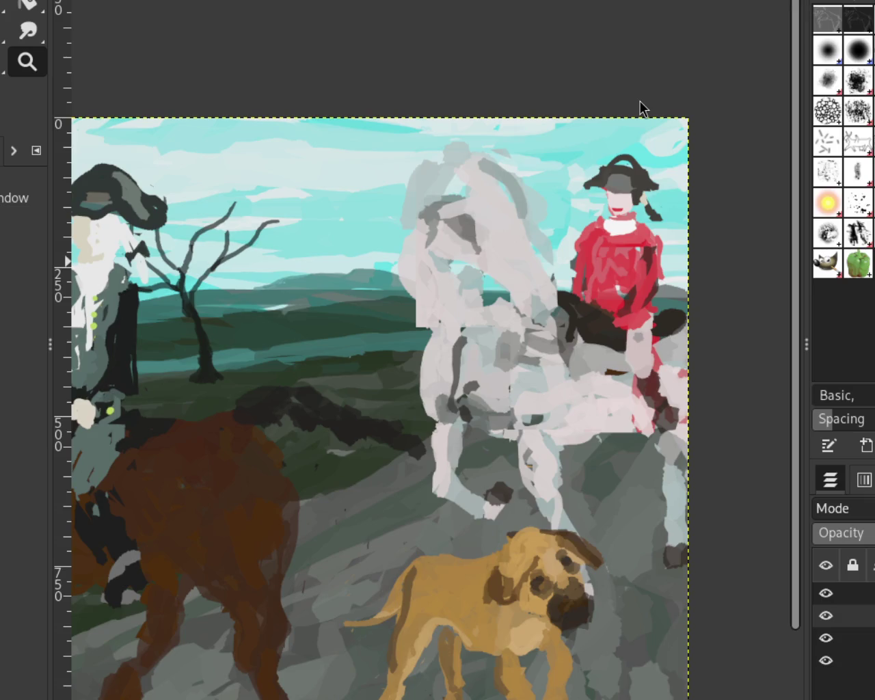
{"action": "scroll", "coordinate": [639, 103], "scroll_direction": "down", "scroll_amount": 1}
{"action": "scroll", "coordinate": [639, 102], "scroll_direction": "down", "scroll_amount": 1}
{"action": "scroll", "coordinate": [171, 301], "scroll_direction": "up", "scroll_amount": 1}
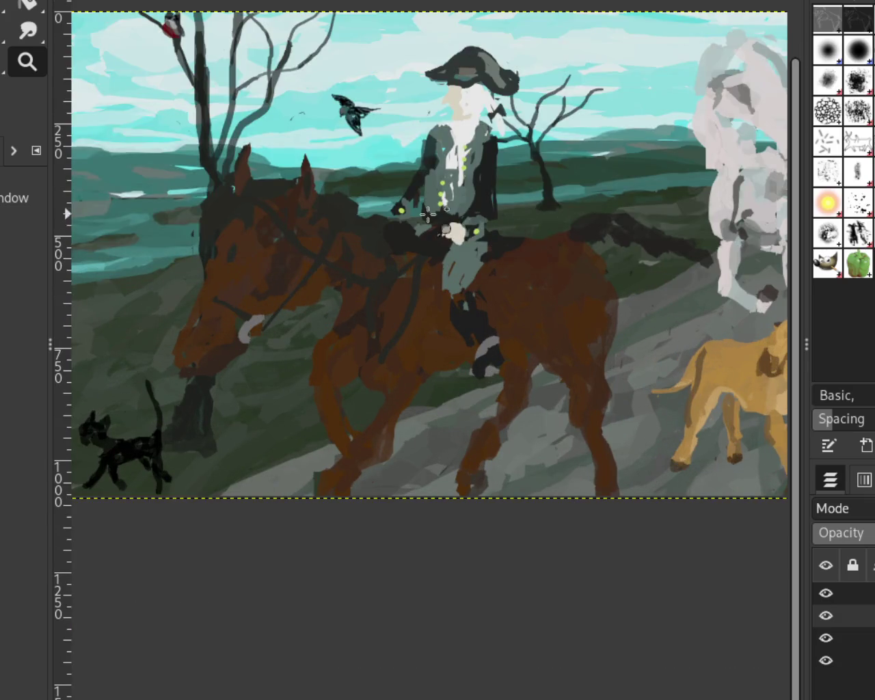
{"action": "scroll", "coordinate": [598, 211], "scroll_direction": "down", "scroll_amount": 1}
{"action": "scroll", "coordinate": [441, 175], "scroll_direction": "up", "scroll_amount": 1}
{"action": "scroll", "coordinate": [441, 175], "scroll_direction": "down", "scroll_amount": 1}
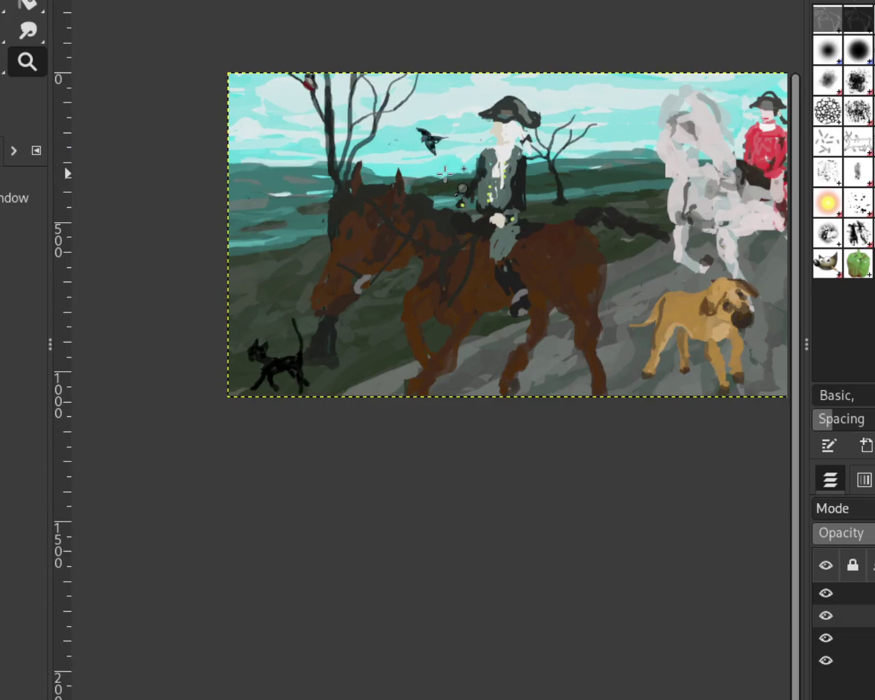
{"action": "scroll", "coordinate": [454, 161], "scroll_direction": "up", "scroll_amount": 1}
{"action": "scroll", "coordinate": [465, 179], "scroll_direction": "down", "scroll_amount": 1}
{"action": "scroll", "coordinate": [465, 180], "scroll_direction": "up", "scroll_amount": 1}
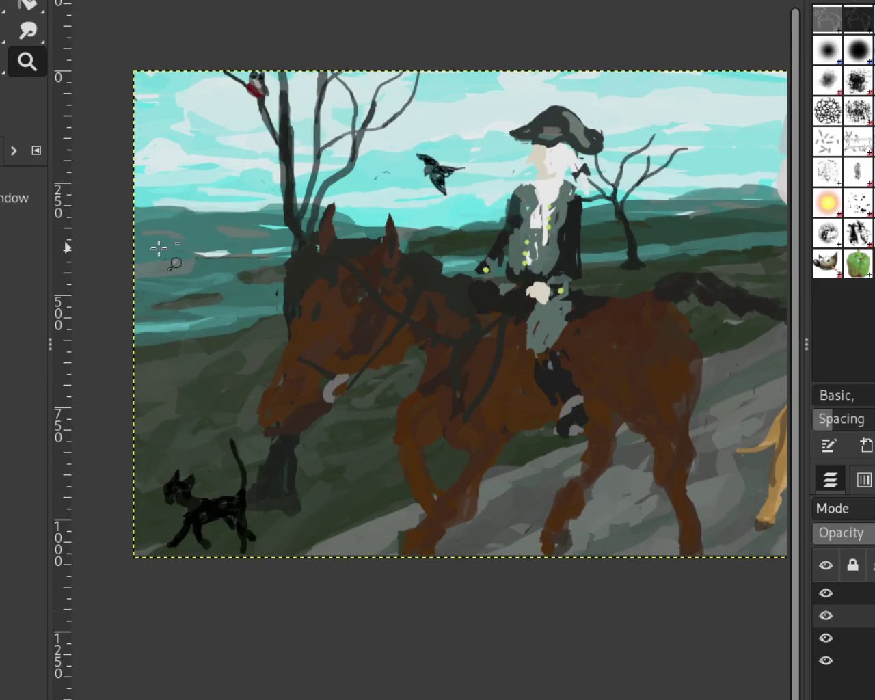
{"action": "scroll", "coordinate": [175, 265], "scroll_direction": "down", "scroll_amount": 1}
{"action": "scroll", "coordinate": [387, 219], "scroll_direction": "up", "scroll_amount": 1}
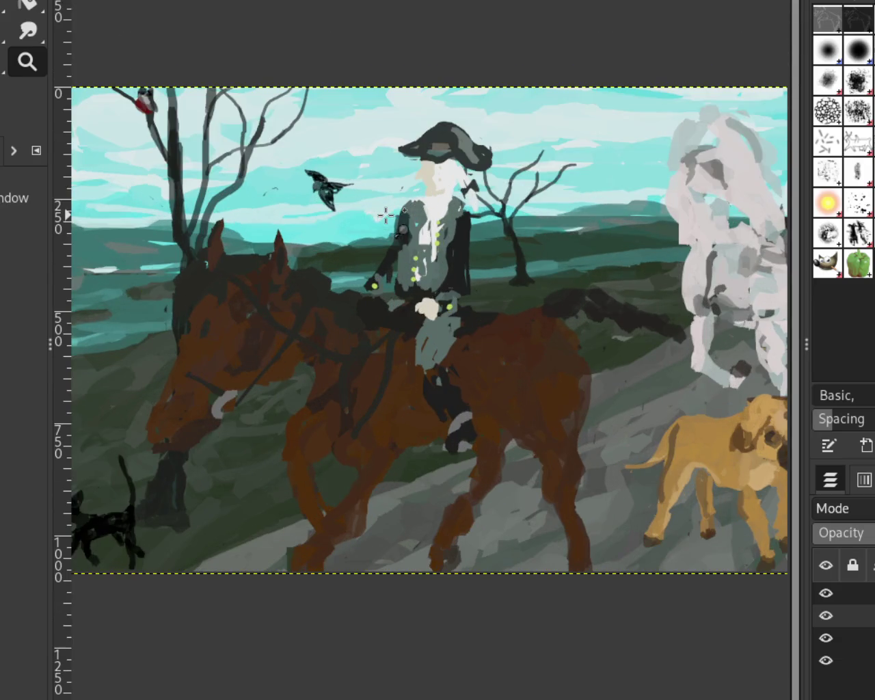
Step: Hide the dog, cat and birds layer, the riders and horses layer, and the bare trees layer
{"action": "left_click", "coordinate": [826, 593]}
{"action": "left_click", "coordinate": [826, 616]}
{"action": "left_click", "coordinate": [826, 638]}
{"action": "left_click", "coordinate": [826, 660]}
{"action": "scroll", "coordinate": [571, 346], "scroll_direction": "down", "scroll_amount": 1}
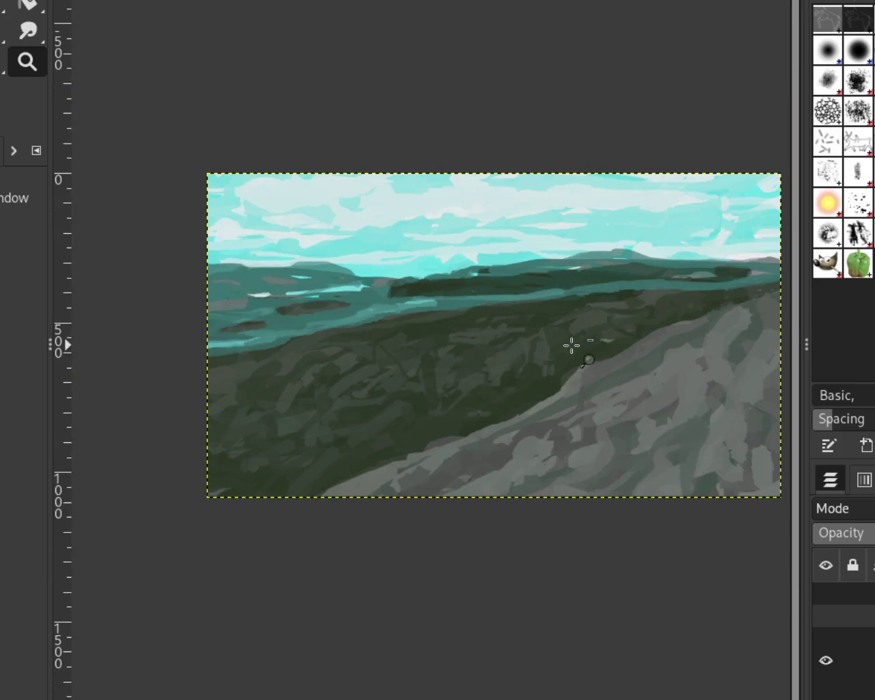
{"action": "scroll", "coordinate": [572, 342], "scroll_direction": "down", "scroll_amount": 1}
{"action": "scroll", "coordinate": [592, 330], "scroll_direction": "up", "scroll_amount": 1}
{"action": "scroll", "coordinate": [561, 327], "scroll_direction": "down", "scroll_amount": 1}
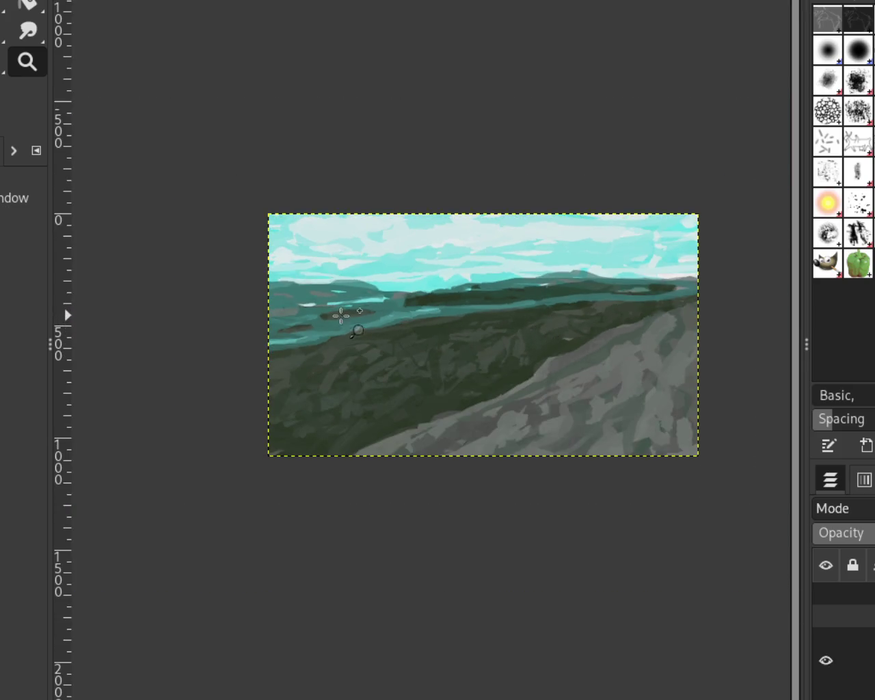
{"action": "scroll", "coordinate": [340, 315], "scroll_direction": "up", "scroll_amount": 1}
{"action": "scroll", "coordinate": [494, 313], "scroll_direction": "down", "scroll_amount": 1}
{"action": "scroll", "coordinate": [494, 313], "scroll_direction": "up", "scroll_amount": 1}
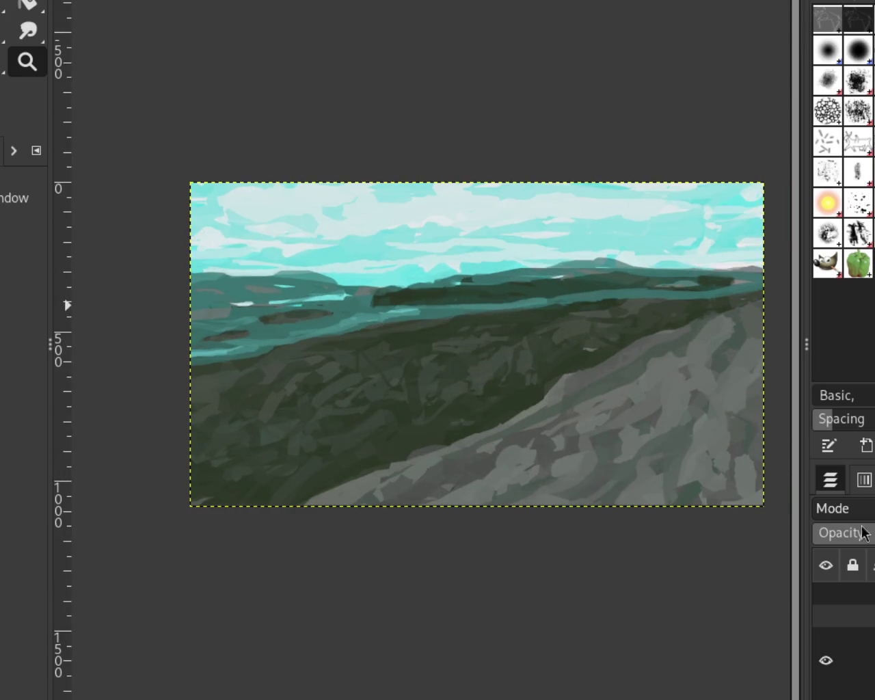
Step: Make the bare trees layer visible again over the teal landscape
{"action": "left_click", "coordinate": [825, 639]}
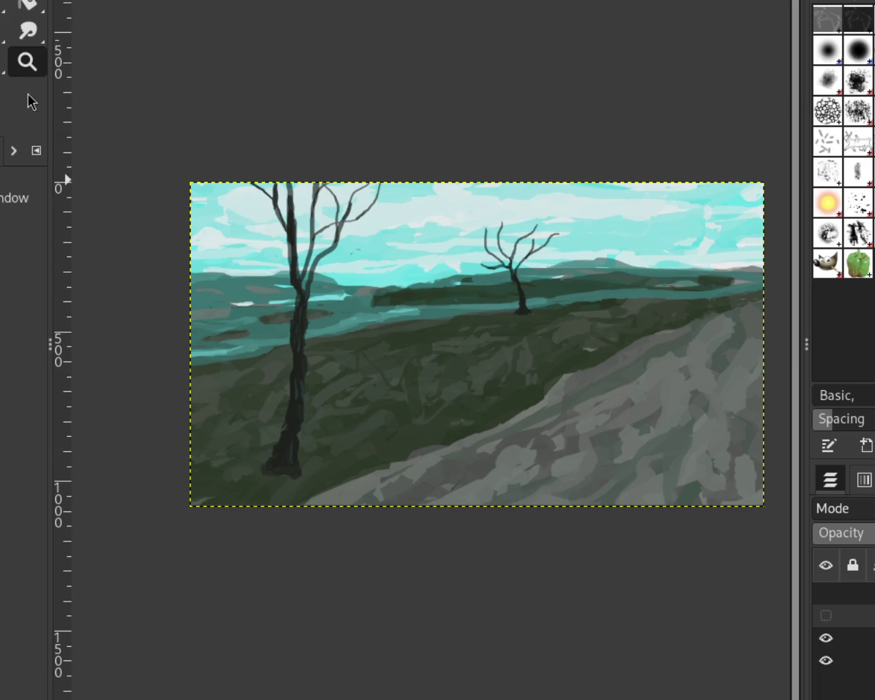
{"action": "scroll", "coordinate": [525, 287], "scroll_direction": "down", "scroll_amount": 1}
{"action": "scroll", "coordinate": [525, 287], "scroll_direction": "down", "scroll_amount": 1}
{"action": "scroll", "coordinate": [588, 296], "scroll_direction": "up", "scroll_amount": 2}
{"action": "scroll", "coordinate": [588, 296], "scroll_direction": "down", "scroll_amount": 1}
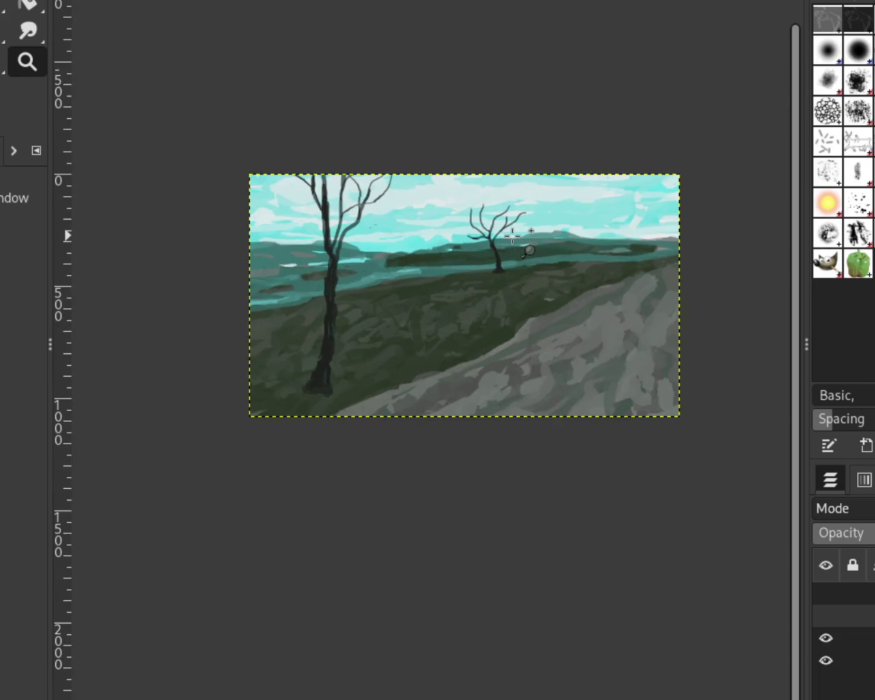
{"action": "scroll", "coordinate": [527, 254], "scroll_direction": "up", "scroll_amount": 1}
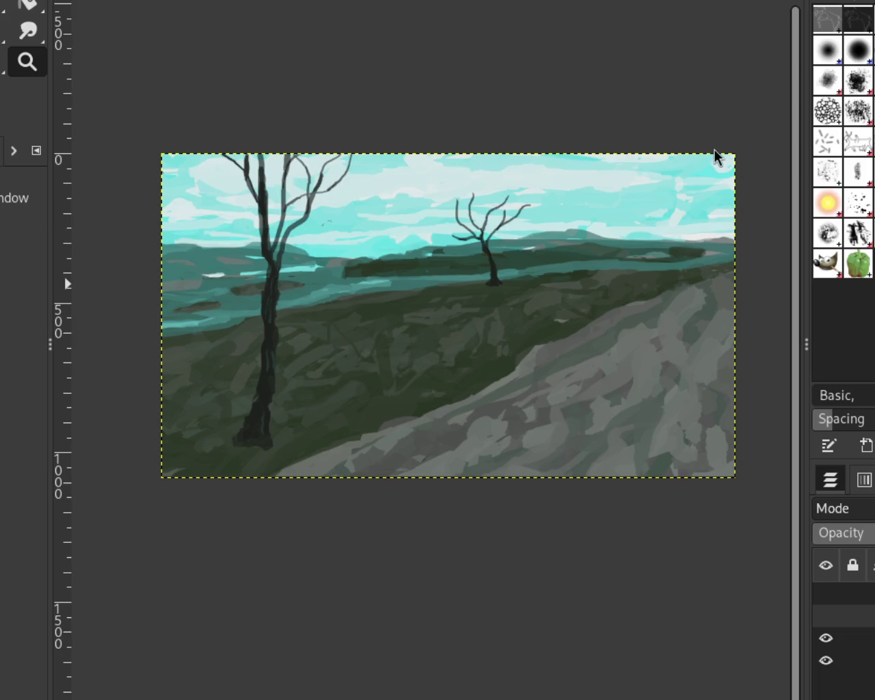
Step: Preview the riders and dog-cat layers, then hide the riders, animals and bare-trees layers
{"action": "left_click", "coordinate": [826, 615]}
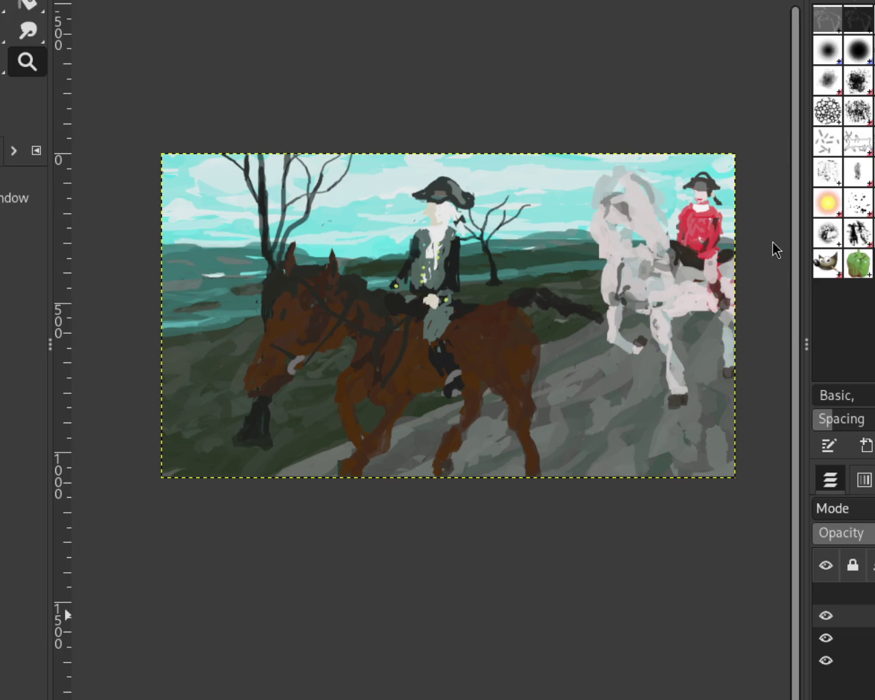
{"action": "left_click", "coordinate": [827, 593]}
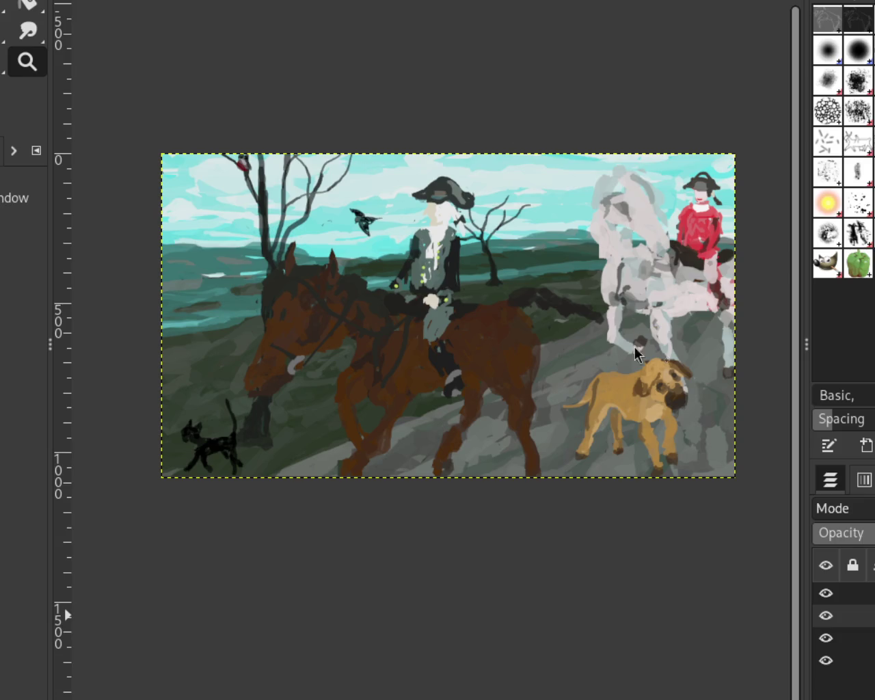
{"action": "left_click", "coordinate": [827, 593]}
{"action": "left_click", "coordinate": [828, 619]}
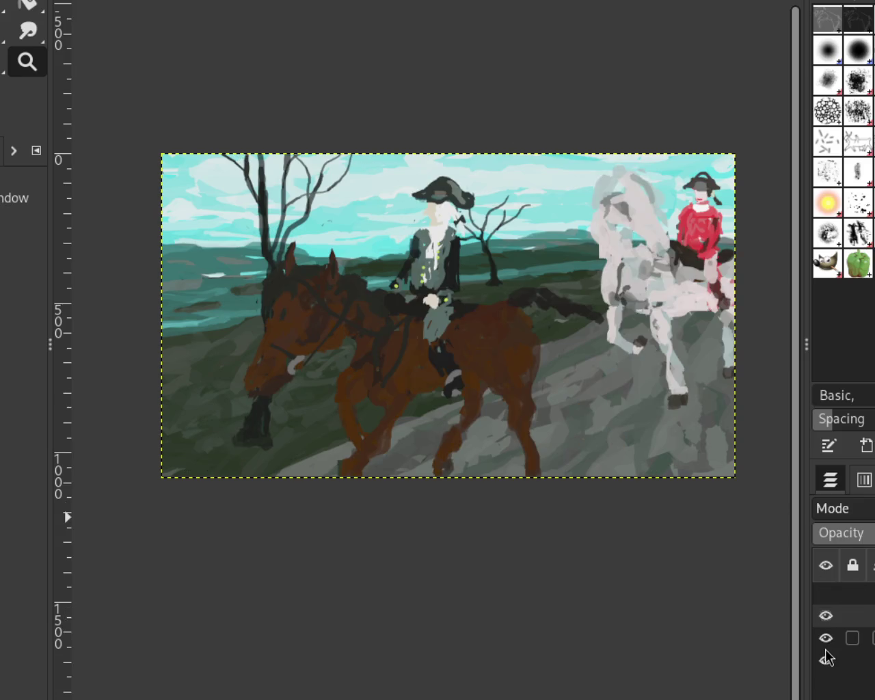
{"action": "left_click", "coordinate": [826, 639]}
{"action": "left_click", "coordinate": [827, 616]}
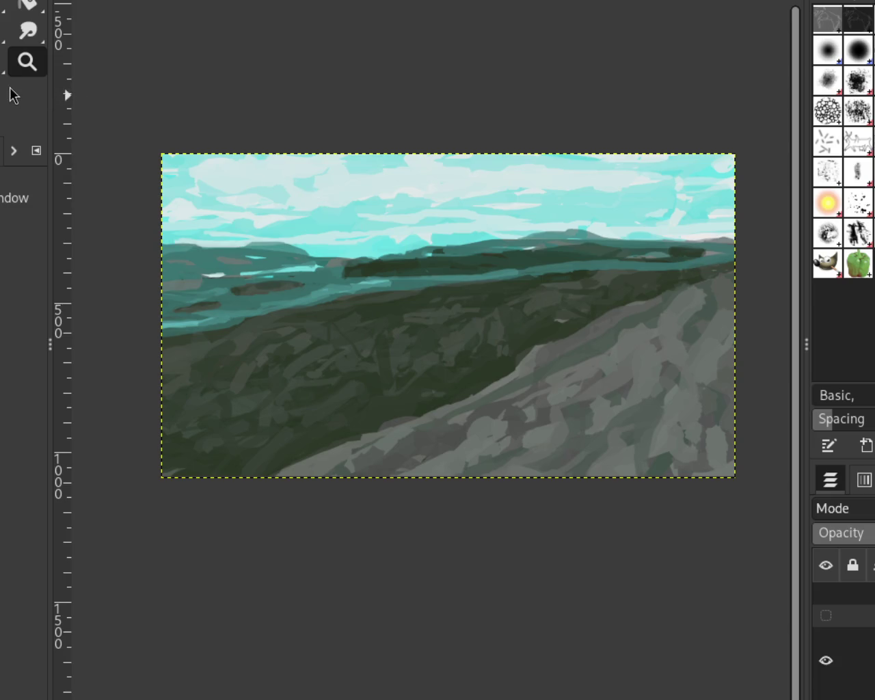
Step: With the landscape background layer selected, try dark brush strokes over the distant block and undo them
{"action": "left_click", "coordinate": [375, 273], "text": "ctrl"}
{"action": "left_click", "coordinate": [602, 257]}
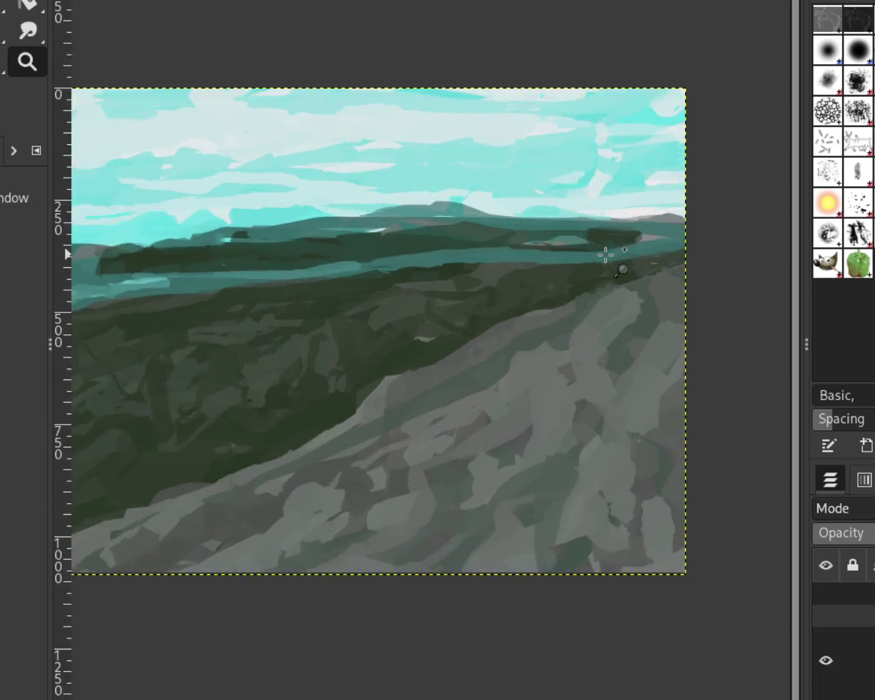
{"action": "key", "text": "p"}
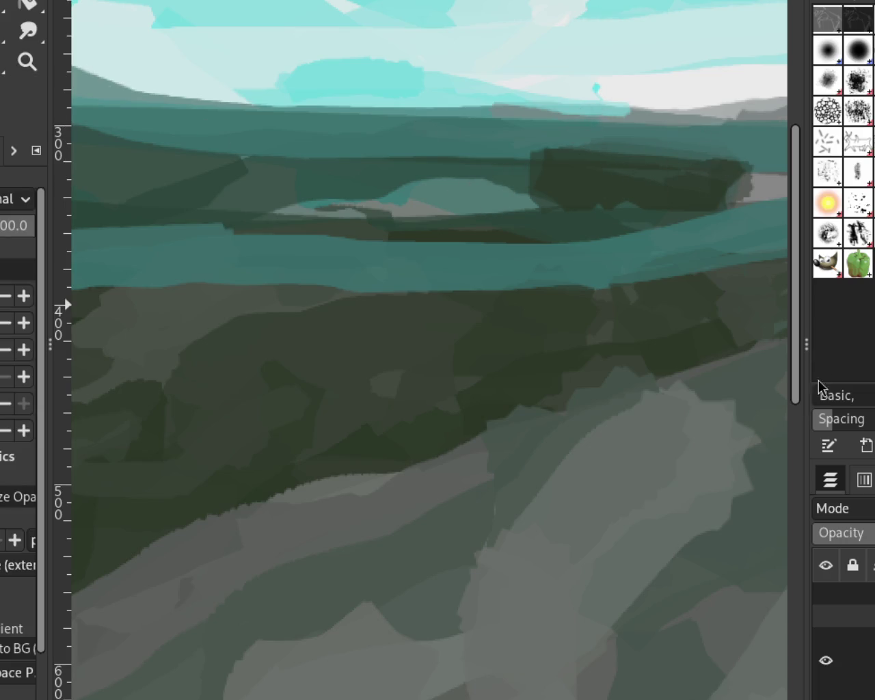
{"action": "left_click", "coordinate": [848, 660]}
{"action": "left_click_drag", "start_coordinate": [738, 180], "coordinate": [527, 133]}
{"action": "key", "text": "ctrl+z"}
{"action": "left_click_drag", "start_coordinate": [729, 175], "coordinate": [527, 134]}
{"action": "key", "text": "ctrl+z"}
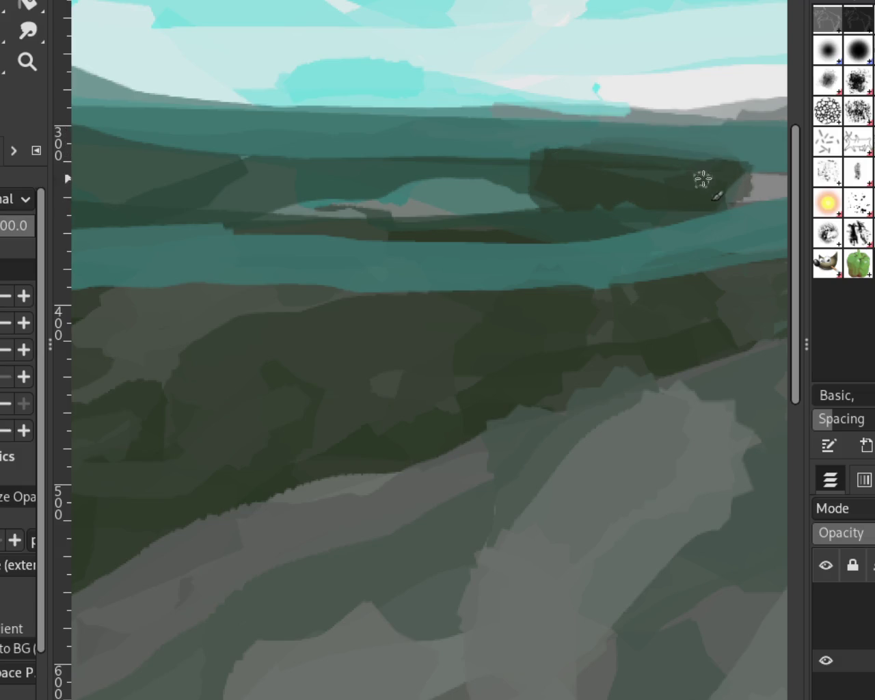
Step: Zoom out to the whole image, then zoom in on the sky and distant hills
{"action": "key", "text": "z"}
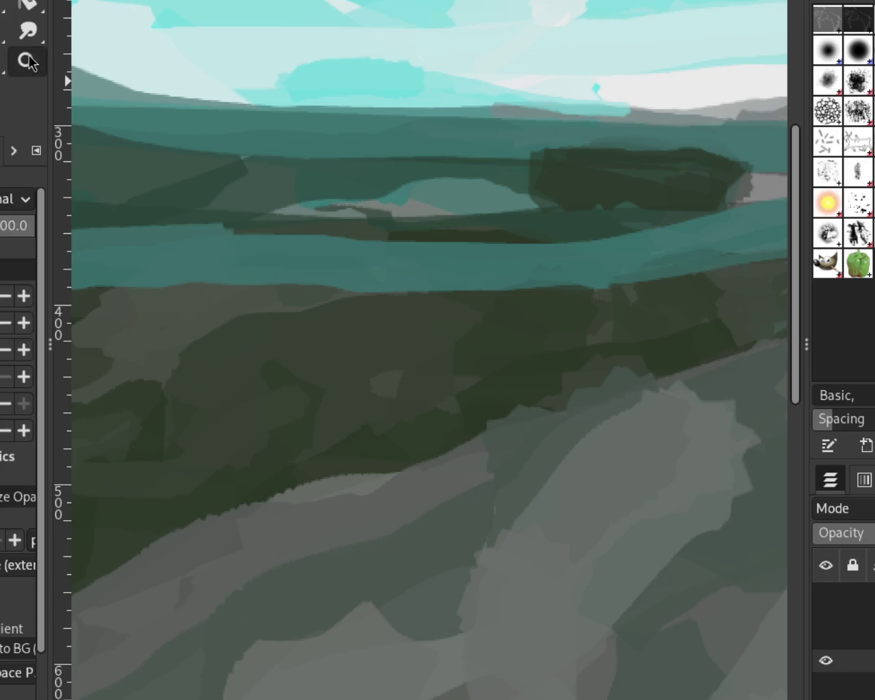
{"action": "left_click", "coordinate": [332, 195], "text": "ctrl"}
{"action": "left_click", "coordinate": [376, 150], "text": "ctrl"}
{"action": "left_click", "coordinate": [416, 104], "text": "ctrl"}
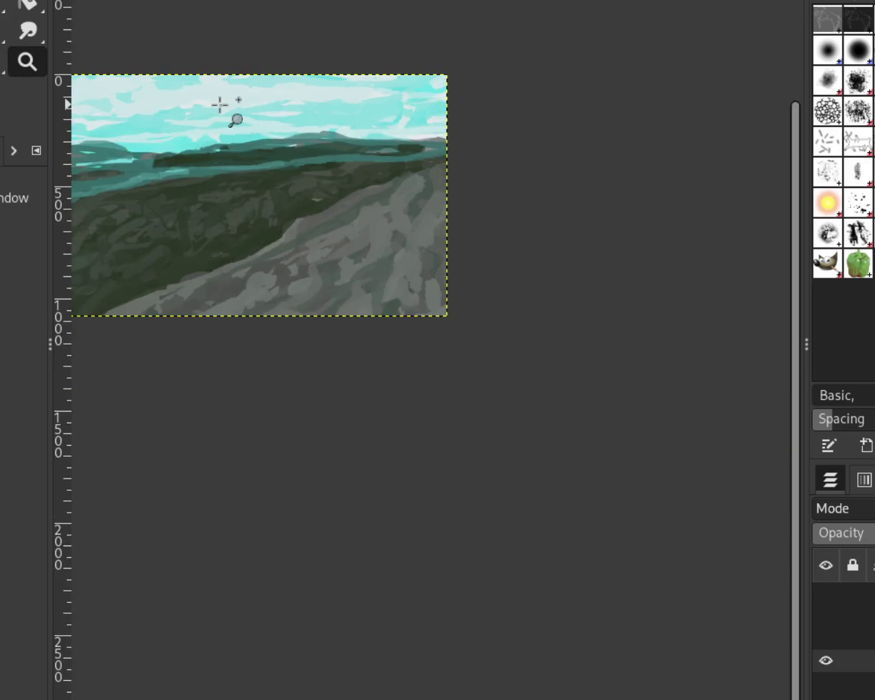
{"action": "left_click", "coordinate": [219, 102]}
{"action": "left_click", "coordinate": [478, 149], "text": "ctrl"}
{"action": "left_click", "coordinate": [411, 153]}
{"action": "left_click", "coordinate": [333, 141], "text": "ctrl"}
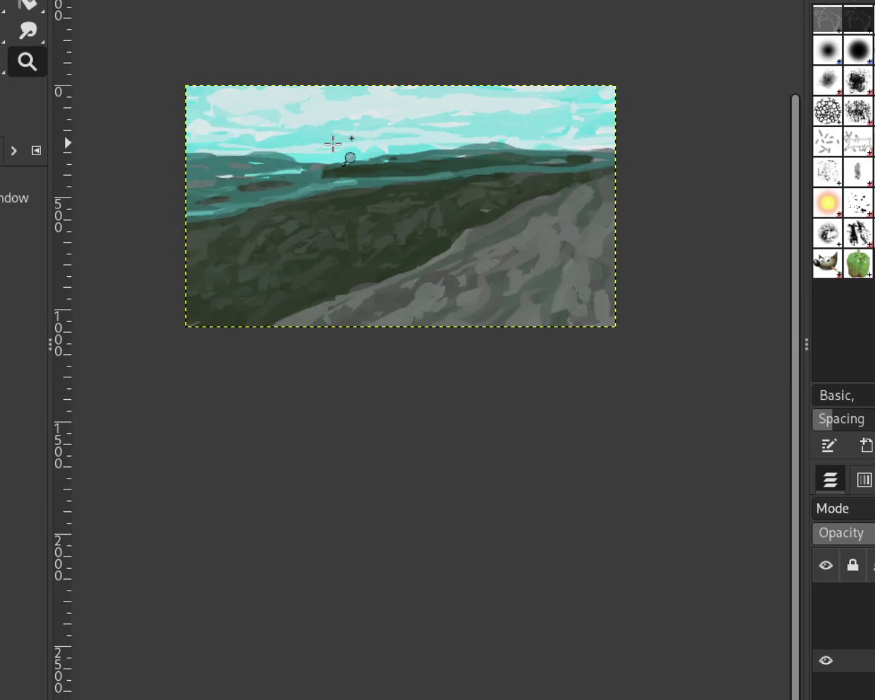
{"action": "left_click", "coordinate": [274, 144], "text": "ctrl"}
{"action": "left_click", "coordinate": [223, 147]}
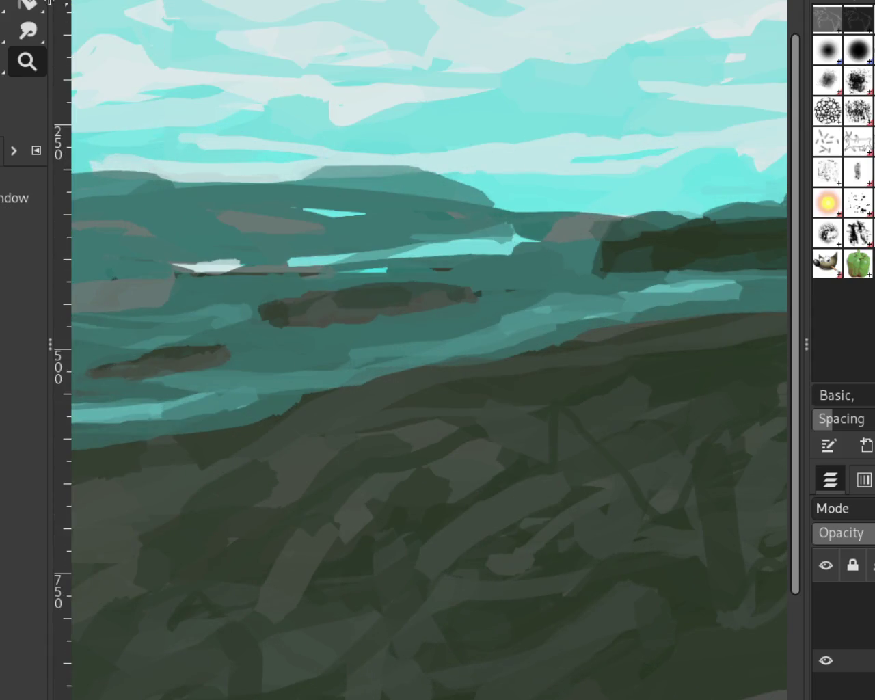
Step: Paint a light teal stroke along the hilltop, retrying until the shape looks right
{"action": "key", "text": "p"}
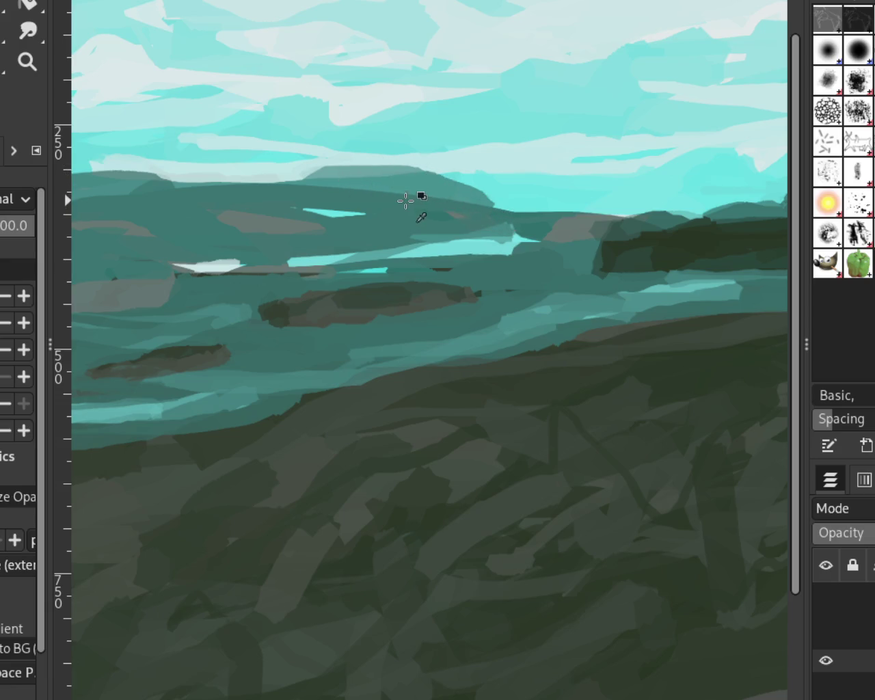
{"action": "left_click_drag", "start_coordinate": [314, 166], "coordinate": [214, 180]}
{"action": "key", "text": "ctrl+z"}
{"action": "left_click_drag", "start_coordinate": [334, 164], "coordinate": [255, 182]}
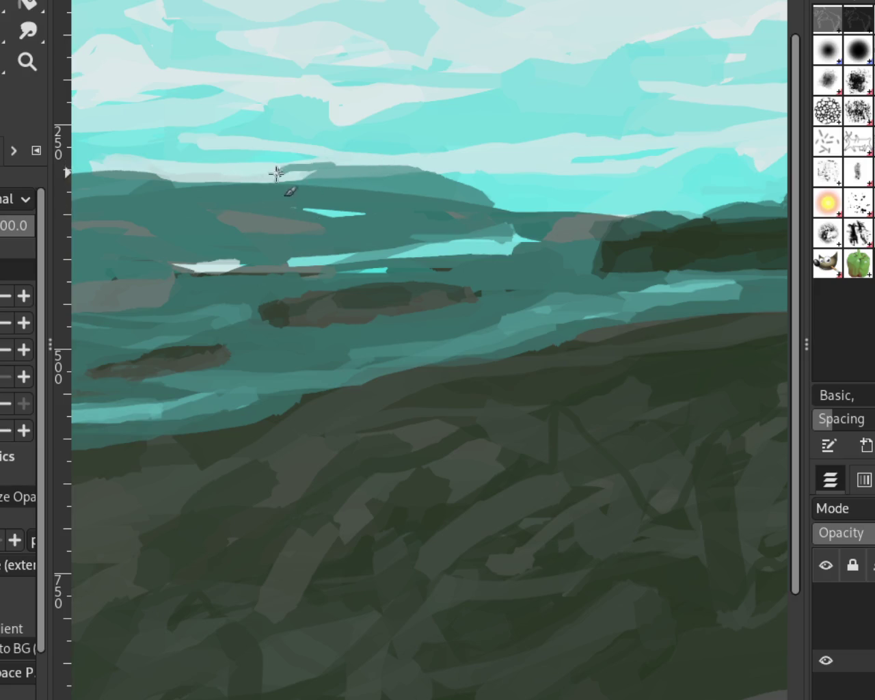
{"action": "key", "text": "ctrl+z"}
{"action": "left_click_drag", "start_coordinate": [330, 166], "coordinate": [275, 185]}
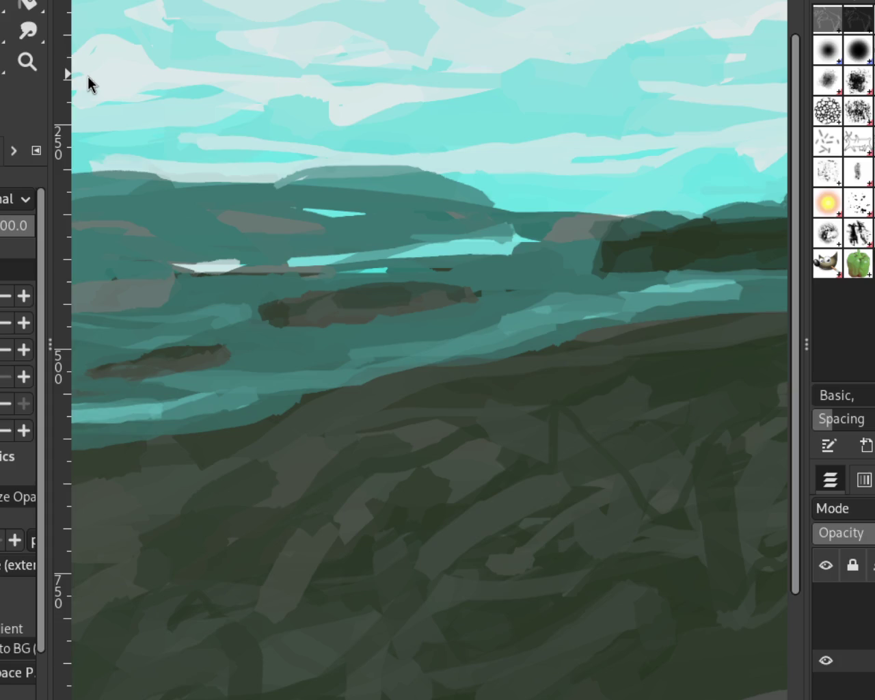
{"action": "left_click", "coordinate": [27, 62]}
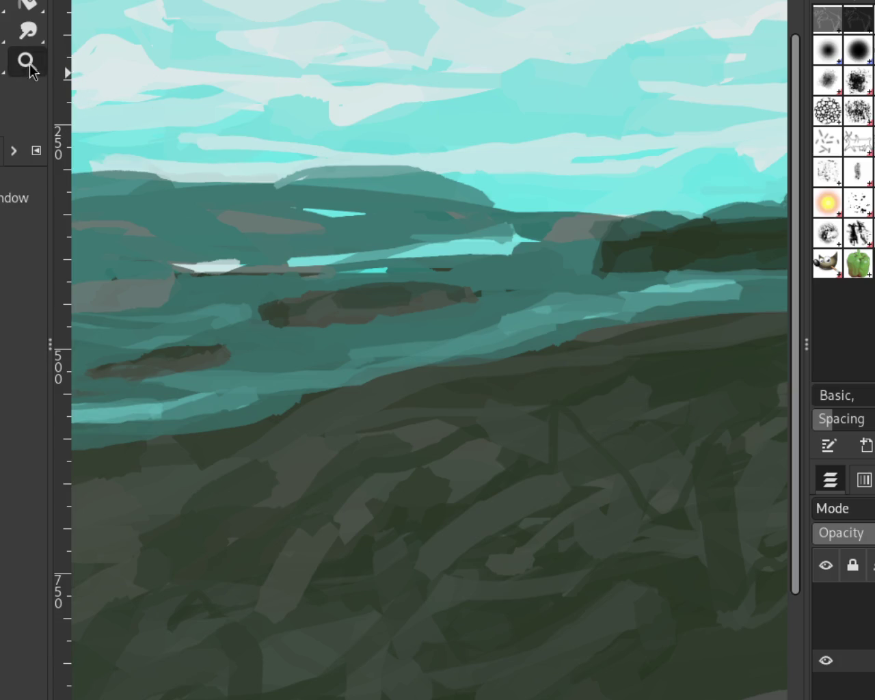
Step: Paint a long light stroke along the far hill ridge
{"action": "left_click", "coordinate": [335, 196], "text": "ctrl"}
{"action": "key", "text": "p"}
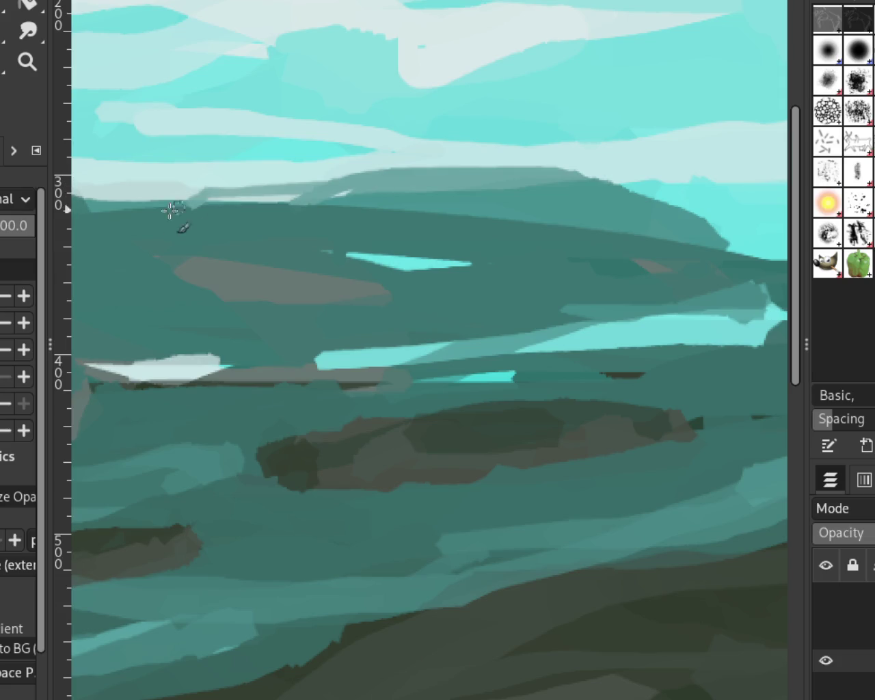
{"action": "mouse_move", "coordinate": [166, 225]}
{"action": "left_mouse_down"}
{"action": "mouse_move", "coordinate": [332, 195]}
{"action": "mouse_move", "coordinate": [768, 258]}
{"action": "mouse_move", "coordinate": [680, 243]}
{"action": "left_mouse_up"}
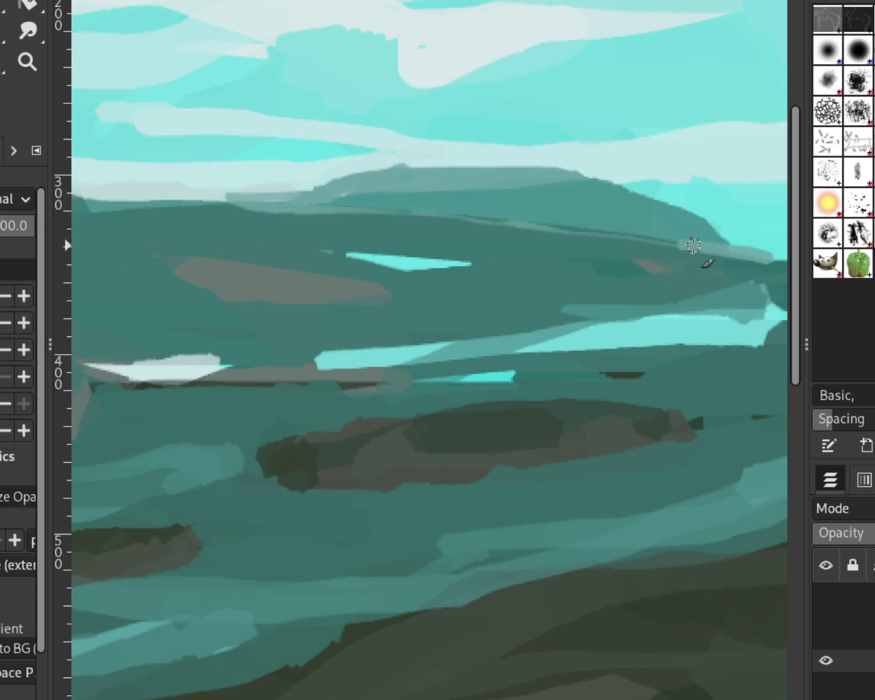
Step: Zoom in on the teal valley and paint a grey stroke across it, discarding a grey-brown stroke
{"action": "left_click", "coordinate": [27, 62]}
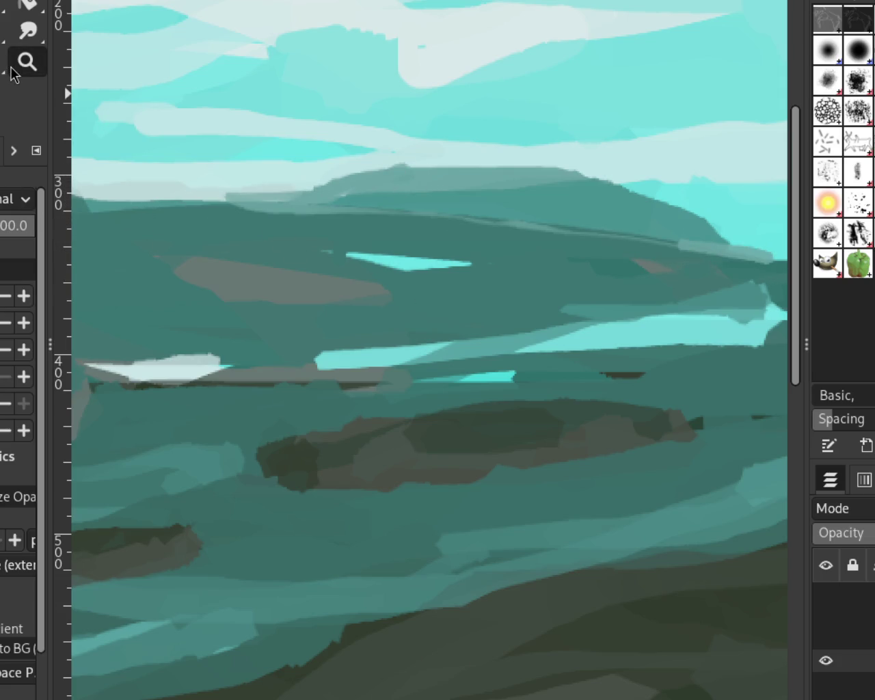
{"action": "left_click", "coordinate": [416, 251], "text": "ctrl"}
{"action": "left_click", "coordinate": [451, 286]}
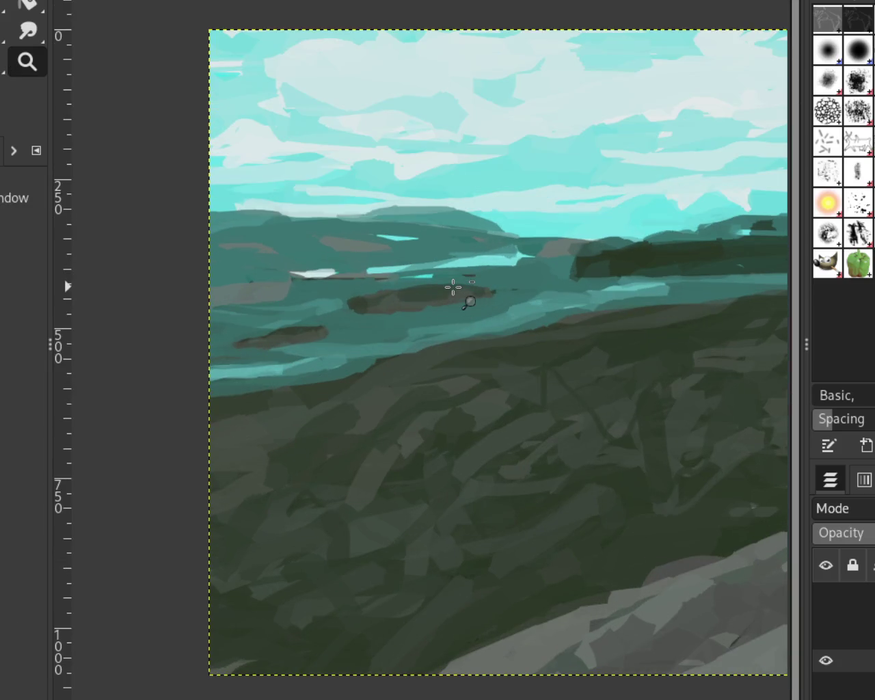
{"action": "left_click", "coordinate": [451, 286], "text": "ctrl"}
{"action": "left_click", "coordinate": [452, 287], "text": "ctrl"}
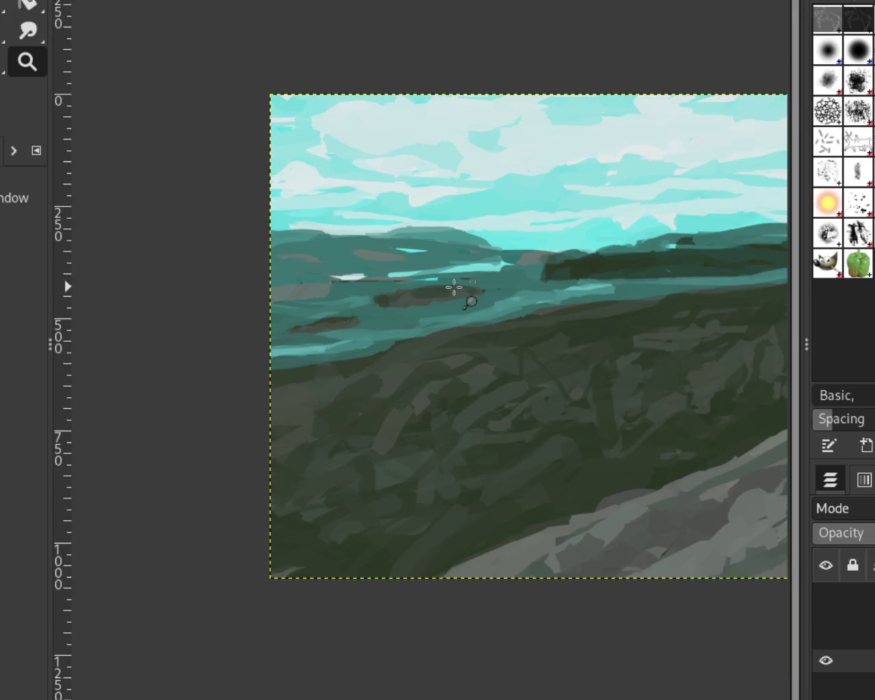
{"action": "left_click", "coordinate": [452, 288]}
{"action": "left_click", "coordinate": [352, 269]}
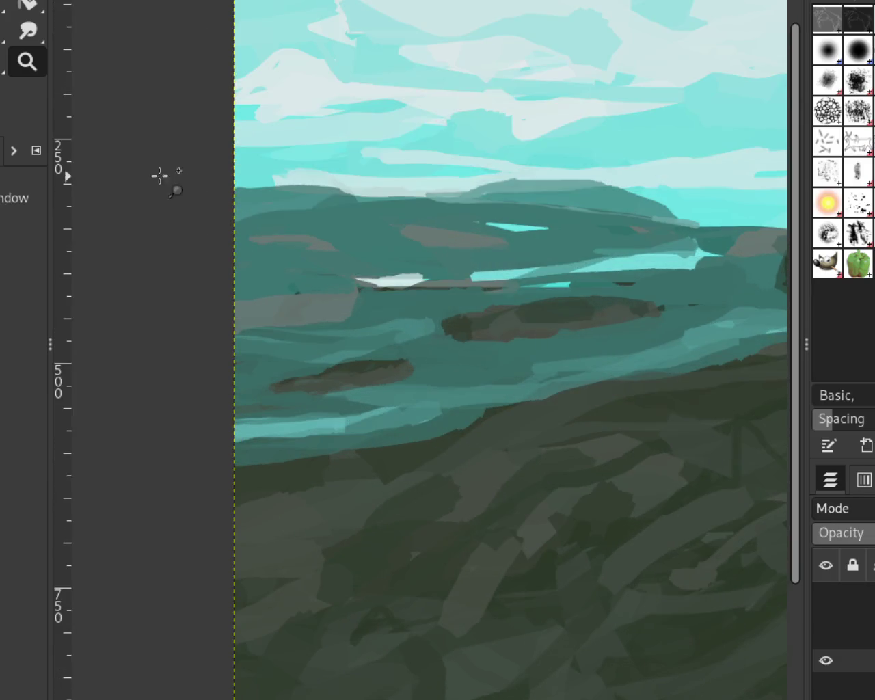
{"action": "key", "text": "p"}
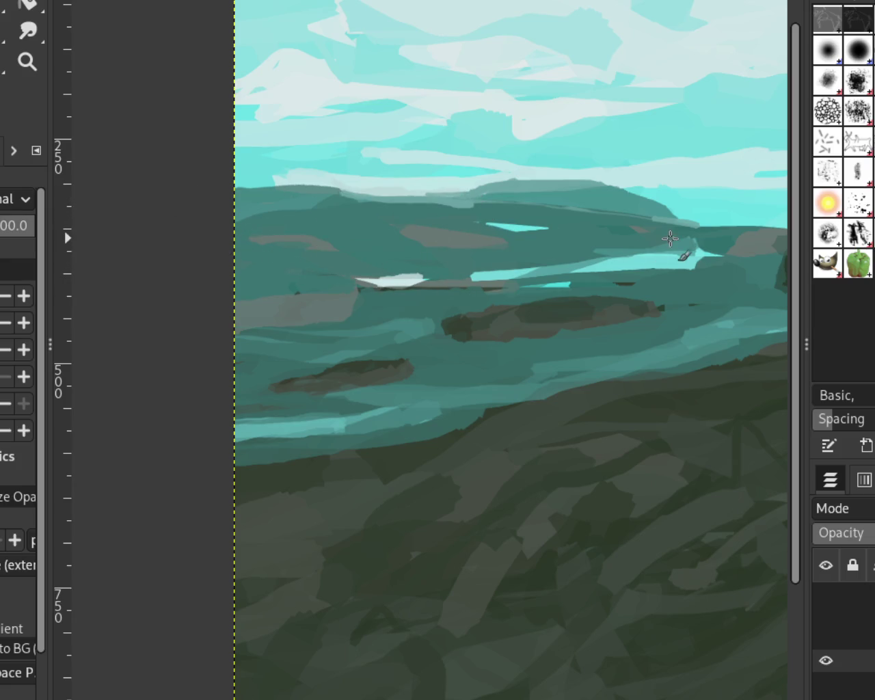
{"action": "left_click_drag", "start_coordinate": [439, 233], "coordinate": [180, 244]}
{"action": "left_click_drag", "start_coordinate": [207, 229], "coordinate": [424, 219]}
{"action": "key", "text": "ctrl+z"}
Step: Zoom out to the whole image, then back in on the horizon
{"action": "left_click", "coordinate": [27, 61]}
{"action": "left_click", "coordinate": [360, 264], "text": "ctrl"}
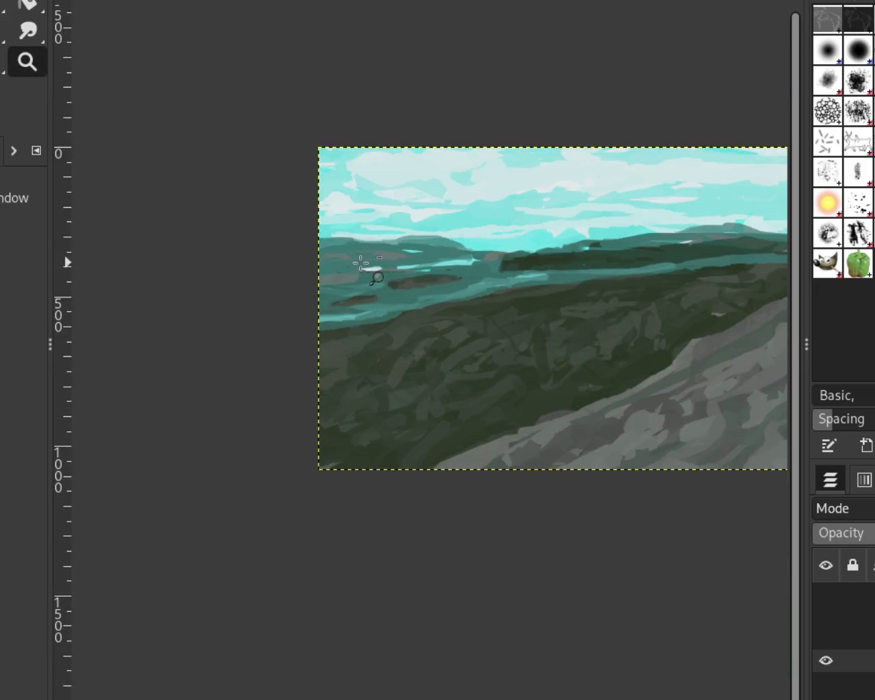
{"action": "left_click", "coordinate": [553, 268]}
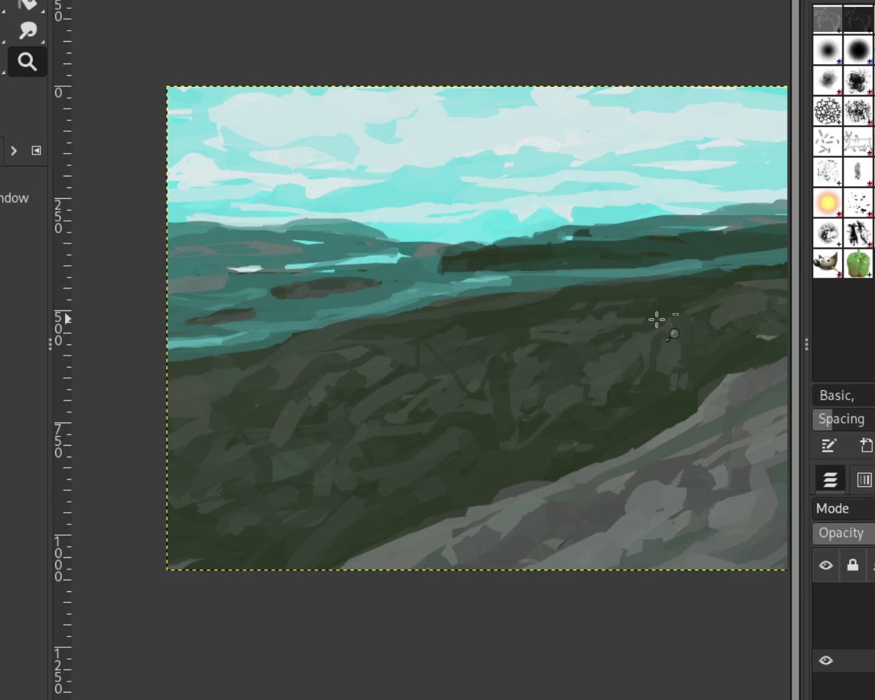
{"action": "left_click", "coordinate": [573, 244], "text": "ctrl"}
{"action": "left_click", "coordinate": [676, 237]}
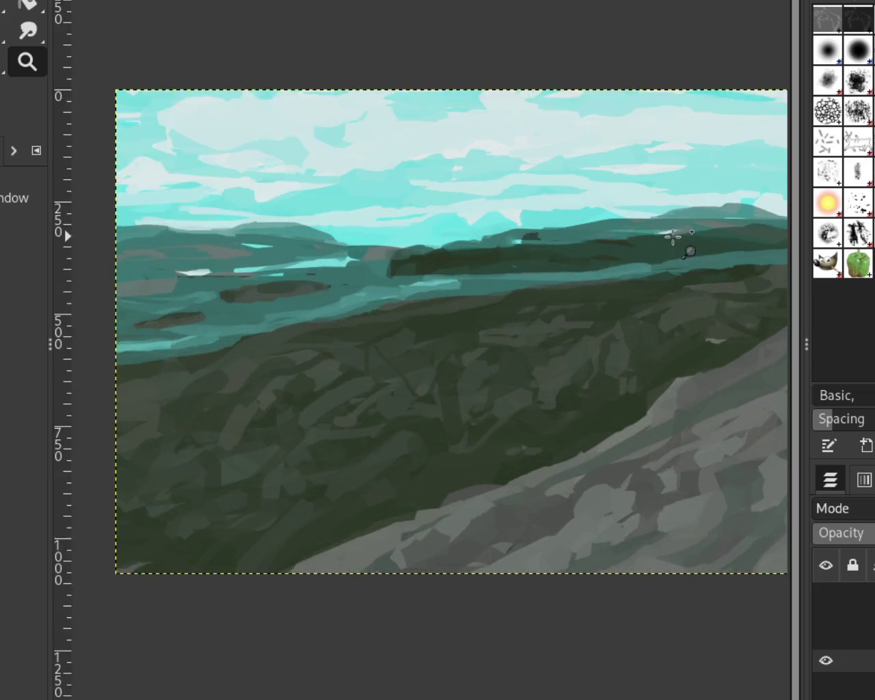
{"action": "left_click", "coordinate": [674, 234]}
{"action": "key", "text": "p"}
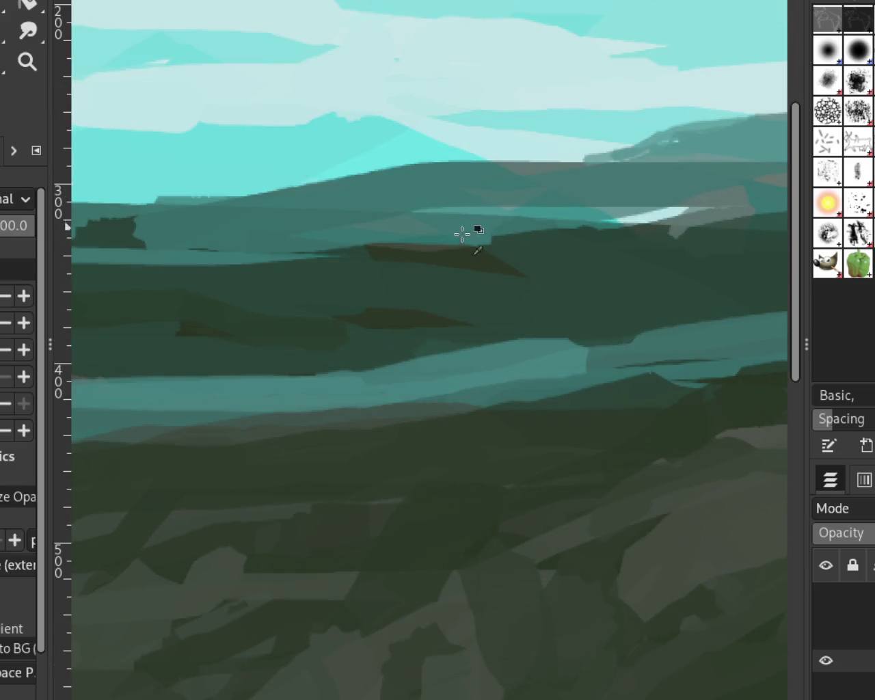
Step: Paint a dark looping stroke on the middle hills and zoom out to fit the image
{"action": "mouse_move", "coordinate": [506, 273]}
{"action": "left_mouse_down"}
{"action": "mouse_move", "coordinate": [399, 279]}
{"action": "mouse_move", "coordinate": [537, 275]}
{"action": "left_mouse_up"}
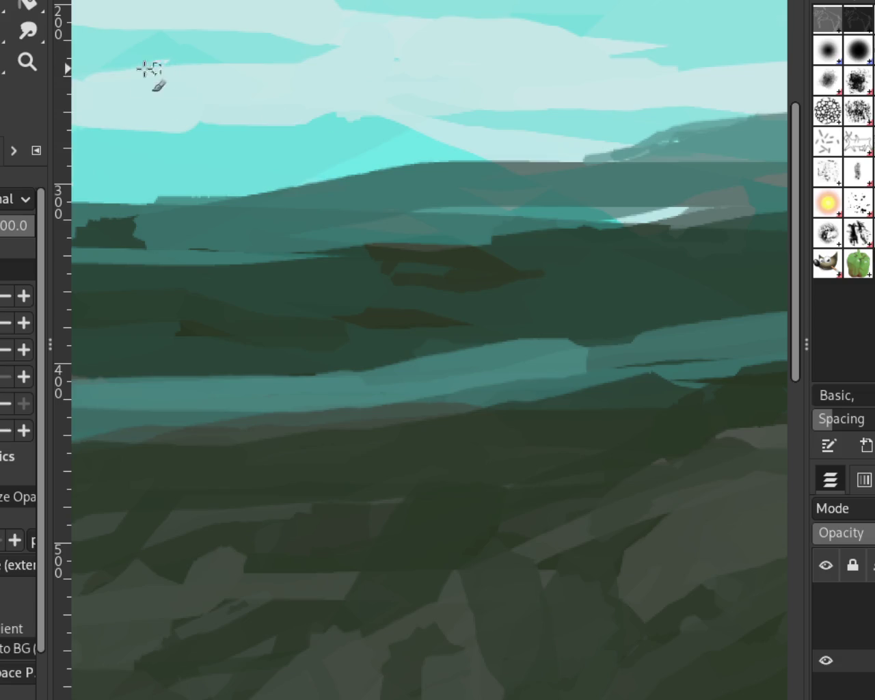
{"action": "left_click", "coordinate": [19, 74]}
{"action": "key", "text": "shift+ctrl+j"}
{"action": "left_click", "coordinate": [424, 244]}
{"action": "left_click", "coordinate": [486, 210], "text": "ctrl"}
{"action": "left_click", "coordinate": [236, 198], "text": "ctrl"}
{"action": "left_click", "coordinate": [237, 197]}
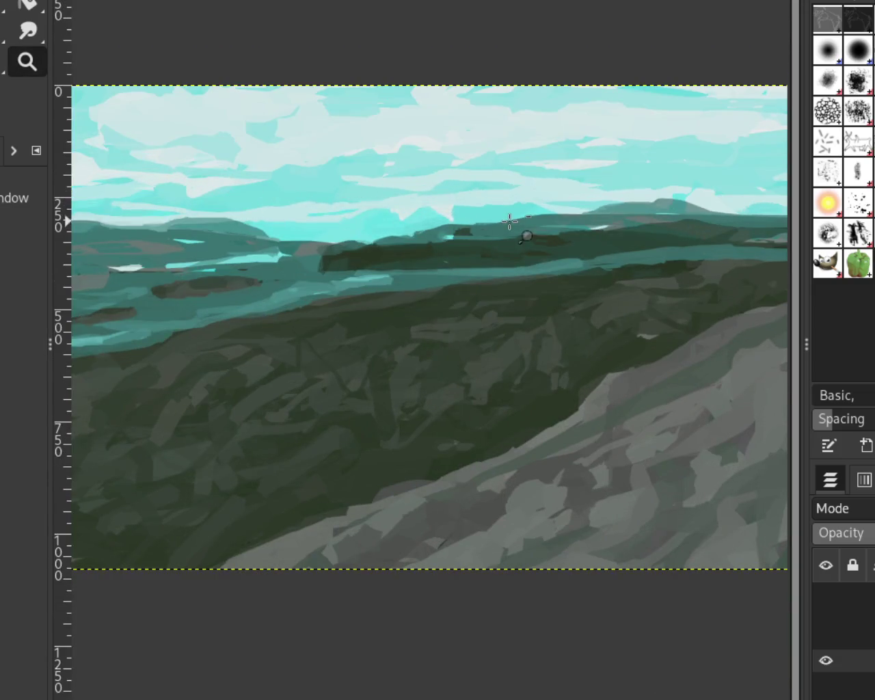
{"action": "left_click", "coordinate": [248, 201], "text": "ctrl"}
{"action": "left_click", "coordinate": [248, 201]}
Step: Zoom in on the dark hill and try darker strokes to its left, undoing both
{"action": "left_click", "coordinate": [251, 208]}
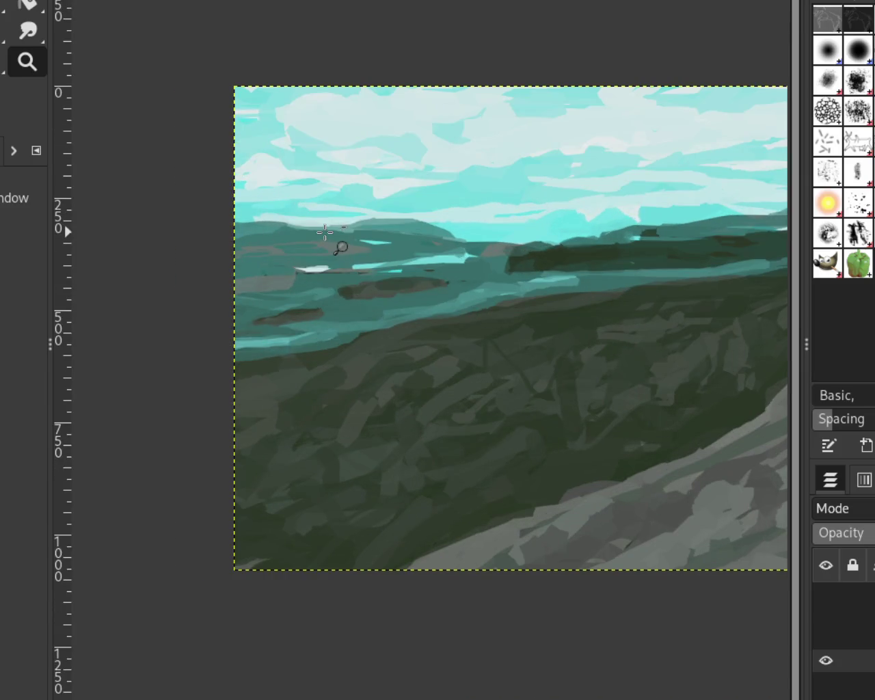
{"action": "left_click", "coordinate": [325, 233], "text": "ctrl"}
{"action": "left_click", "coordinate": [338, 297], "text": "ctrl"}
{"action": "left_click", "coordinate": [313, 250]}
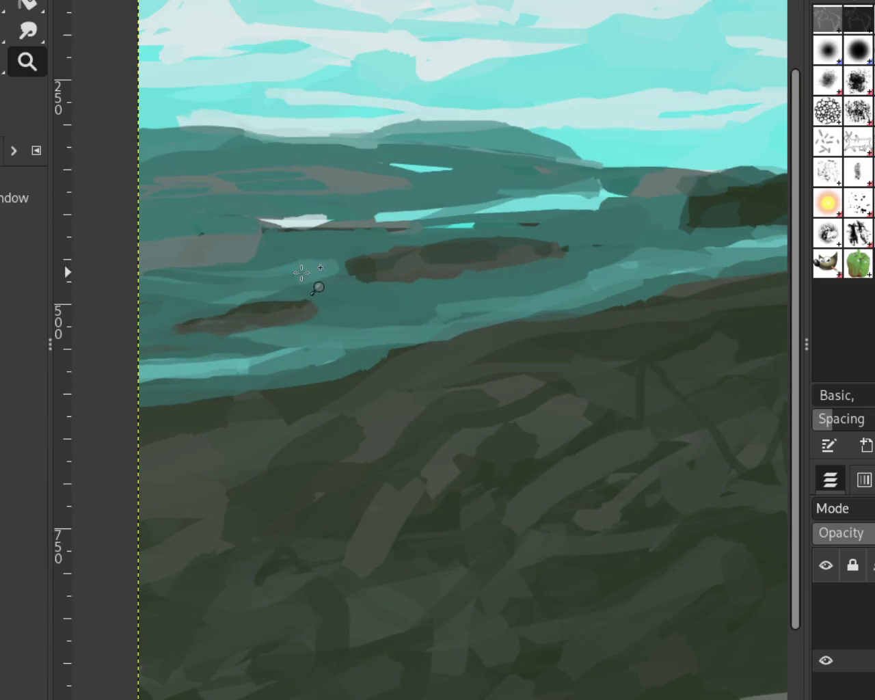
{"action": "left_click", "coordinate": [547, 234], "text": "ctrl"}
{"action": "left_click", "coordinate": [465, 236], "text": "ctrl"}
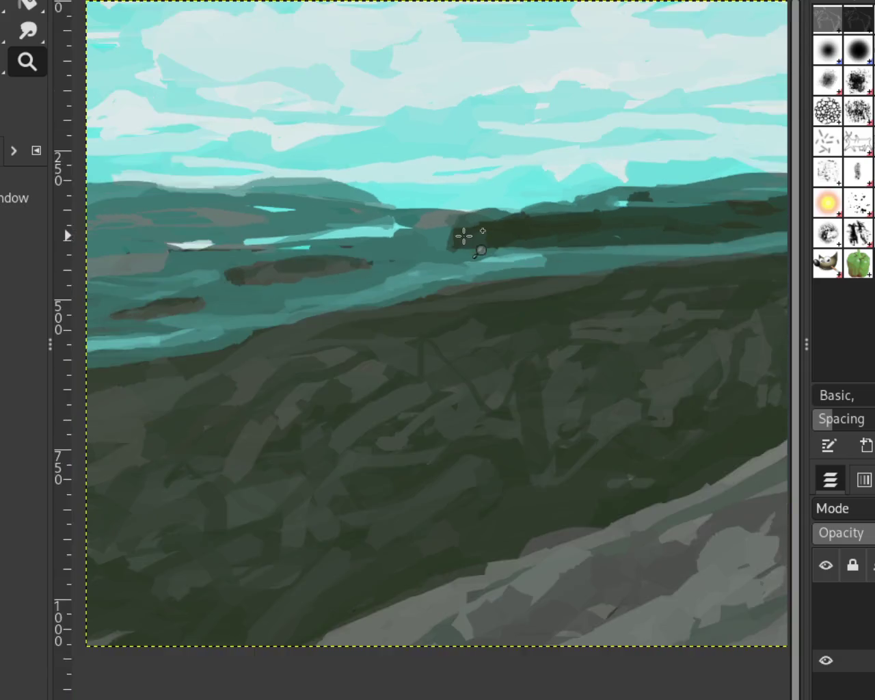
{"action": "left_click", "coordinate": [464, 236]}
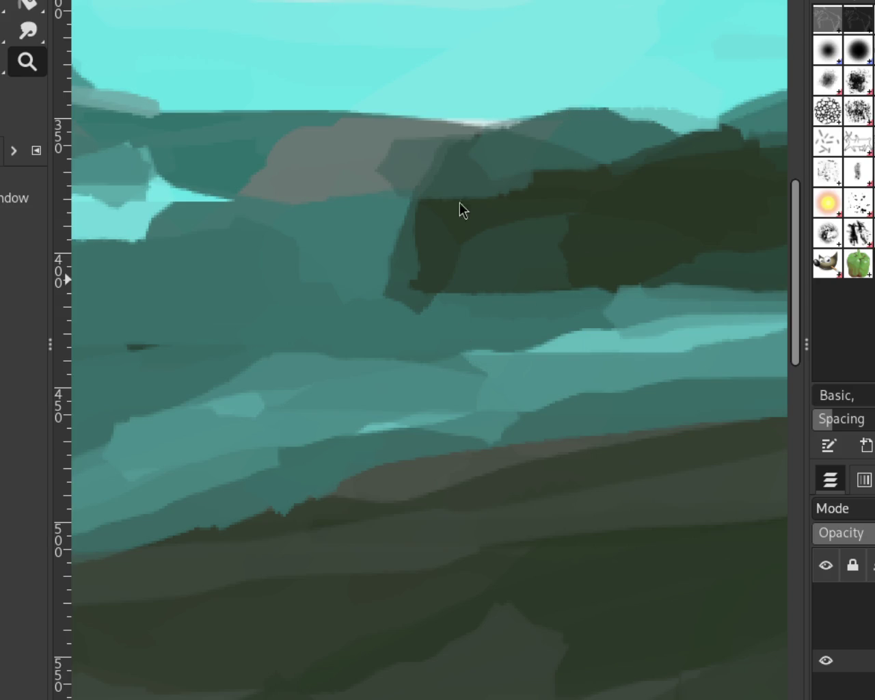
{"action": "left_click", "coordinate": [424, 224], "text": "ctrl"}
{"action": "key", "text": "p"}
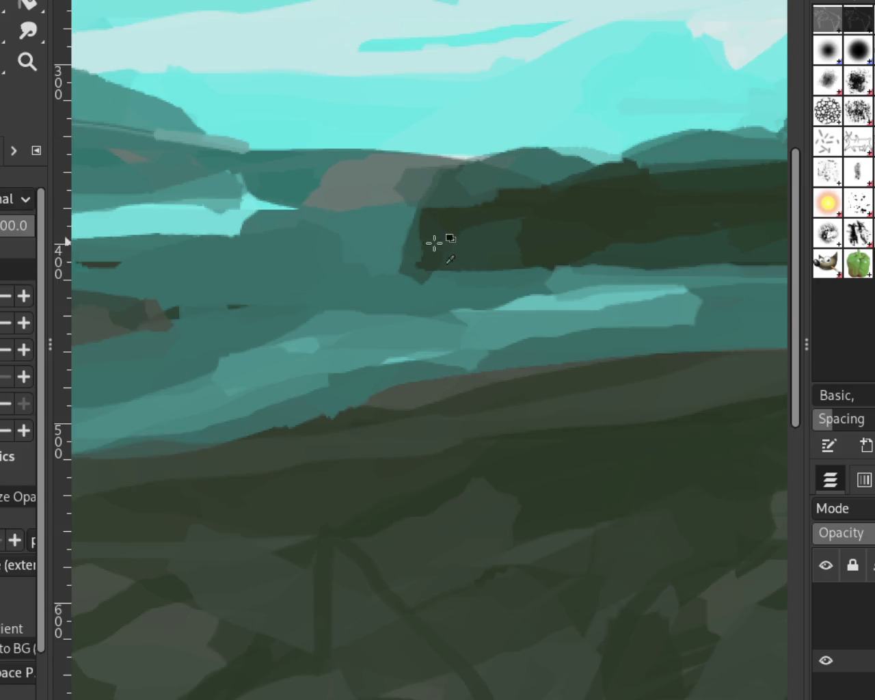
{"action": "left_click_drag", "start_coordinate": [434, 217], "coordinate": [404, 275]}
{"action": "mouse_move", "coordinate": [448, 216]}
{"action": "left_mouse_down"}
{"action": "mouse_move", "coordinate": [440, 213]}
{"action": "mouse_move", "coordinate": [434, 258]}
{"action": "mouse_move", "coordinate": [425, 235]}
{"action": "mouse_move", "coordinate": [426, 254]}
{"action": "mouse_move", "coordinate": [439, 232]}
{"action": "left_mouse_up"}
{"action": "key", "text": "ctrl+z"}
{"action": "key", "text": "ctrl+z"}
{"action": "key", "text": "ctrl+z"}
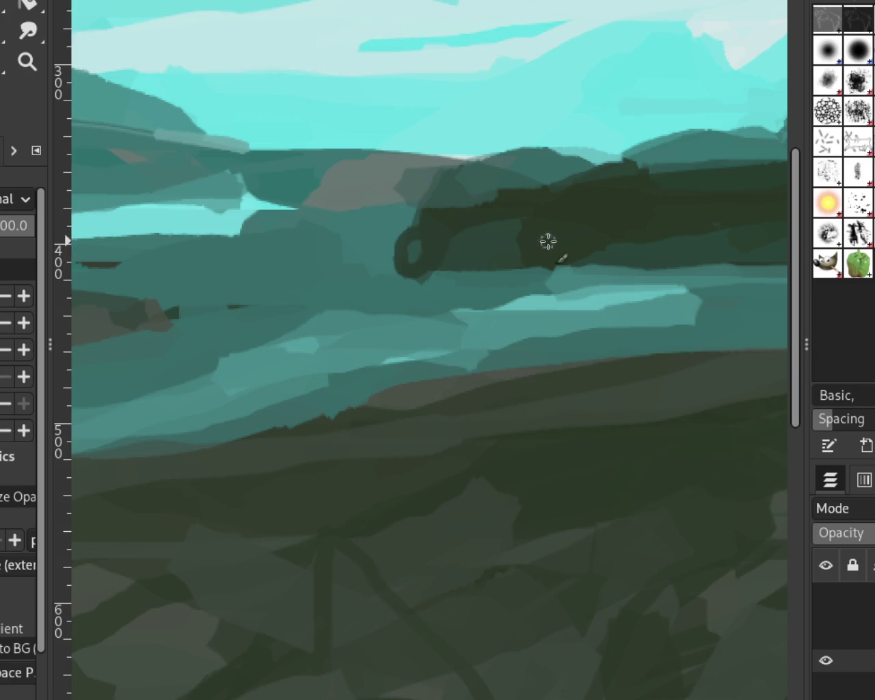
{"action": "key", "text": "ctrl+z"}
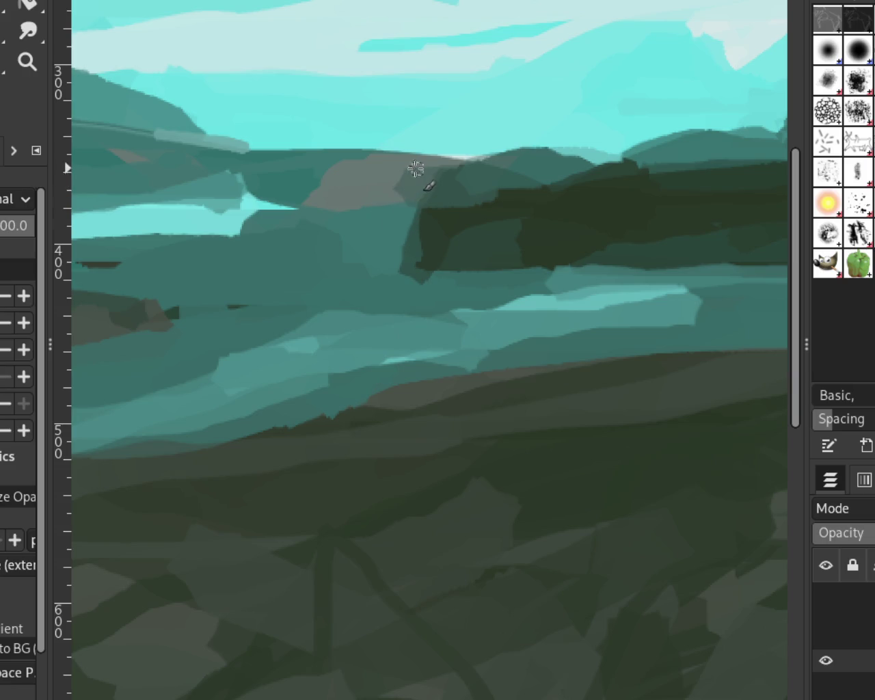
Step: Paint grey-brown strokes across the distant brown hilltop
{"action": "left_click_drag", "start_coordinate": [406, 177], "coordinate": [297, 179]}
{"action": "mouse_move", "coordinate": [409, 198]}
{"action": "left_mouse_down"}
{"action": "mouse_move", "coordinate": [277, 200]}
{"action": "mouse_move", "coordinate": [343, 196]}
{"action": "left_mouse_up"}
{"action": "key", "text": "ctrl+z"}
{"action": "left_click_drag", "start_coordinate": [389, 172], "coordinate": [305, 176]}
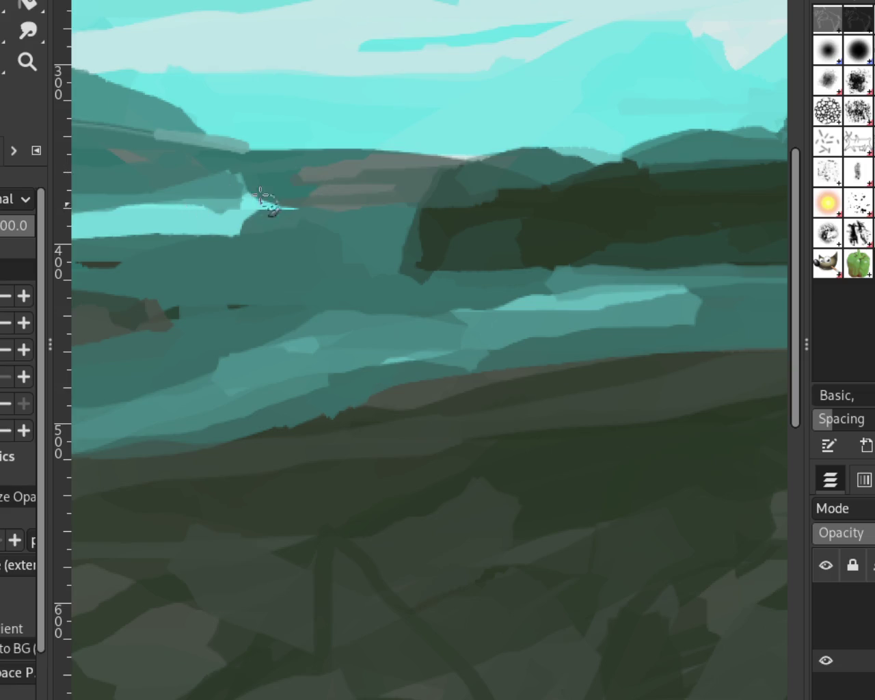
{"action": "left_click", "coordinate": [26, 60]}
{"action": "left_click", "coordinate": [450, 191], "text": "ctrl"}
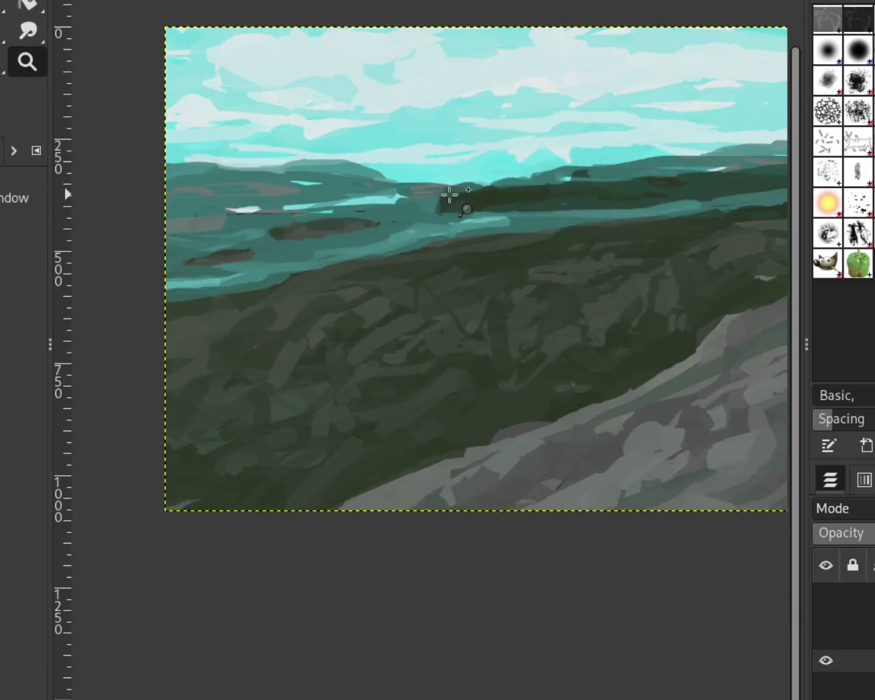
{"action": "left_click", "coordinate": [592, 201], "text": "ctrl"}
{"action": "left_click", "coordinate": [489, 240]}
{"action": "left_click", "coordinate": [451, 165], "text": "ctrl"}
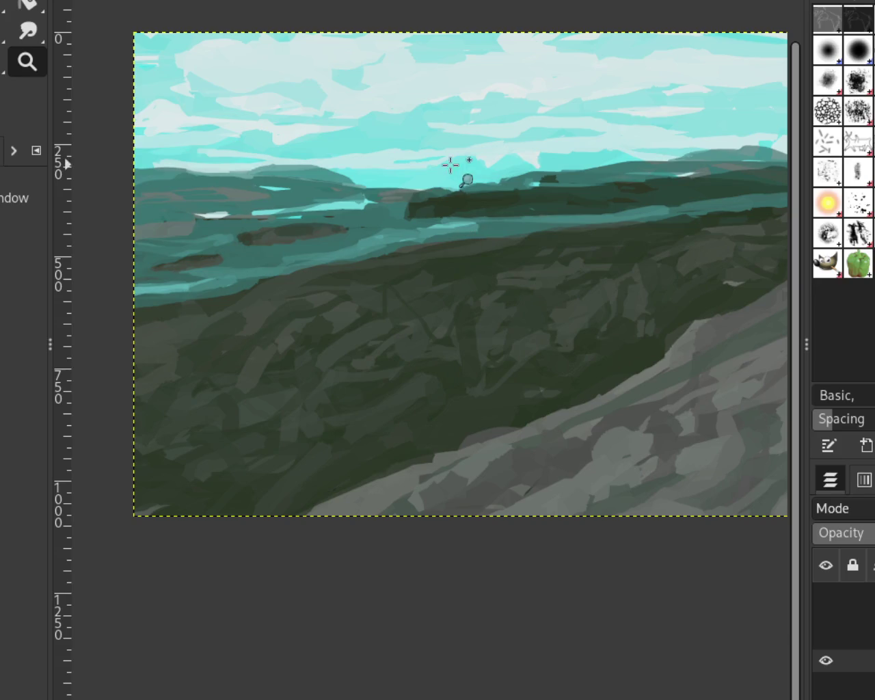
{"action": "left_click", "coordinate": [381, 137], "text": "ctrl"}
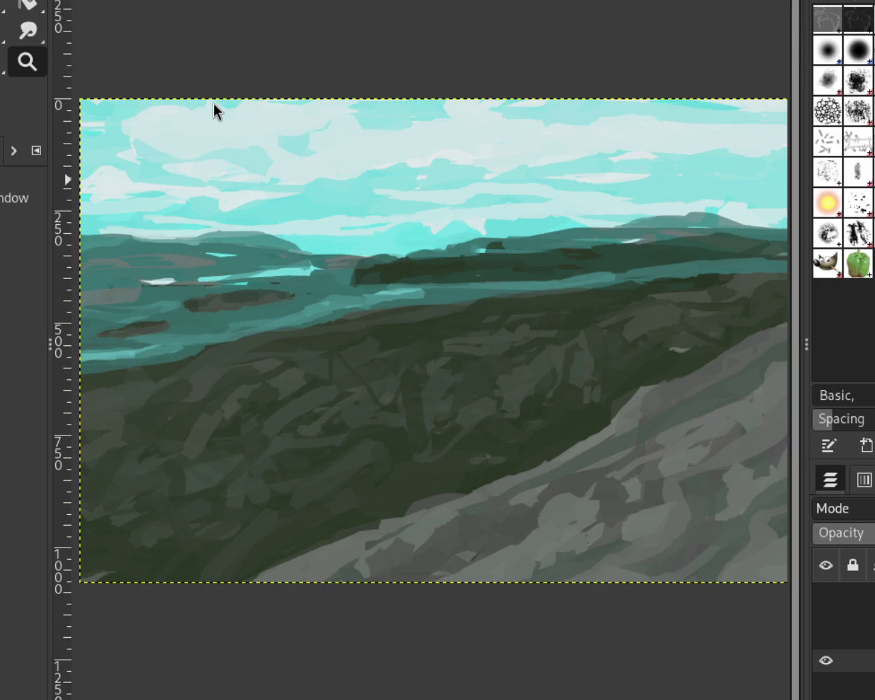
{"action": "scroll", "coordinate": [307, 234], "scroll_direction": "down", "scroll_amount": 1}
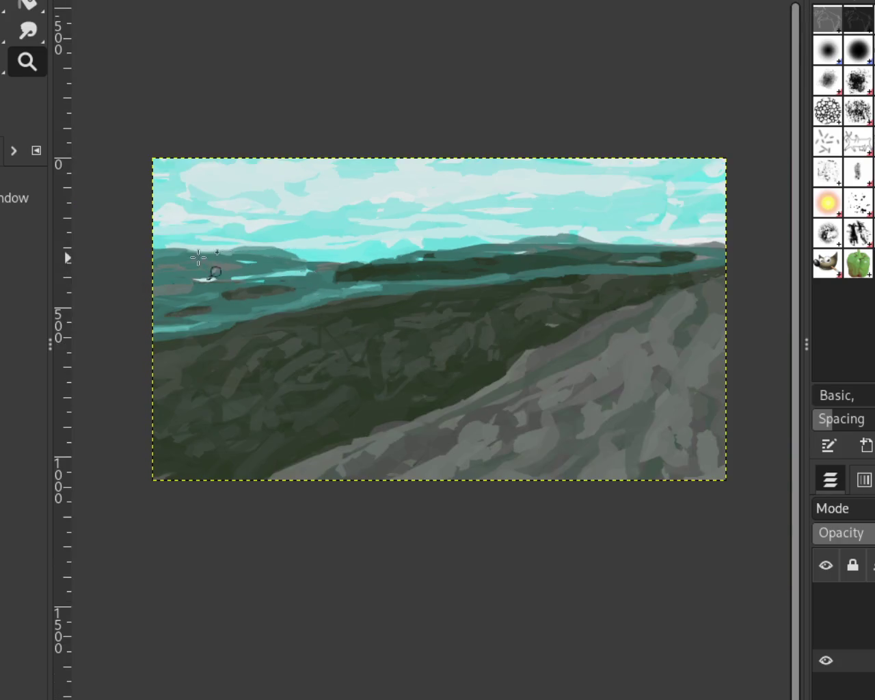
{"action": "scroll", "coordinate": [219, 219], "scroll_direction": "up", "scroll_amount": 4}
{"action": "scroll", "coordinate": [296, 237], "scroll_direction": "down", "scroll_amount": 1}
{"action": "scroll", "coordinate": [296, 237], "scroll_direction": "down", "scroll_amount": 1}
{"action": "scroll", "coordinate": [296, 237], "scroll_direction": "up", "scroll_amount": 1}
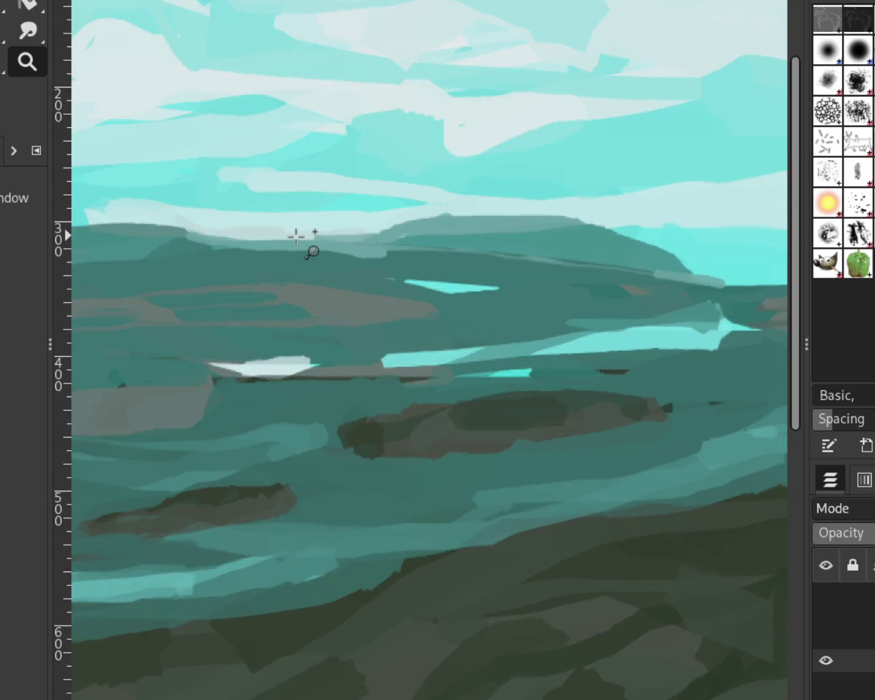
{"action": "scroll", "coordinate": [296, 237], "scroll_direction": "up", "scroll_amount": 1}
{"action": "scroll", "coordinate": [296, 237], "scroll_direction": "up", "scroll_amount": 1}
{"action": "scroll", "coordinate": [296, 237], "scroll_direction": "down", "scroll_amount": 5}
{"action": "scroll", "coordinate": [297, 238], "scroll_direction": "up", "scroll_amount": 2}
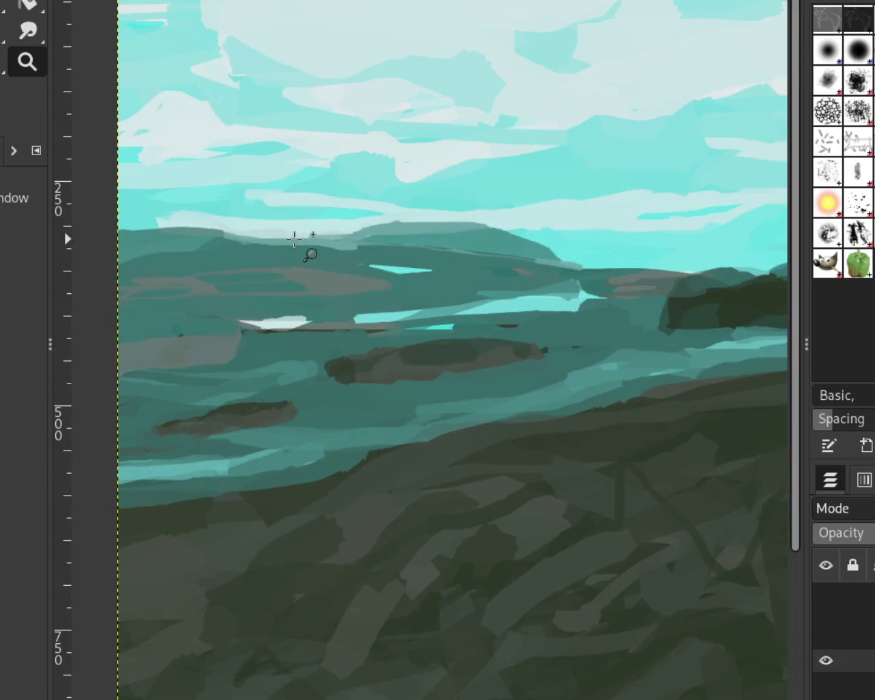
{"action": "scroll", "coordinate": [332, 390], "scroll_direction": "down", "scroll_amount": 1}
{"action": "scroll", "coordinate": [243, 294], "scroll_direction": "down", "scroll_amount": 1}
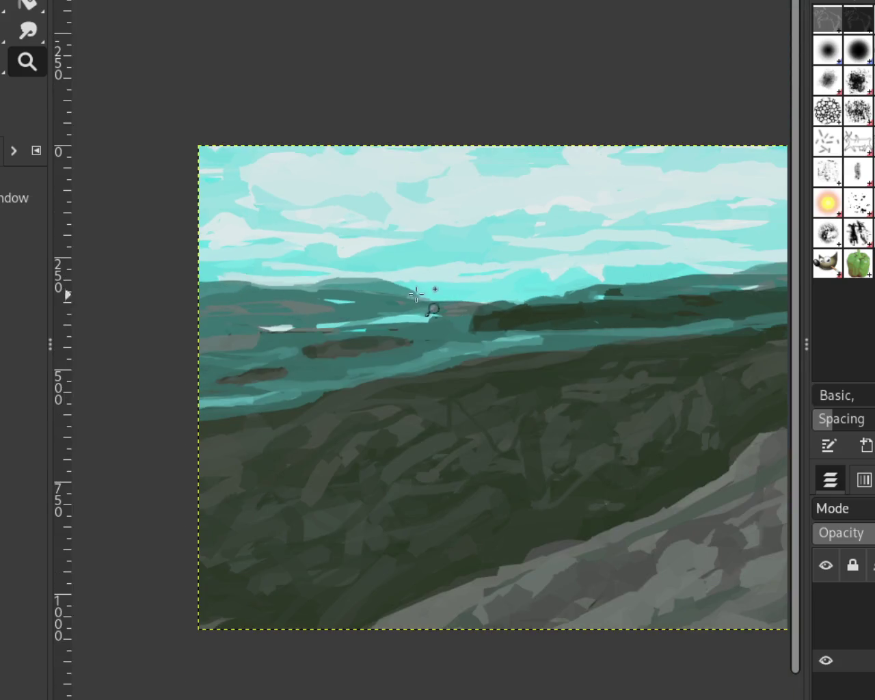
{"action": "scroll", "coordinate": [345, 259], "scroll_direction": "down", "scroll_amount": 2}
{"action": "left_click", "coordinate": [591, 251]}
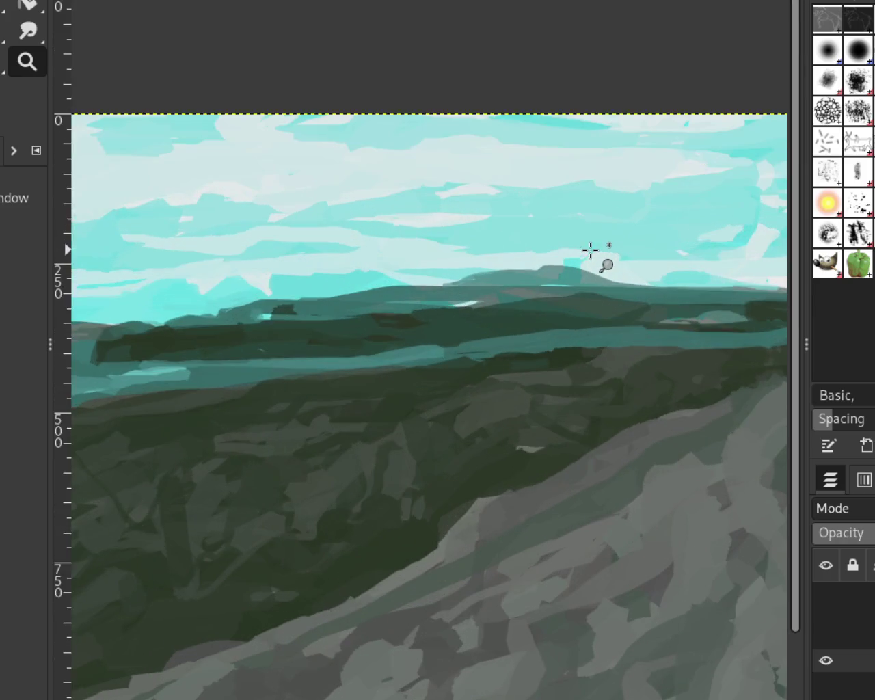
{"action": "left_click", "coordinate": [826, 593]}
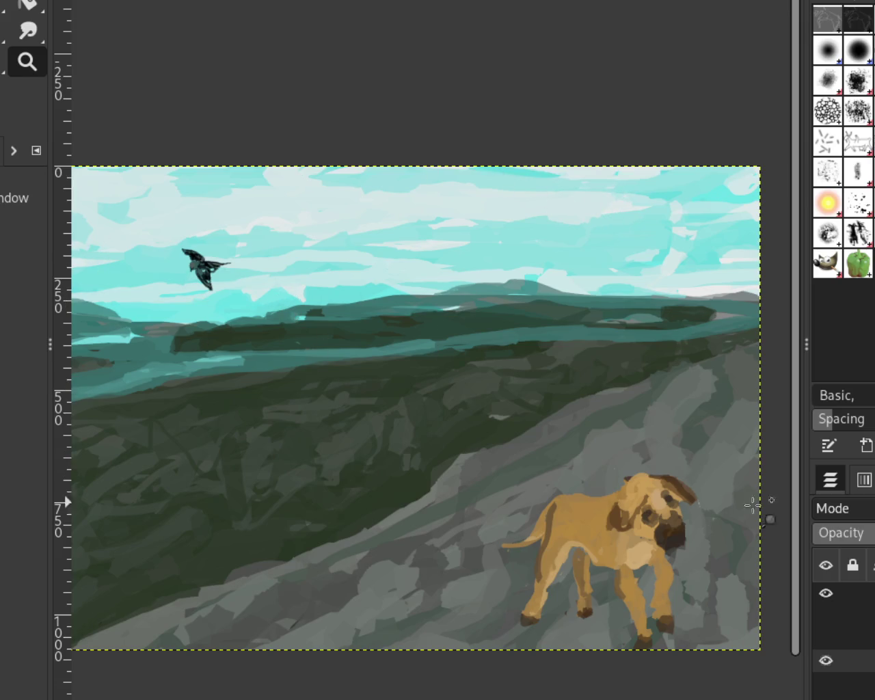
{"action": "left_click", "coordinate": [826, 595]}
{"action": "left_click", "coordinate": [442, 225], "text": "ctrl"}
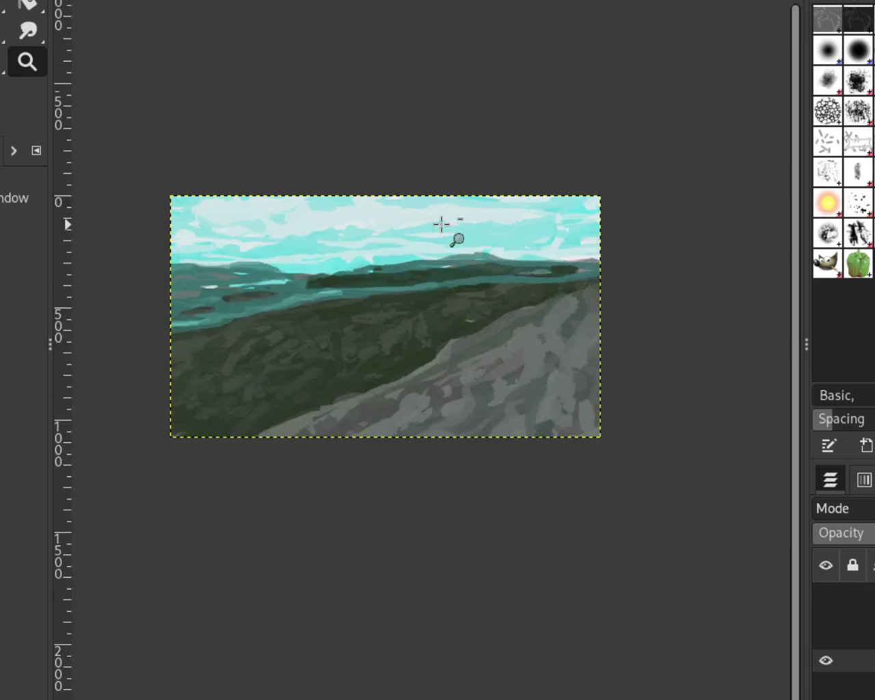
{"action": "left_click", "coordinate": [441, 226]}
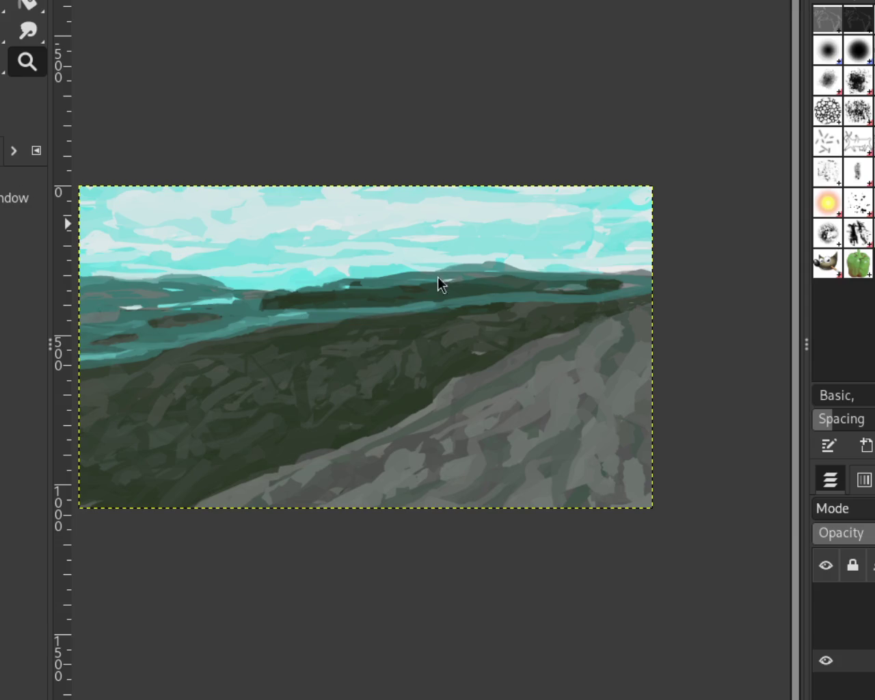
{"action": "scroll", "coordinate": [537, 318], "scroll_direction": "down", "scroll_amount": 2}
{"action": "scroll", "coordinate": [537, 311], "scroll_direction": "up", "scroll_amount": 2}
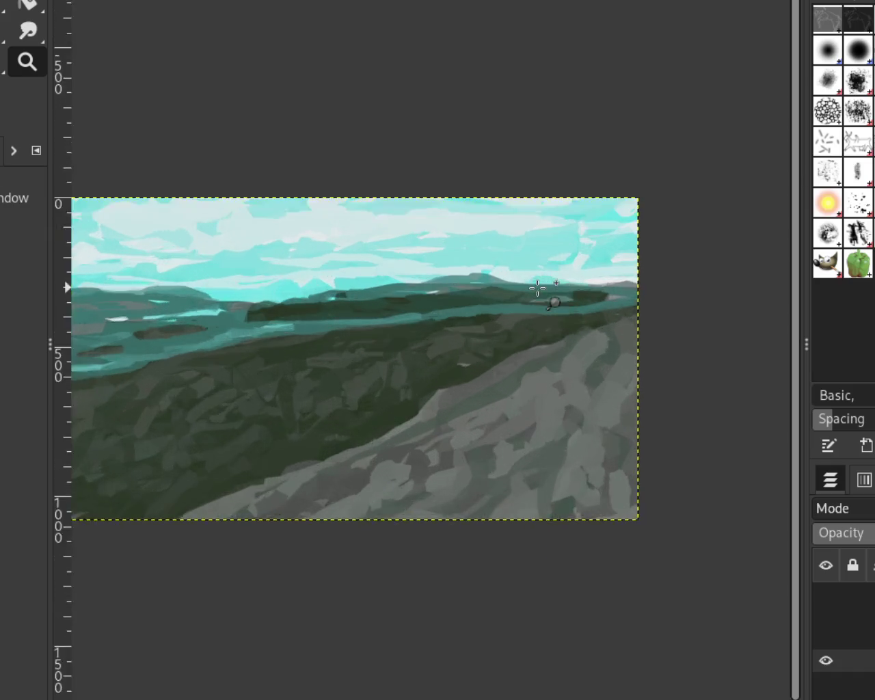
{"action": "scroll", "coordinate": [539, 289], "scroll_direction": "up", "scroll_amount": 2}
{"action": "scroll", "coordinate": [539, 289], "scroll_direction": "up", "scroll_amount": 2}
{"action": "key", "text": "p"}
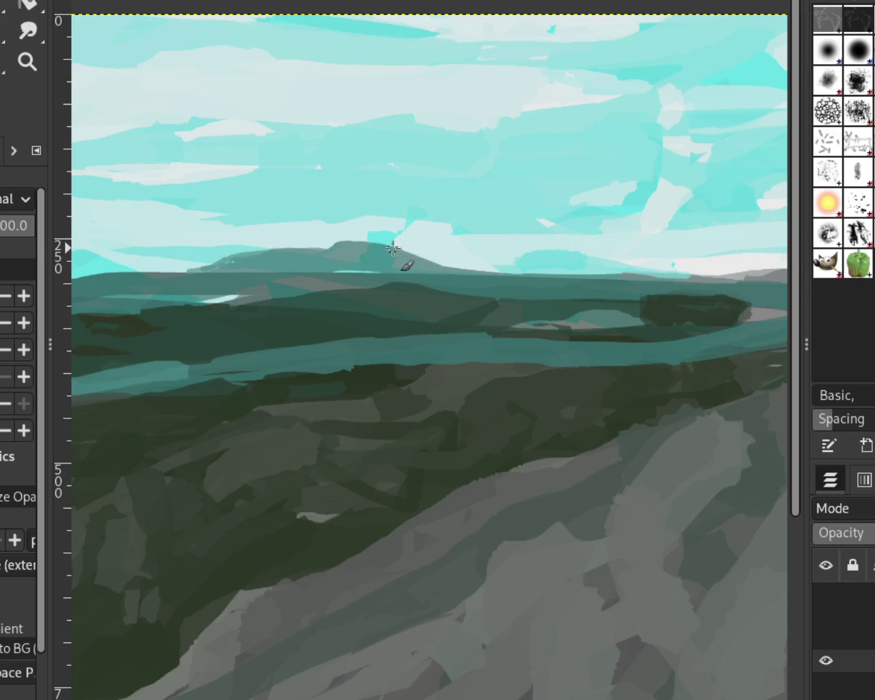
Step: Redraw the distant mountain ridge stroke until it slopes down to the right
{"action": "left_click_drag", "start_coordinate": [409, 264], "coordinate": [505, 271]}
{"action": "key", "text": "ctrl+z"}
{"action": "left_click_drag", "start_coordinate": [390, 253], "coordinate": [487, 268]}
{"action": "key", "text": "ctrl+z"}
{"action": "left_click_drag", "start_coordinate": [386, 254], "coordinate": [462, 268]}
{"action": "key", "text": "ctrl+z"}
{"action": "left_click_drag", "start_coordinate": [397, 250], "coordinate": [472, 266]}
{"action": "key", "text": "ctrl+z"}
{"action": "left_click_drag", "start_coordinate": [414, 257], "coordinate": [470, 266]}
{"action": "key", "text": "ctrl+z"}
{"action": "left_click_drag", "start_coordinate": [419, 257], "coordinate": [452, 268]}
{"action": "key", "text": "ctrl+z"}
{"action": "key", "text": "ctrl+z"}
{"action": "mouse_move", "coordinate": [398, 248]}
{"action": "left_mouse_down"}
{"action": "mouse_move", "coordinate": [492, 269]}
{"action": "mouse_move", "coordinate": [482, 269]}
{"action": "left_mouse_up"}
{"action": "key", "text": "ctrl+z"}
{"action": "left_click_drag", "start_coordinate": [397, 248], "coordinate": [522, 269]}
Step: Extend the mountain ridge to the left edge and touch up its left part
{"action": "left_click_drag", "start_coordinate": [239, 259], "coordinate": [84, 267]}
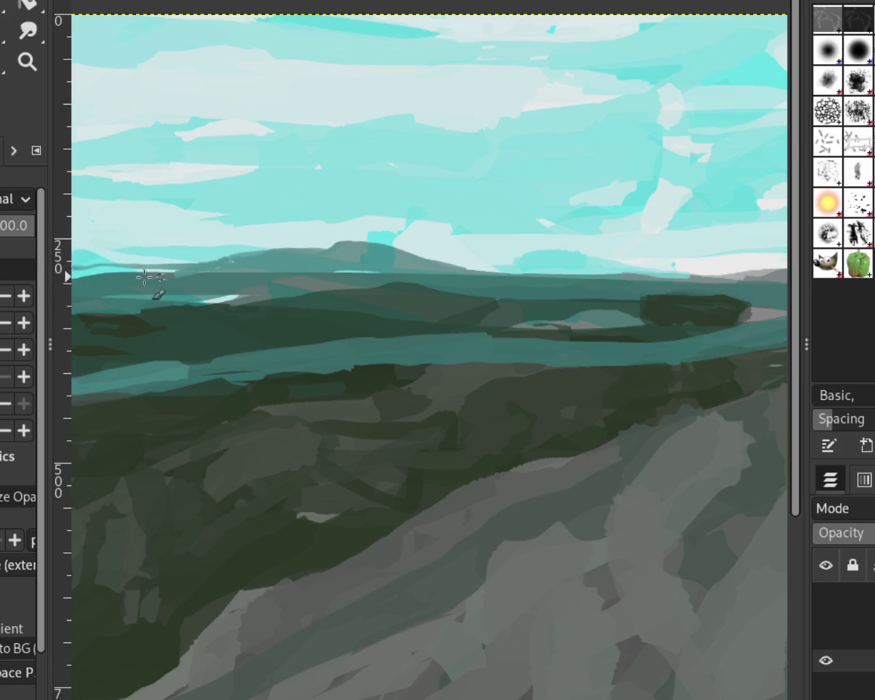
{"action": "left_click_drag", "start_coordinate": [197, 266], "coordinate": [52, 275]}
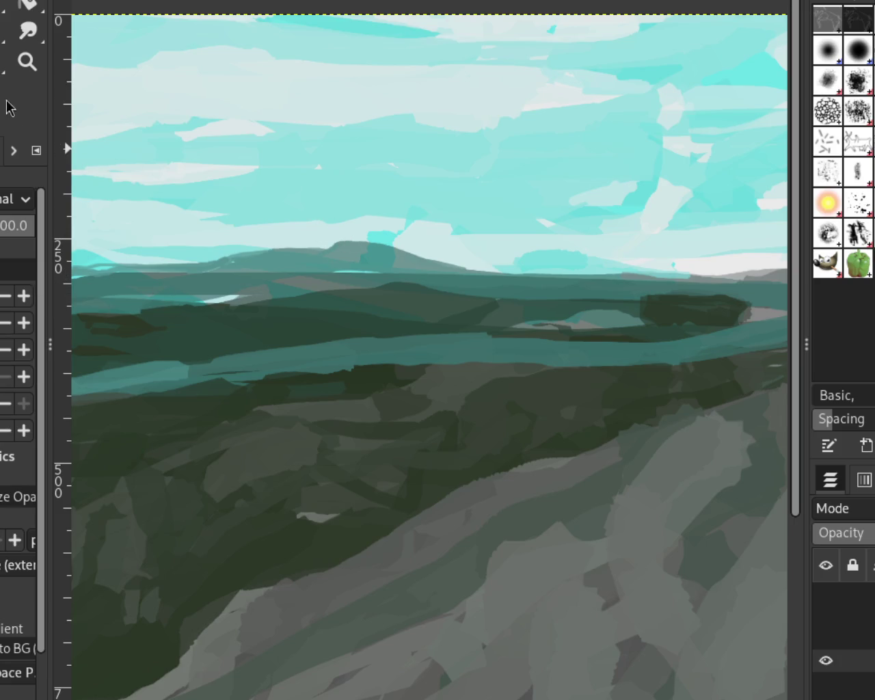
{"action": "left_click", "coordinate": [27, 63]}
{"action": "left_click", "coordinate": [446, 247]}
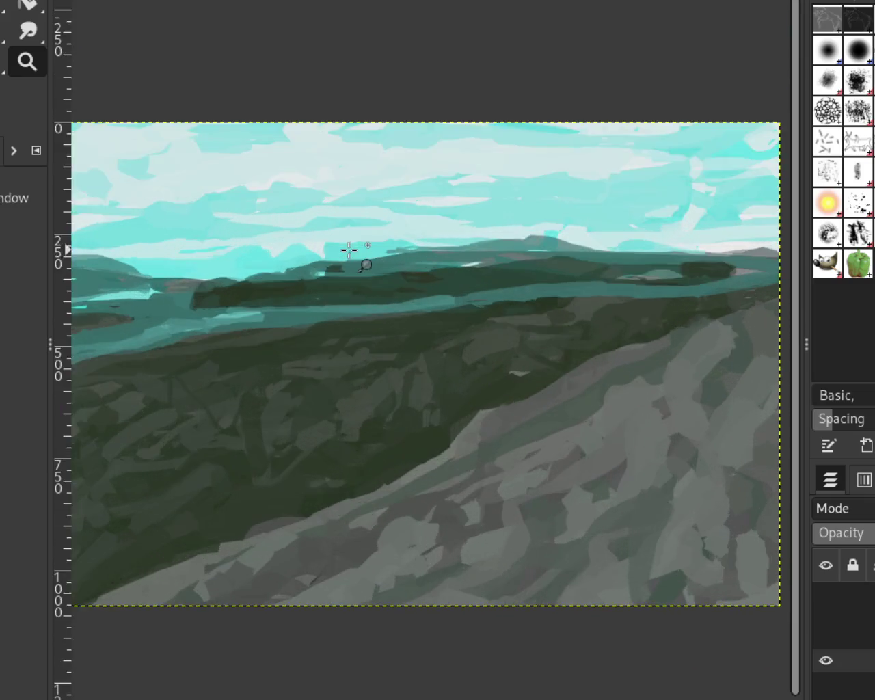
Step: Paint a dark stroke along the hill, lower on the left side
{"action": "key", "text": "p"}
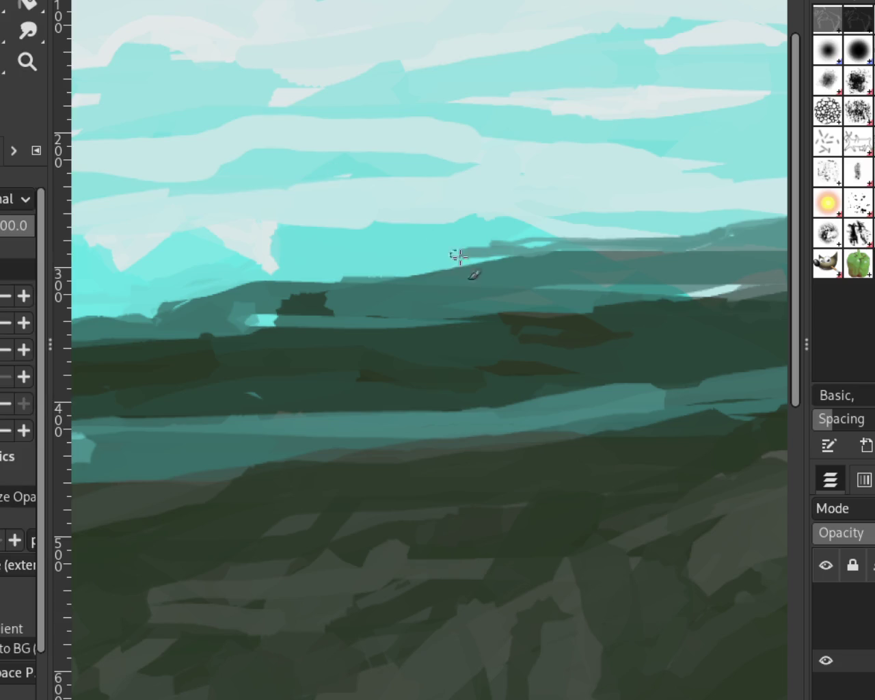
{"action": "left_click_drag", "start_coordinate": [531, 247], "coordinate": [283, 269]}
{"action": "key", "text": "ctrl+z"}
{"action": "left_click_drag", "start_coordinate": [533, 249], "coordinate": [318, 277]}
{"action": "key", "text": "ctrl+z"}
{"action": "left_click_drag", "start_coordinate": [513, 248], "coordinate": [260, 271]}
{"action": "key", "text": "ctrl+z"}
{"action": "left_click_drag", "start_coordinate": [512, 248], "coordinate": [259, 266]}
{"action": "key", "text": "ctrl+z"}
{"action": "left_click_drag", "start_coordinate": [520, 249], "coordinate": [217, 278]}
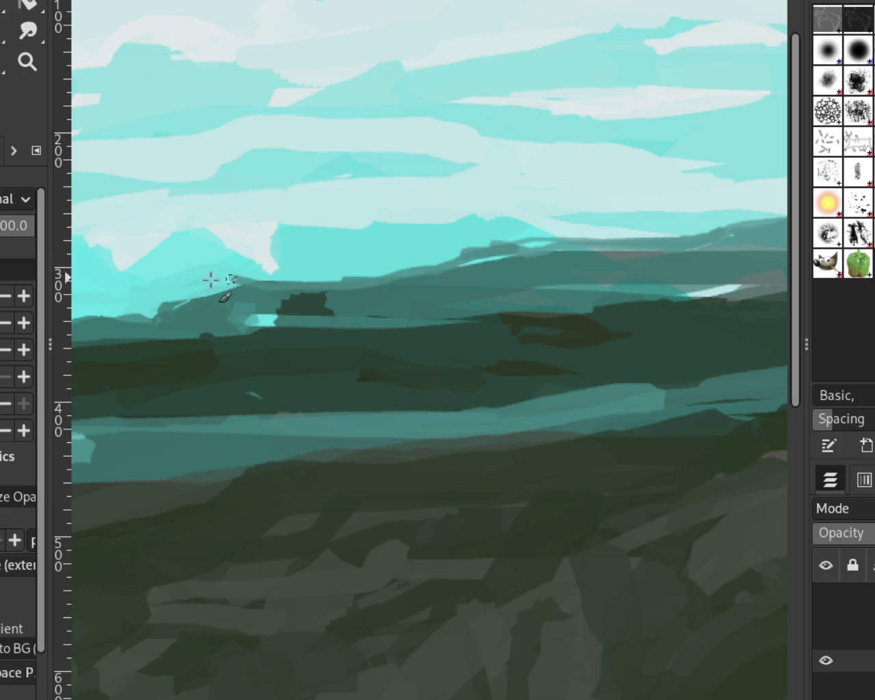
{"action": "mouse_move", "coordinate": [526, 258]}
{"action": "left_mouse_down"}
{"action": "mouse_move", "coordinate": [451, 264]}
{"action": "mouse_move", "coordinate": [671, 239]}
{"action": "mouse_move", "coordinate": [424, 273]}
{"action": "left_mouse_up"}
{"action": "key", "text": "ctrl+z"}
{"action": "key", "text": "ctrl+z"}
Step: Paint a curved grey-teal stroke along the crest and a dark teal stroke on the right crest
{"action": "mouse_move", "coordinate": [670, 253]}
{"action": "left_mouse_down"}
{"action": "mouse_move", "coordinate": [400, 260]}
{"action": "mouse_move", "coordinate": [233, 281]}
{"action": "left_mouse_up"}
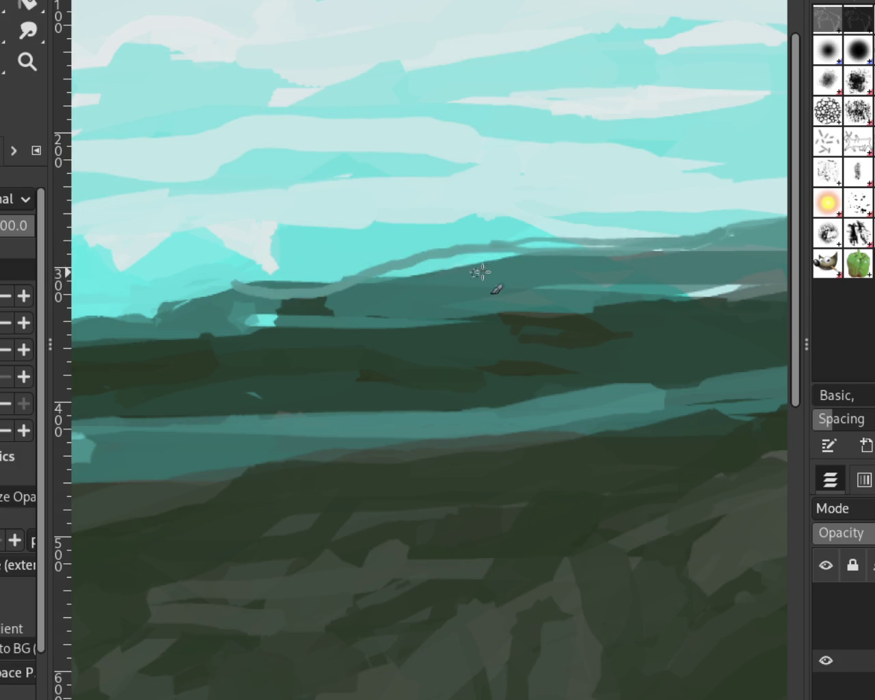
{"action": "key", "text": "ctrl+z"}
{"action": "left_click_drag", "start_coordinate": [688, 236], "coordinate": [314, 285]}
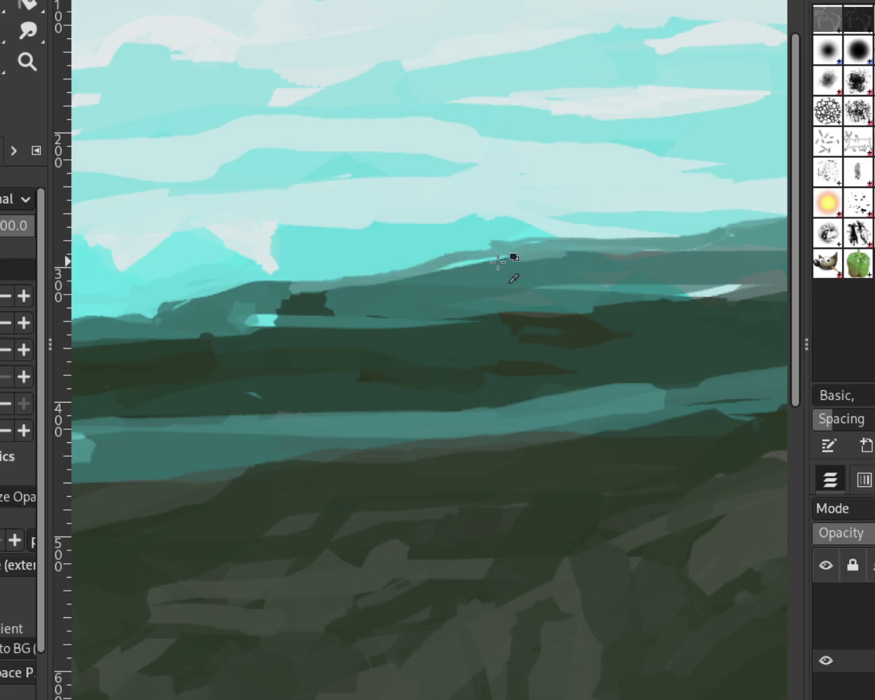
{"action": "key", "text": "ctrl+z"}
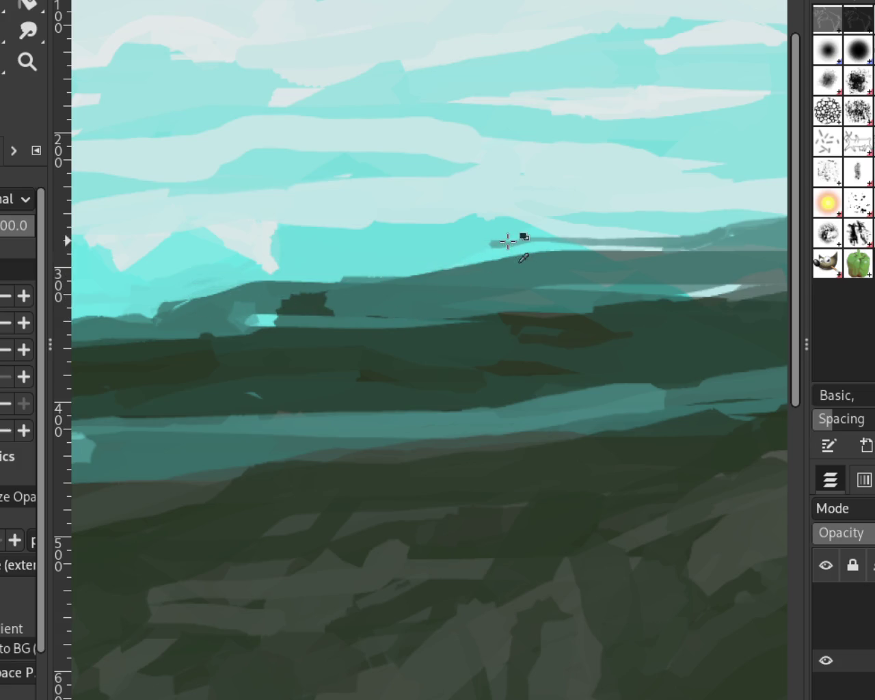
{"action": "left_click_drag", "start_coordinate": [498, 244], "coordinate": [232, 294]}
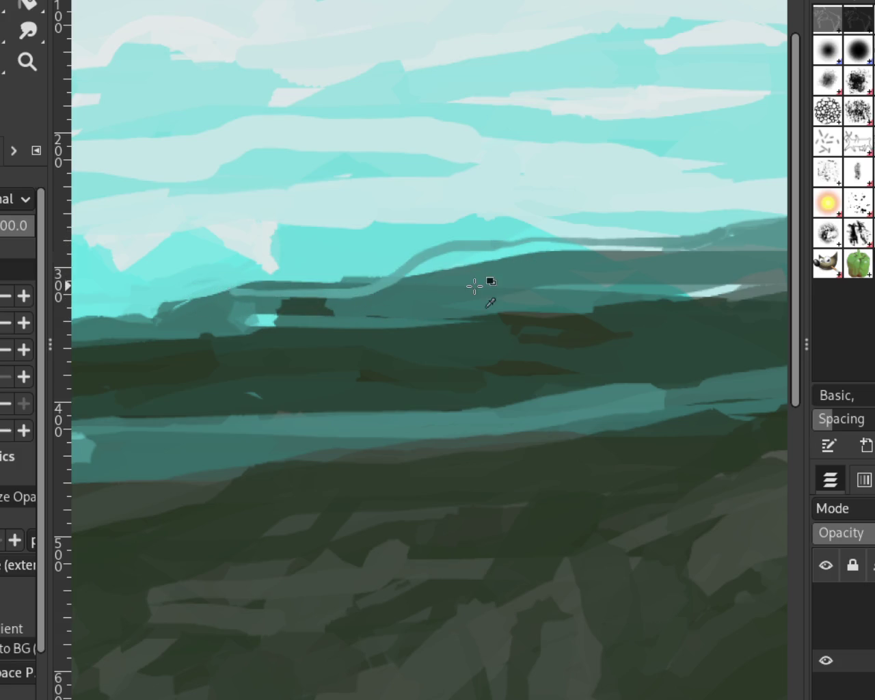
{"action": "left_click_drag", "start_coordinate": [424, 258], "coordinate": [611, 252]}
{"action": "key", "text": "ctrl+z"}
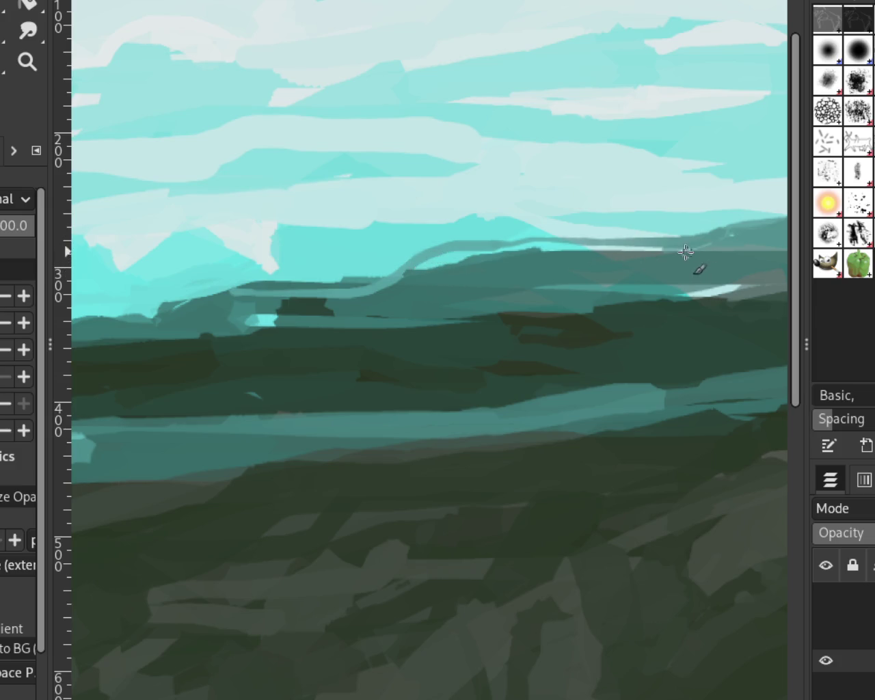
{"action": "left_click_drag", "start_coordinate": [691, 248], "coordinate": [482, 252]}
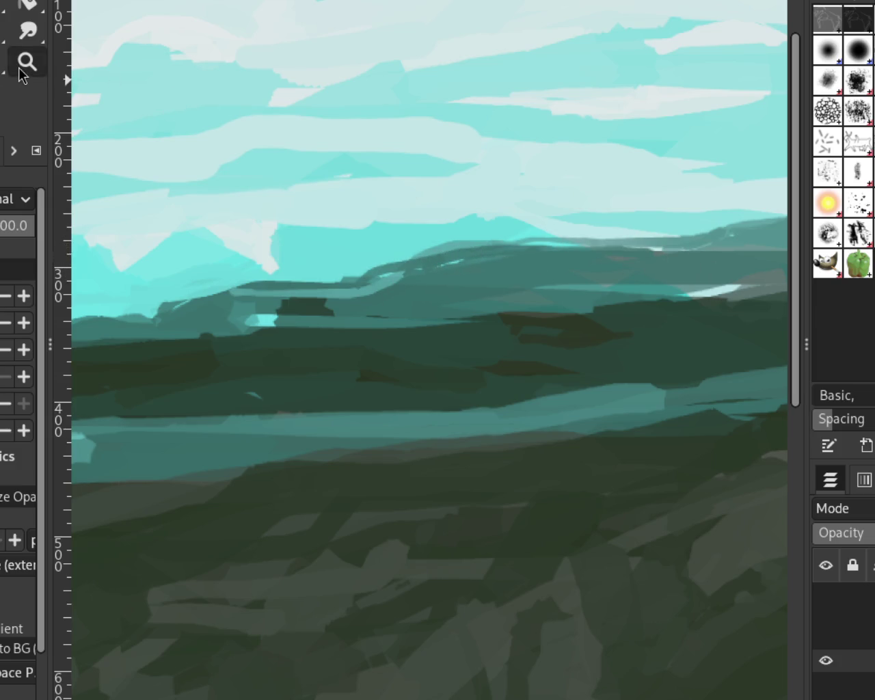
{"action": "left_click", "coordinate": [28, 61]}
{"action": "left_click", "coordinate": [381, 266], "text": "ctrl"}
{"action": "left_click", "coordinate": [381, 264]}
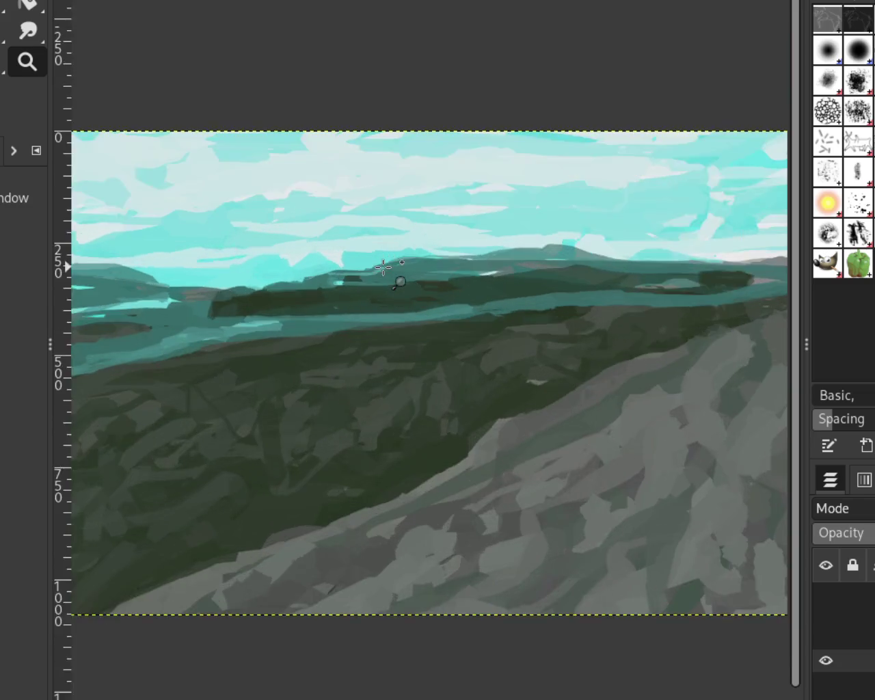
{"action": "left_click", "coordinate": [367, 286]}
{"action": "left_click", "coordinate": [368, 286]}
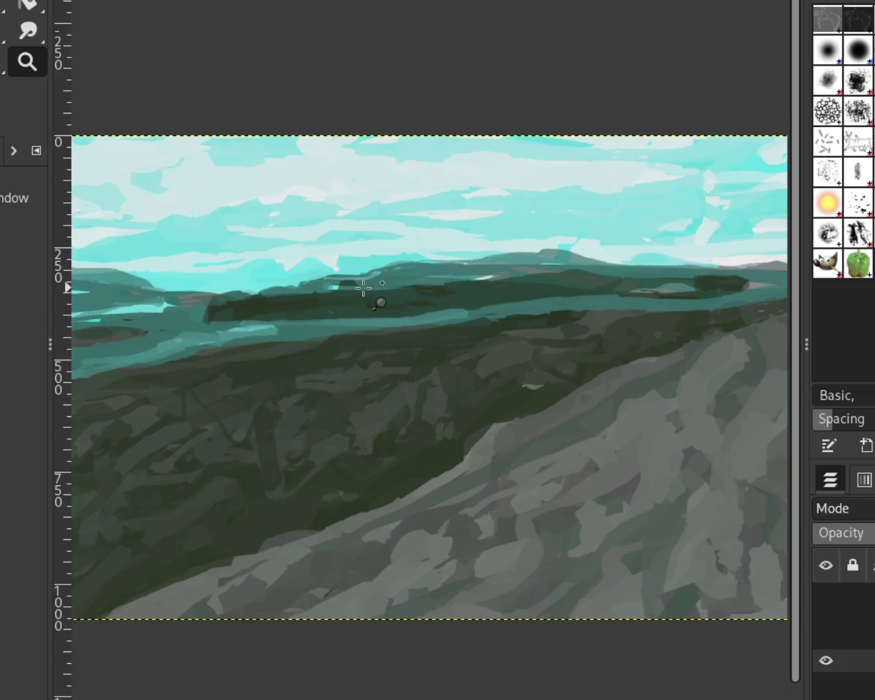
{"action": "left_click", "coordinate": [516, 254], "text": "ctrl"}
{"action": "left_click", "coordinate": [644, 264]}
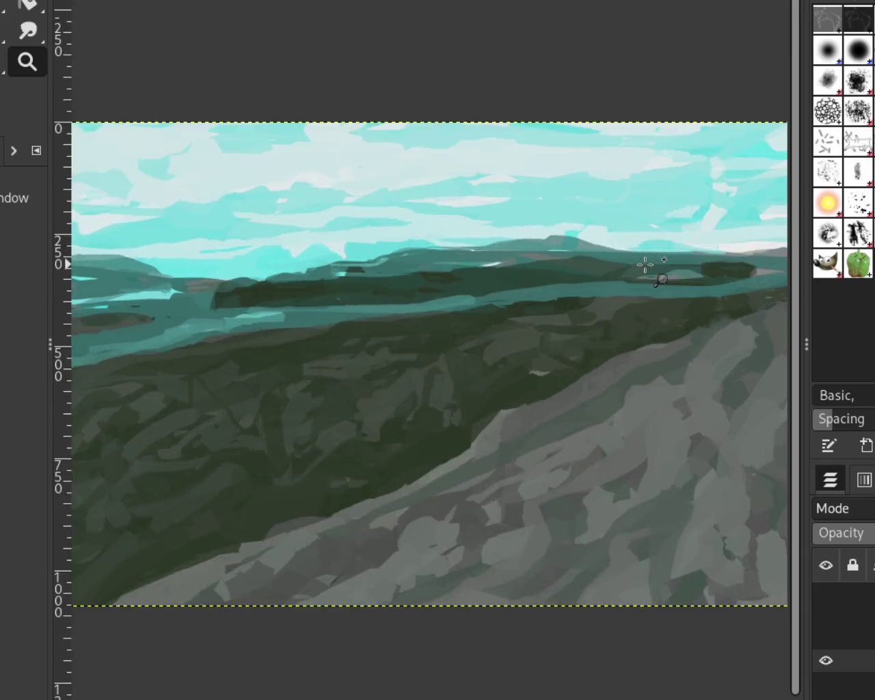
{"action": "left_click", "coordinate": [645, 264]}
{"action": "left_click", "coordinate": [645, 264]}
{"action": "left_click", "coordinate": [626, 243]}
{"action": "left_click", "coordinate": [318, 241], "text": "ctrl"}
{"action": "left_click", "coordinate": [219, 219]}
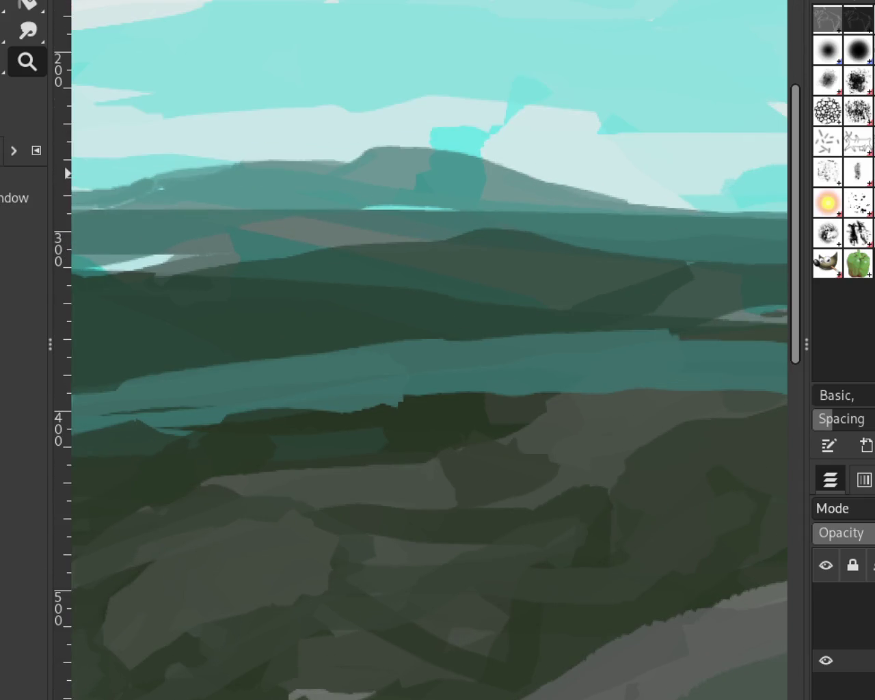
{"action": "key", "text": "p"}
{"action": "left_click_drag", "start_coordinate": [625, 225], "coordinate": [215, 223]}
{"action": "key", "text": "ctrl+z"}
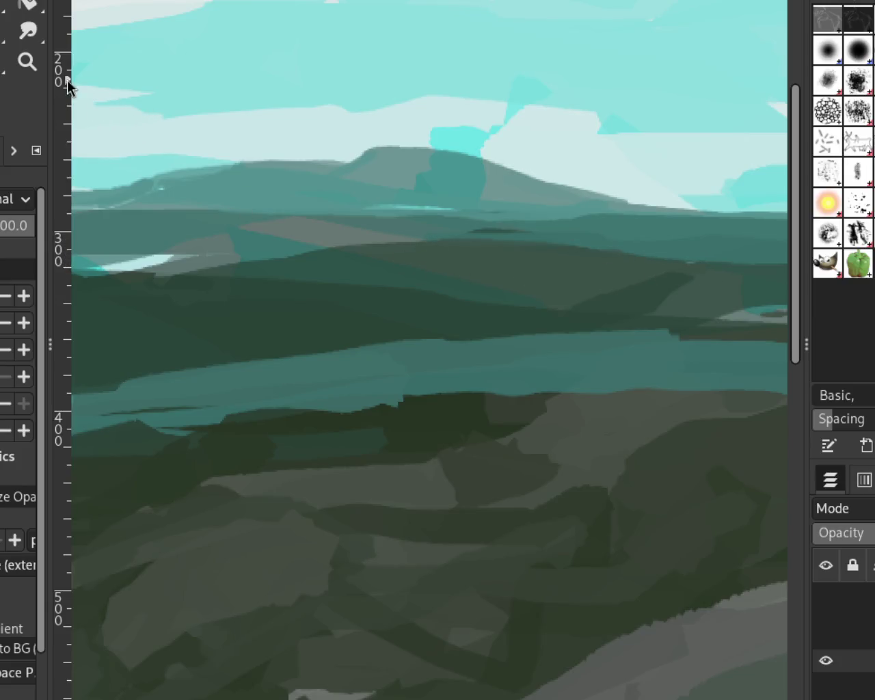
{"action": "left_click", "coordinate": [39, 68]}
{"action": "left_click", "coordinate": [659, 254], "text": "ctrl"}
{"action": "left_click", "coordinate": [642, 259]}
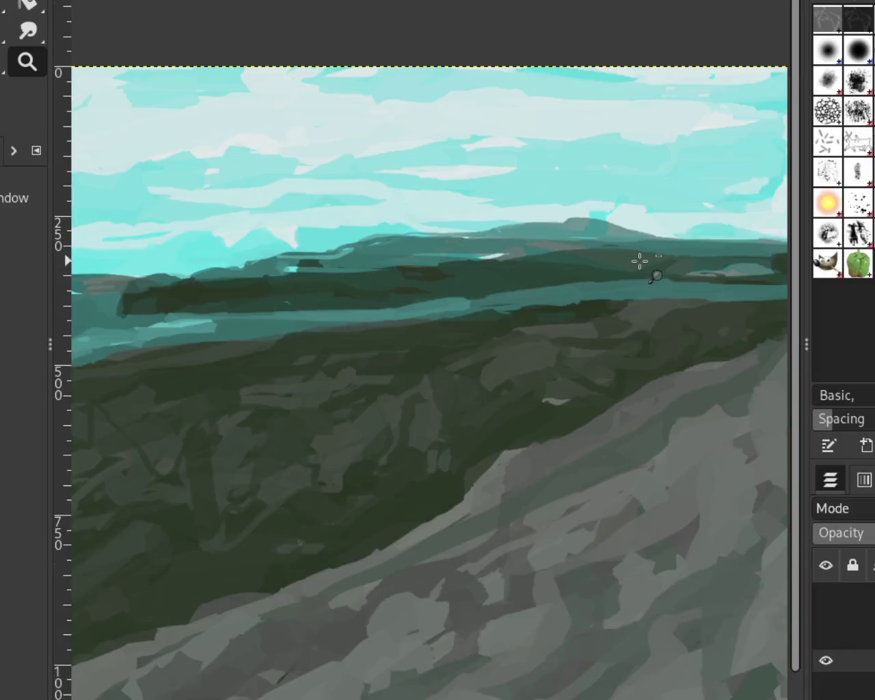
{"action": "left_click", "coordinate": [641, 277], "text": "ctrl"}
{"action": "left_click", "coordinate": [532, 296], "text": "ctrl"}
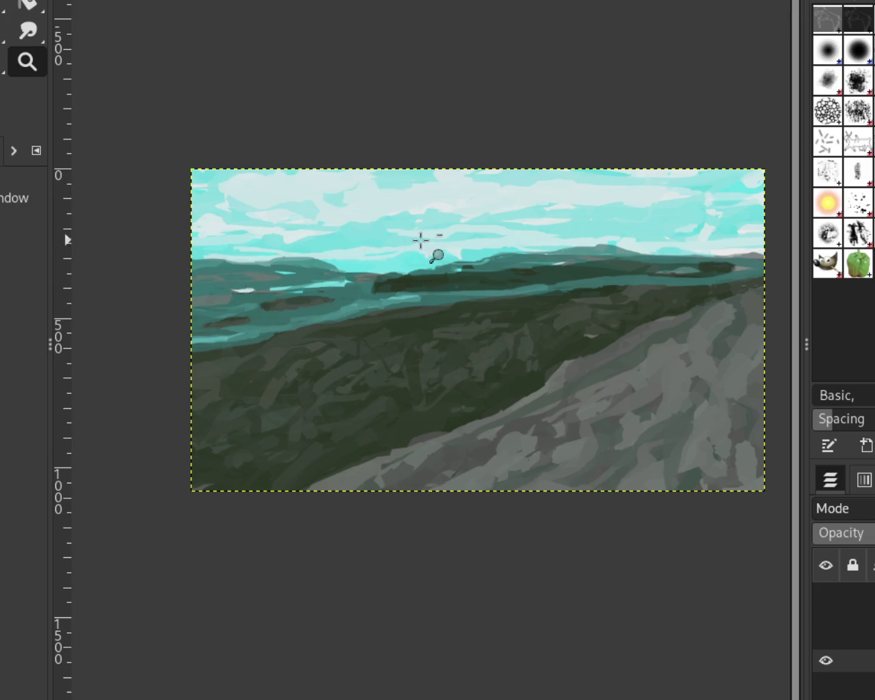
{"action": "left_click", "coordinate": [410, 243], "text": "ctrl"}
{"action": "scroll", "coordinate": [314, 250], "scroll_direction": "up", "scroll_amount": 1}
{"action": "scroll", "coordinate": [401, 303], "scroll_direction": "up", "scroll_amount": 2}
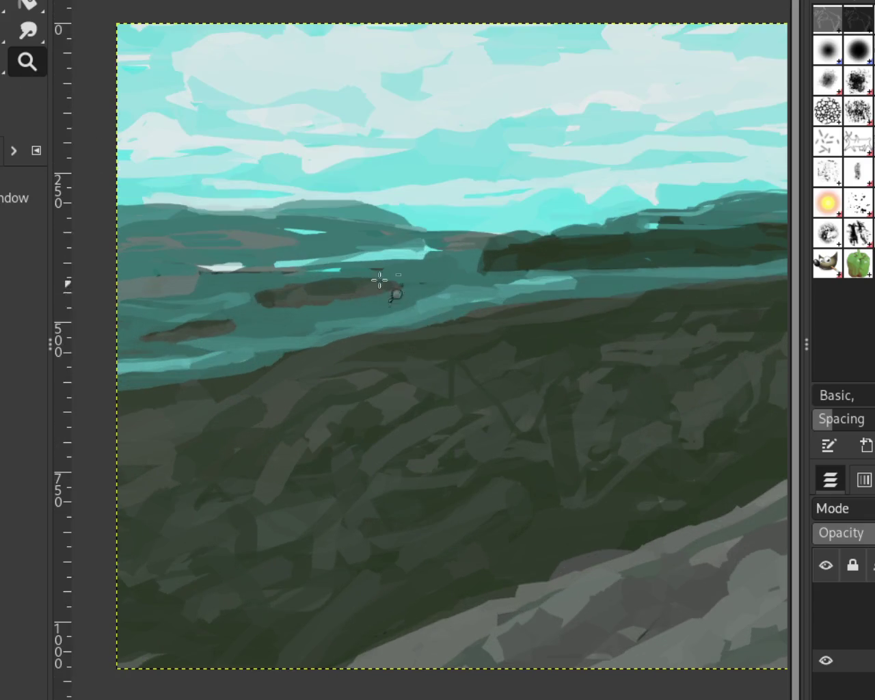
{"action": "scroll", "coordinate": [385, 287], "scroll_direction": "down", "scroll_amount": 1}
{"action": "scroll", "coordinate": [363, 231], "scroll_direction": "up", "scroll_amount": 2}
{"action": "key", "text": "p"}
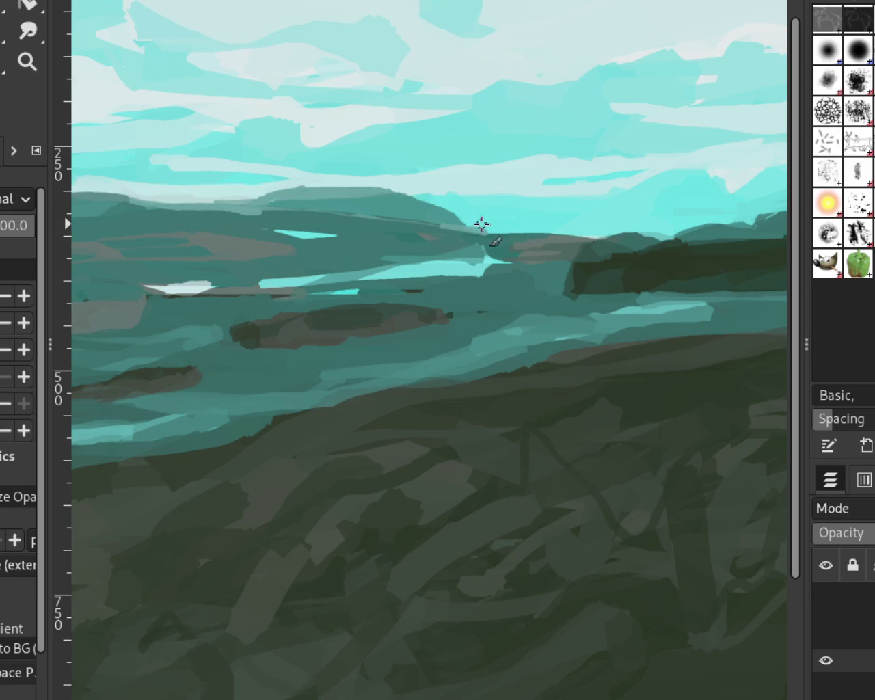
Step: Try lighter repaints of the hill ridge, undoing each attempt
{"action": "mouse_move", "coordinate": [483, 227]}
{"action": "left_mouse_down"}
{"action": "mouse_move", "coordinate": [332, 191]}
{"action": "mouse_move", "coordinate": [475, 225]}
{"action": "mouse_move", "coordinate": [397, 195]}
{"action": "mouse_move", "coordinate": [475, 228]}
{"action": "mouse_move", "coordinate": [331, 199]}
{"action": "mouse_move", "coordinate": [451, 218]}
{"action": "mouse_move", "coordinate": [290, 202]}
{"action": "mouse_move", "coordinate": [438, 215]}
{"action": "mouse_move", "coordinate": [379, 211]}
{"action": "mouse_move", "coordinate": [448, 197]}
{"action": "mouse_move", "coordinate": [413, 212]}
{"action": "mouse_move", "coordinate": [478, 244]}
{"action": "mouse_move", "coordinate": [390, 223]}
{"action": "mouse_move", "coordinate": [422, 221]}
{"action": "mouse_move", "coordinate": [461, 237]}
{"action": "mouse_move", "coordinate": [281, 207]}
{"action": "left_mouse_up"}
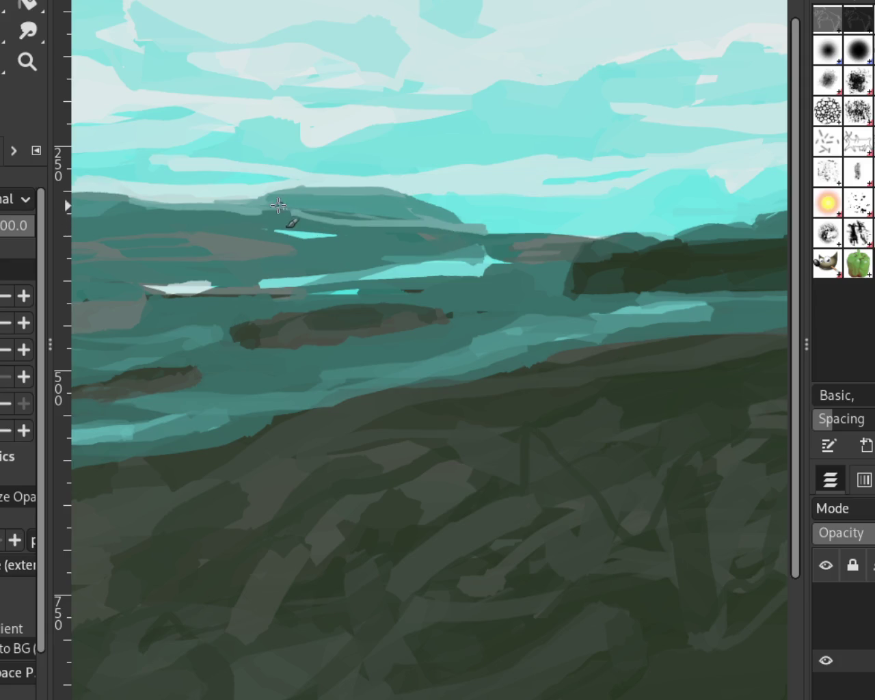
{"action": "key", "text": "ctrl+z"}
{"action": "left_click_drag", "start_coordinate": [436, 233], "coordinate": [308, 219]}
{"action": "key", "text": "ctrl+z"}
{"action": "left_click_drag", "start_coordinate": [453, 246], "coordinate": [304, 212]}
{"action": "key", "text": "ctrl+z"}
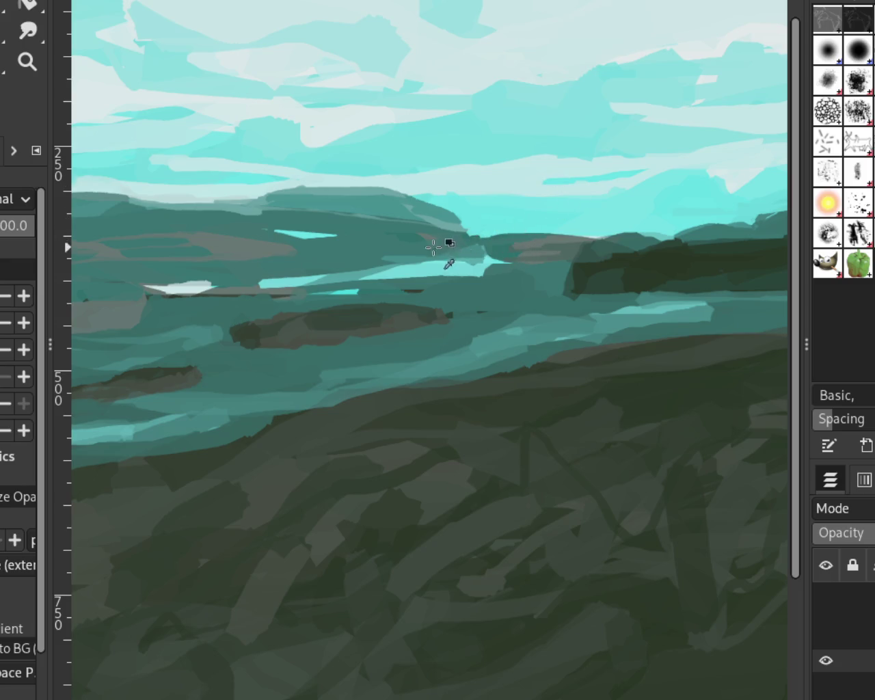
Step: Trim the dark hill's right edge with sky colour and extend the ridge left, filling the light gap
{"action": "left_click_drag", "start_coordinate": [461, 217], "coordinate": [471, 228]}
{"action": "left_click_drag", "start_coordinate": [416, 201], "coordinate": [212, 214]}
{"action": "left_click_drag", "start_coordinate": [355, 195], "coordinate": [164, 209]}
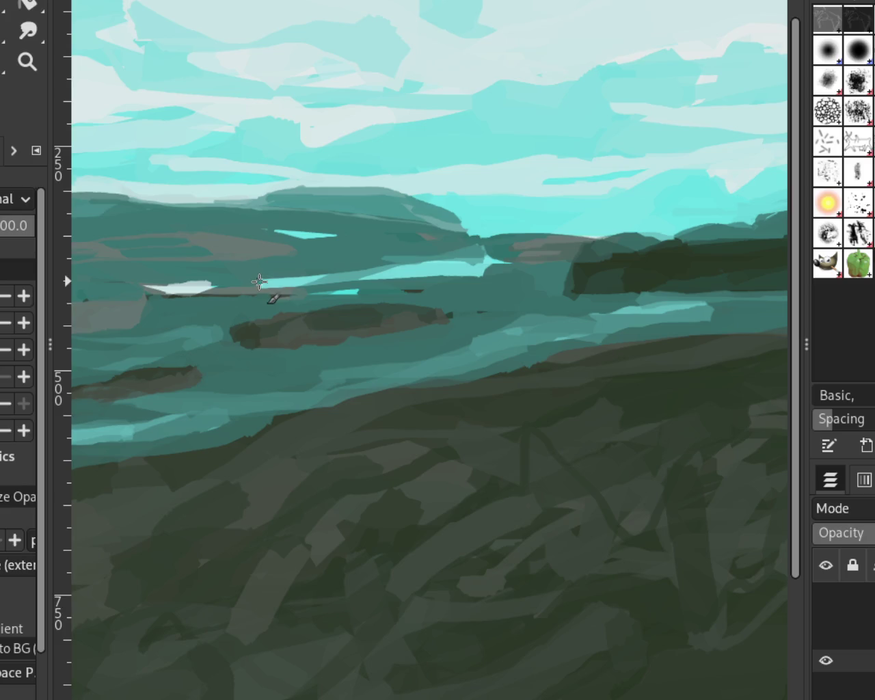
{"action": "left_click", "coordinate": [28, 61]}
{"action": "left_click", "coordinate": [500, 256], "text": "ctrl"}
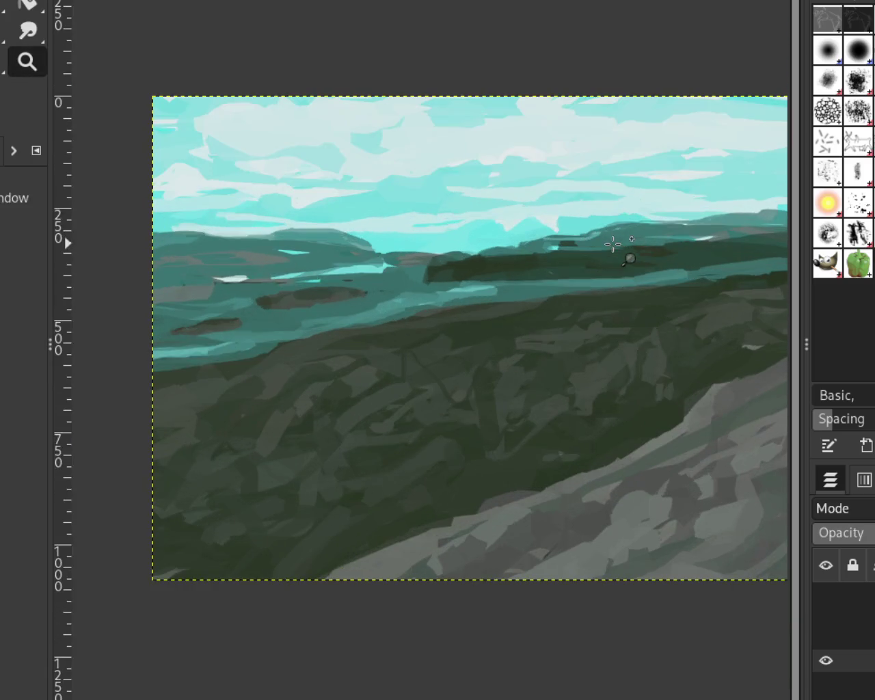
Step: Raise the distant grey hilltop on the horizon with darker paint strokes
{"action": "left_click", "coordinate": [629, 261]}
{"action": "left_click", "coordinate": [493, 291], "text": "ctrl"}
{"action": "left_click", "coordinate": [602, 294], "text": "ctrl"}
{"action": "left_click", "coordinate": [591, 247], "text": "ctrl"}
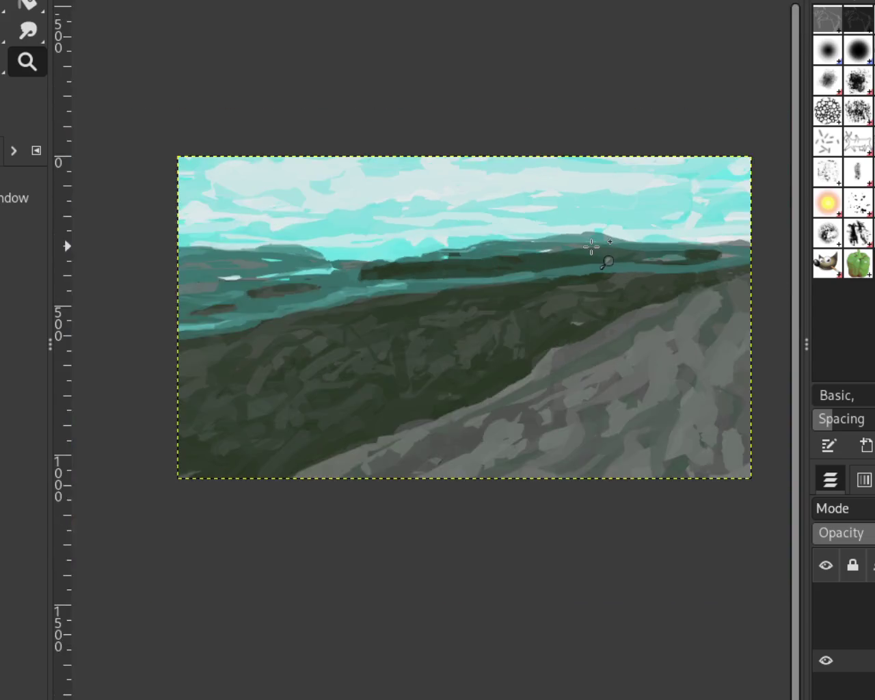
{"action": "key", "text": "p"}
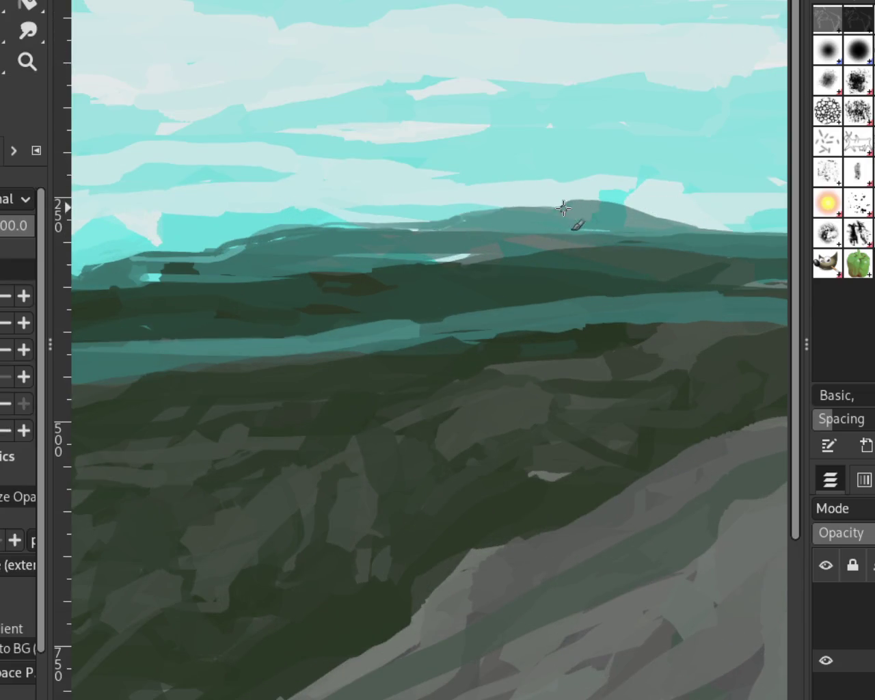
{"action": "left_click_drag", "start_coordinate": [572, 197], "coordinate": [485, 203]}
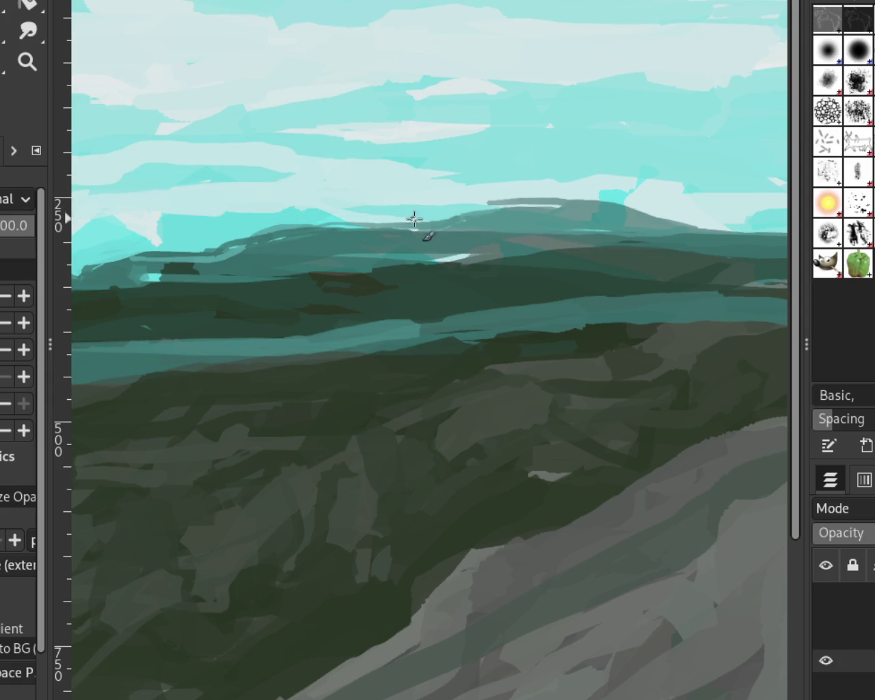
{"action": "left_click_drag", "start_coordinate": [576, 199], "coordinate": [474, 203]}
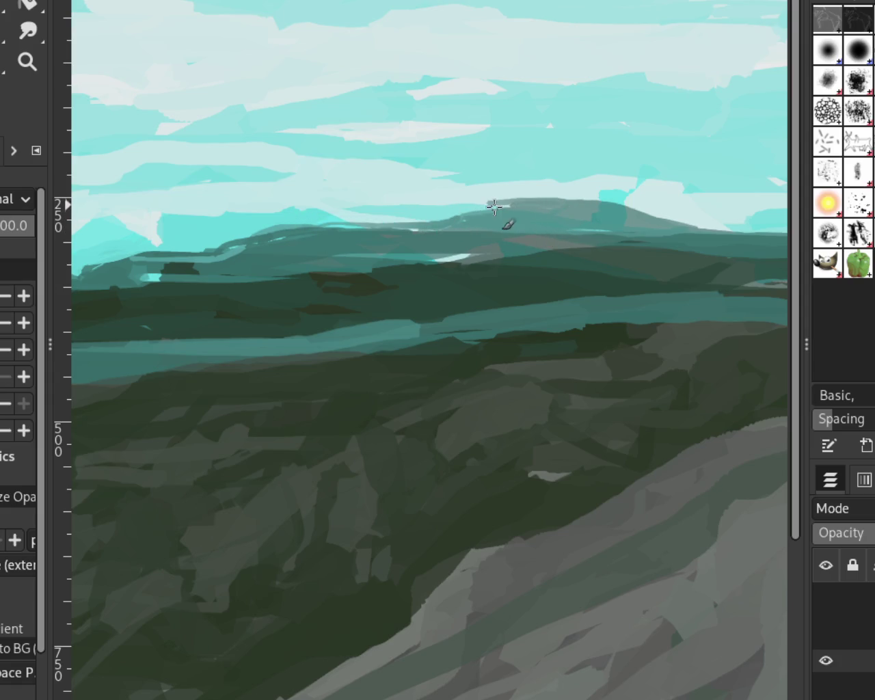
Step: Extend the hilltop ridge further left, undoing the last ridge stroke
{"action": "left_click_drag", "start_coordinate": [502, 208], "coordinate": [440, 203]}
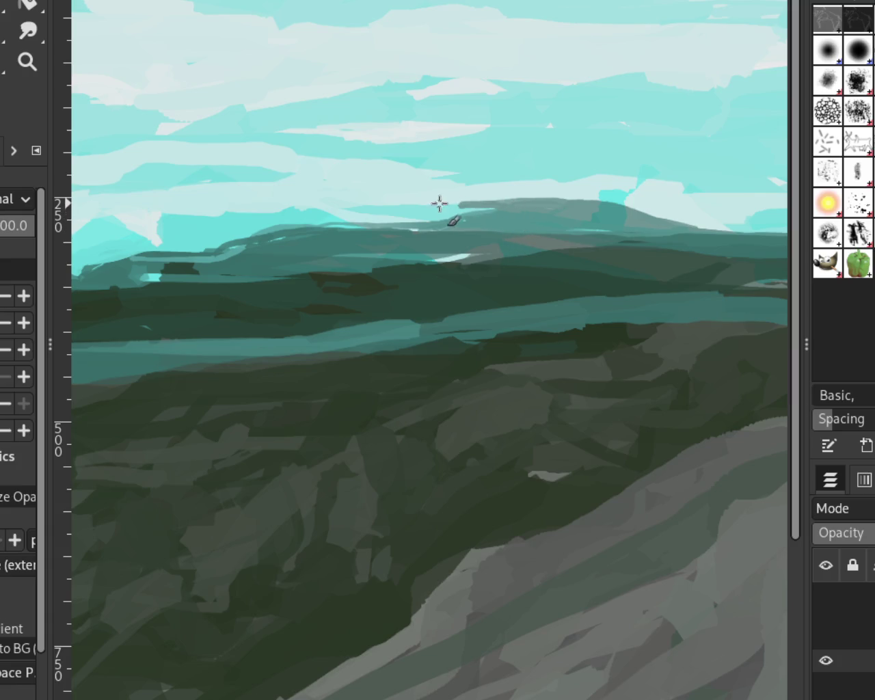
{"action": "left_click_drag", "start_coordinate": [500, 201], "coordinate": [438, 211]}
{"action": "key", "text": "ctrl+z"}
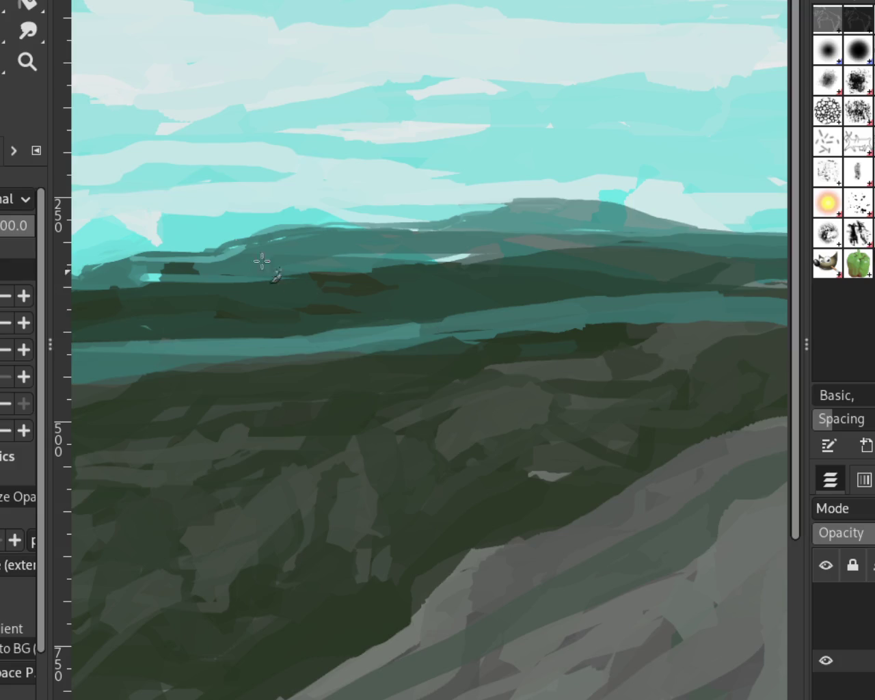
{"action": "left_click", "coordinate": [28, 62]}
{"action": "key", "text": "minus"}
{"action": "key", "text": "minus"}
{"action": "key", "text": "minus"}
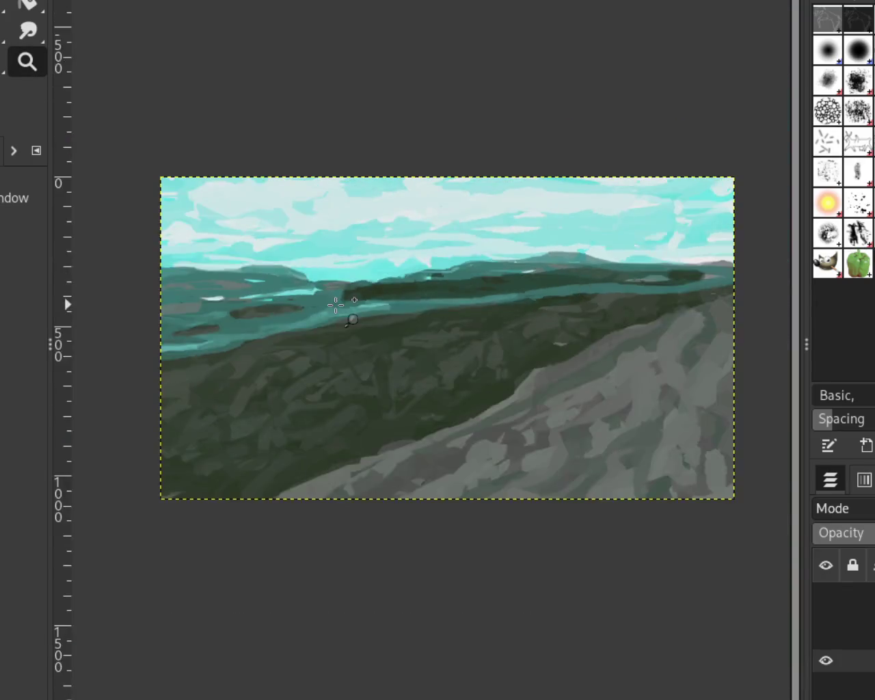
Step: Paint a teal stroke over the left of the cyan water band, undoing the follow-up stroke
{"action": "left_click", "coordinate": [336, 306]}
{"action": "key", "text": "minus"}
{"action": "key", "text": "minus"}
{"action": "key", "text": "minus"}
{"action": "scroll", "coordinate": [436, 298], "scroll_direction": "up", "scroll_amount": 4}
{"action": "scroll", "coordinate": [436, 298], "scroll_direction": "up", "scroll_amount": 3}
{"action": "scroll", "coordinate": [437, 298], "scroll_direction": "up", "scroll_amount": 3}
{"action": "scroll", "coordinate": [439, 298], "scroll_direction": "up", "scroll_amount": 2}
{"action": "scroll", "coordinate": [439, 298], "scroll_direction": "down", "scroll_amount": 1}
{"action": "scroll", "coordinate": [439, 298], "scroll_direction": "up", "scroll_amount": 1}
{"action": "scroll", "coordinate": [314, 304], "scroll_direction": "down", "scroll_amount": 2}
{"action": "scroll", "coordinate": [447, 291], "scroll_direction": "up", "scroll_amount": 2}
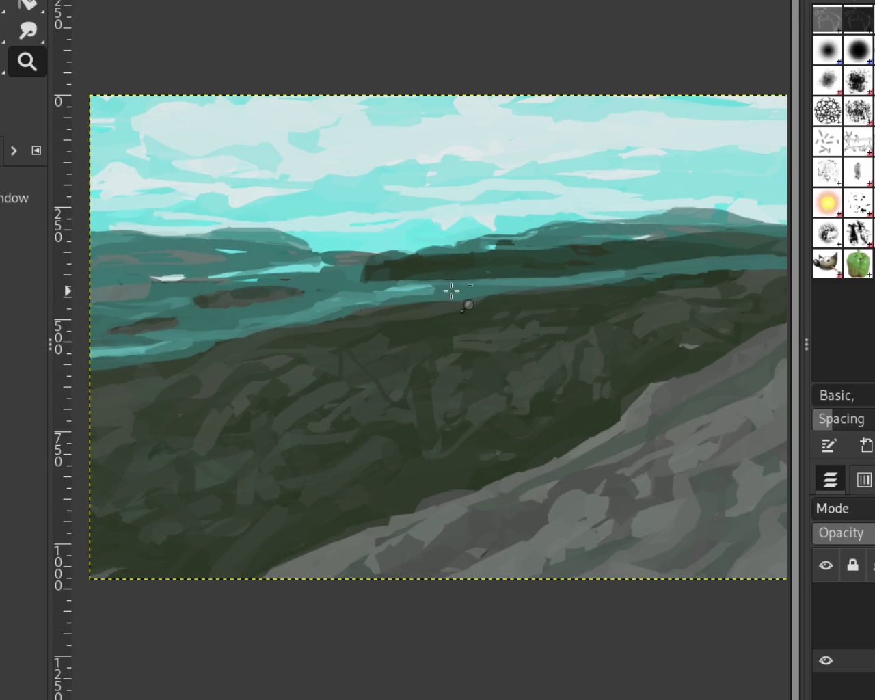
{"action": "scroll", "coordinate": [447, 291], "scroll_direction": "down", "scroll_amount": 1}
{"action": "scroll", "coordinate": [410, 307], "scroll_direction": "up", "scroll_amount": 1}
{"action": "scroll", "coordinate": [375, 322], "scroll_direction": "up", "scroll_amount": 1}
{"action": "scroll", "coordinate": [439, 272], "scroll_direction": "down", "scroll_amount": 1}
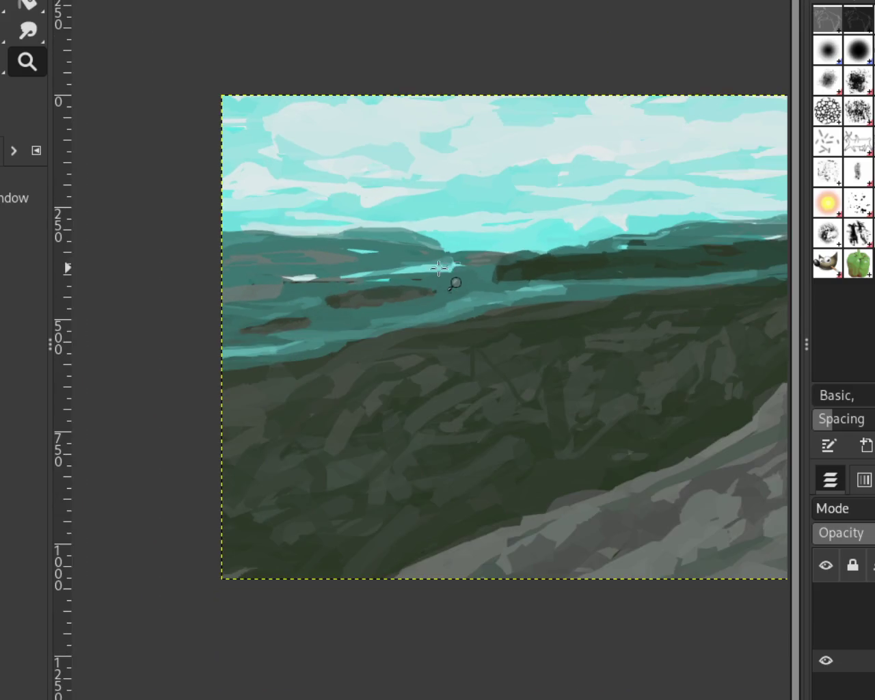
{"action": "scroll", "coordinate": [500, 308], "scroll_direction": "down", "scroll_amount": 1}
{"action": "scroll", "coordinate": [360, 276], "scroll_direction": "up", "scroll_amount": 2}
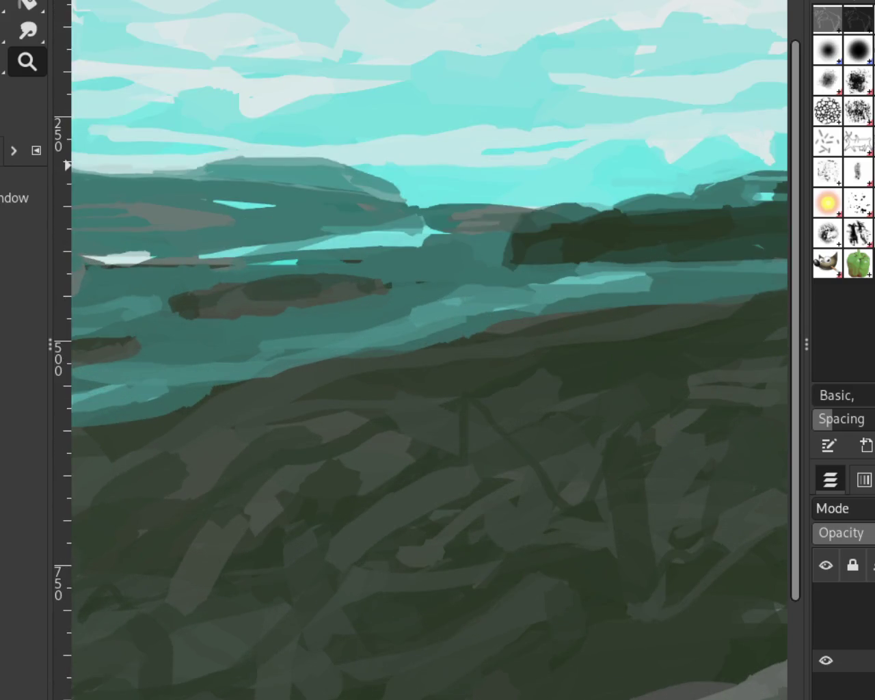
{"action": "key", "text": "p"}
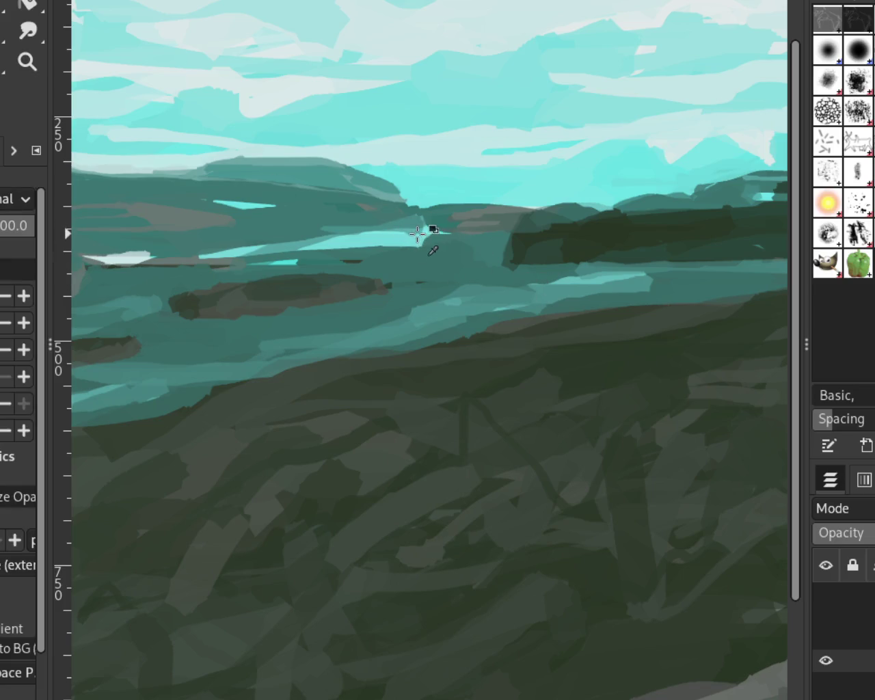
{"action": "left_click_drag", "start_coordinate": [280, 244], "coordinate": [378, 248]}
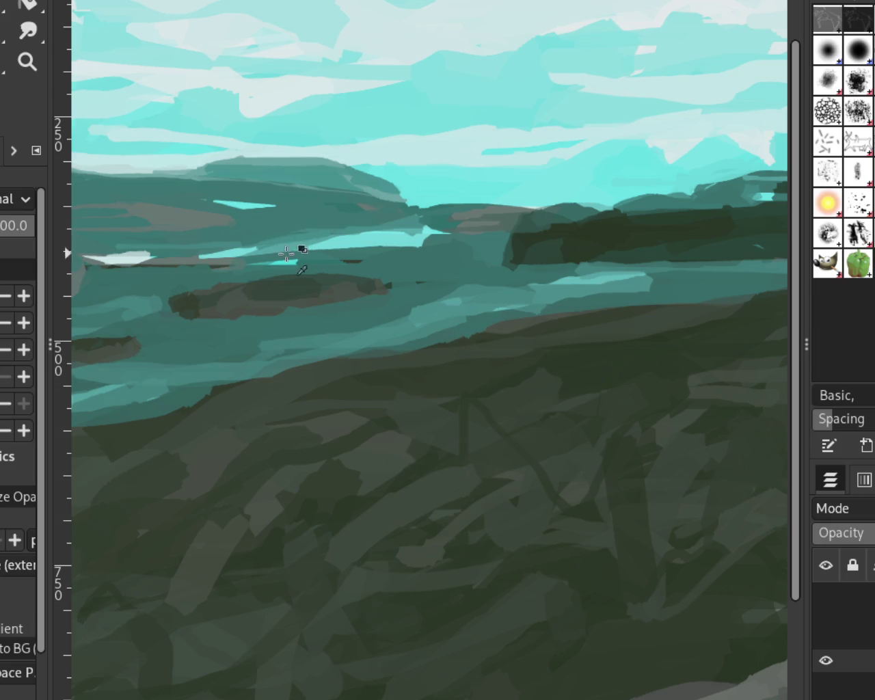
{"action": "left_click_drag", "start_coordinate": [364, 247], "coordinate": [107, 248]}
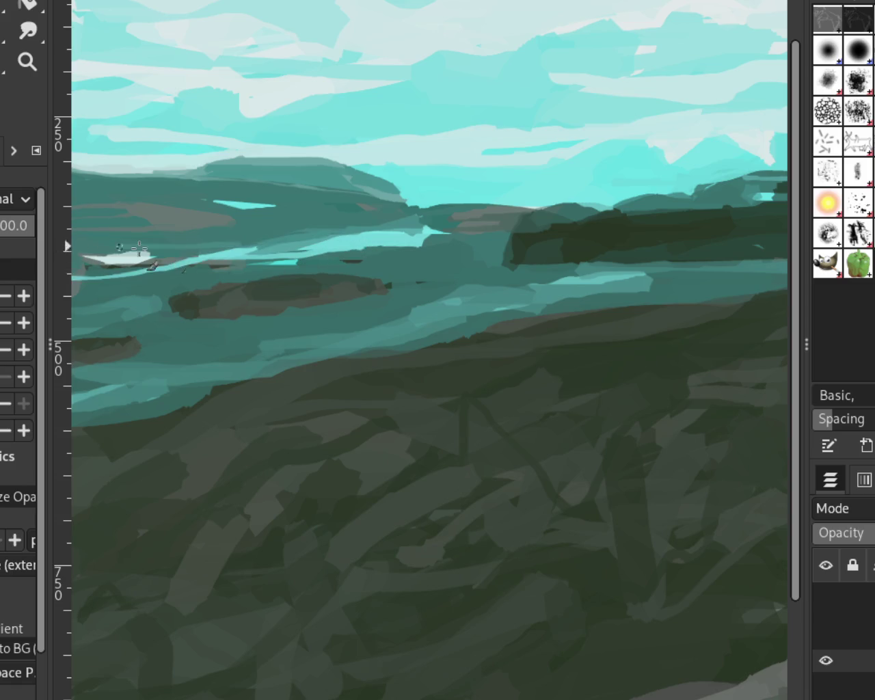
{"action": "key", "text": "ctrl+z"}
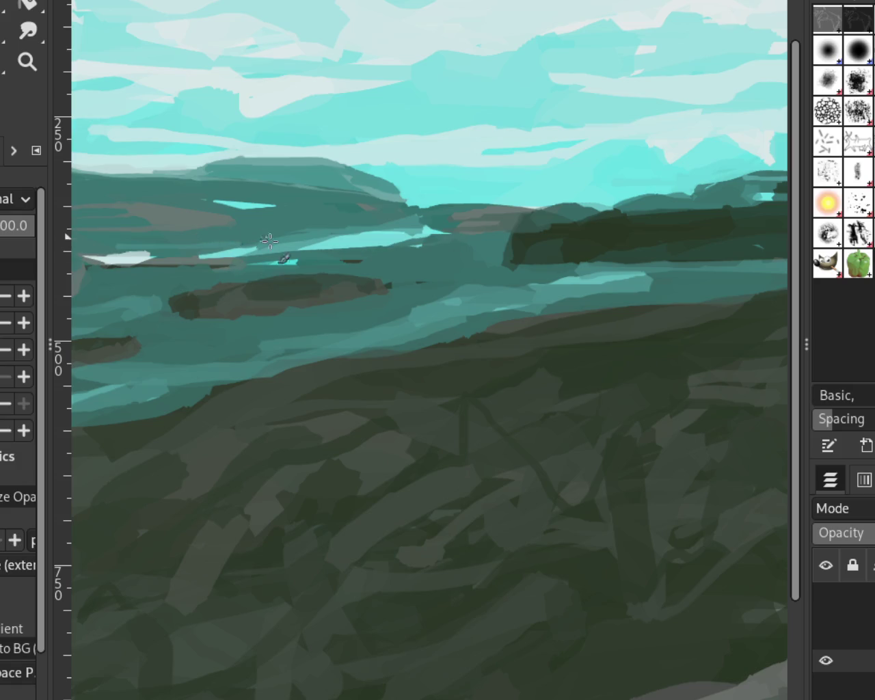
Step: Paint dark strokes along the base of the dark hill across the water
{"action": "left_click", "coordinate": [26, 62]}
{"action": "left_click", "coordinate": [508, 267], "text": "ctrl"}
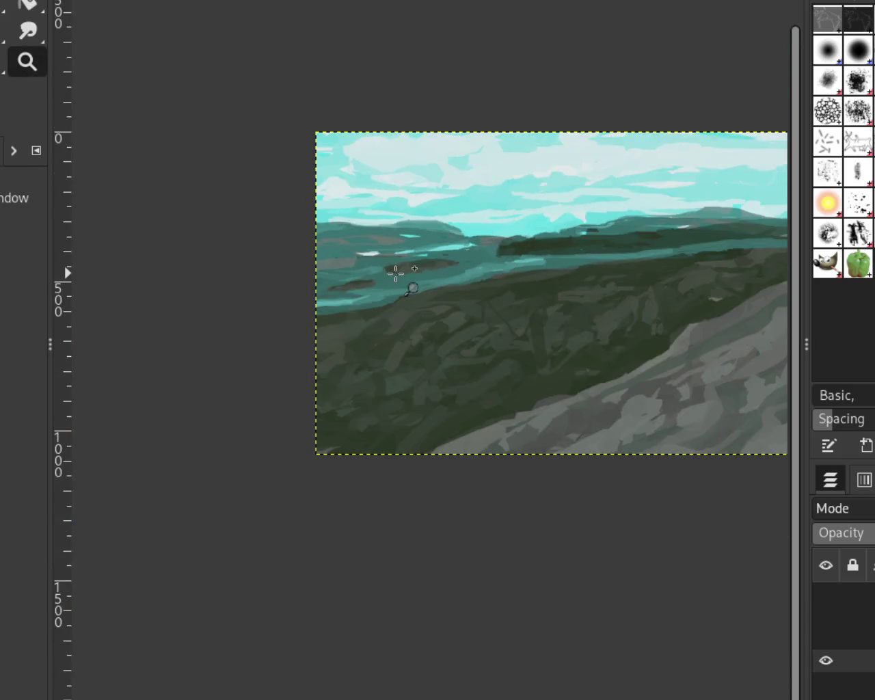
{"action": "left_click", "coordinate": [411, 289]}
{"action": "left_click", "coordinate": [341, 260], "text": "ctrl"}
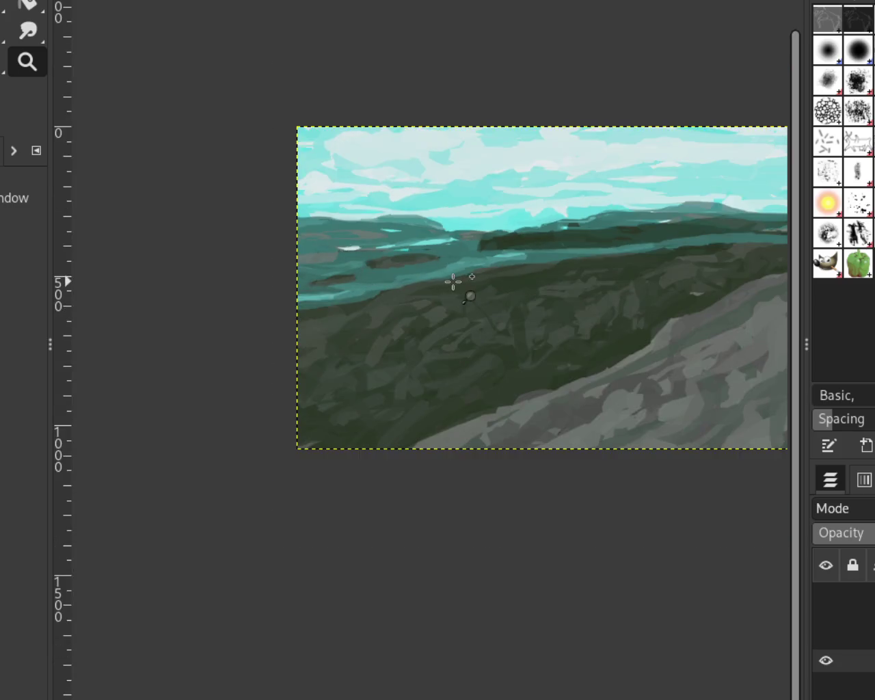
{"action": "left_click", "coordinate": [454, 284]}
{"action": "left_click", "coordinate": [403, 267], "text": "ctrl"}
{"action": "left_click", "coordinate": [417, 248]}
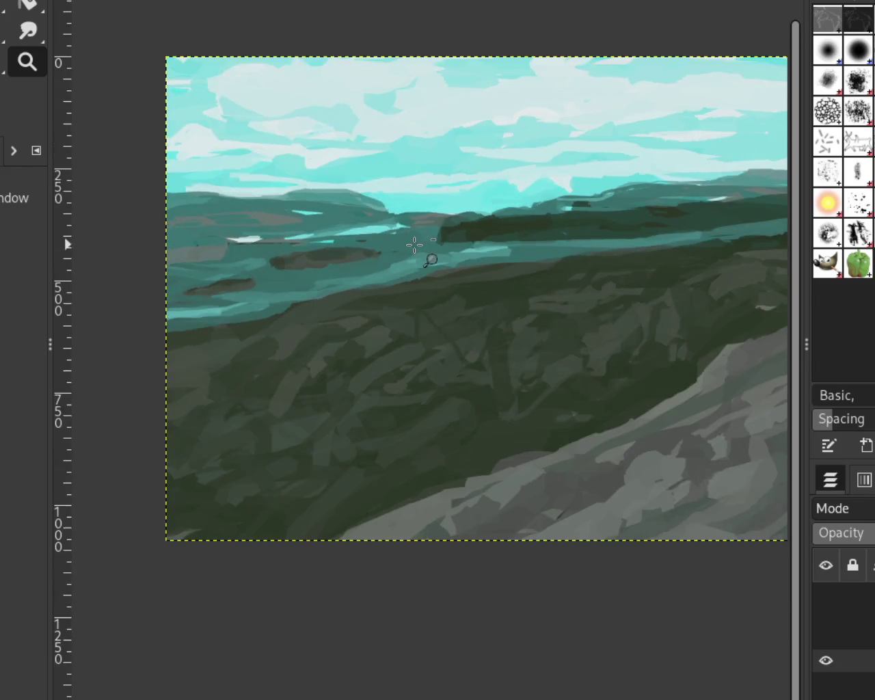
{"action": "left_click", "coordinate": [415, 245]}
{"action": "key", "text": "p"}
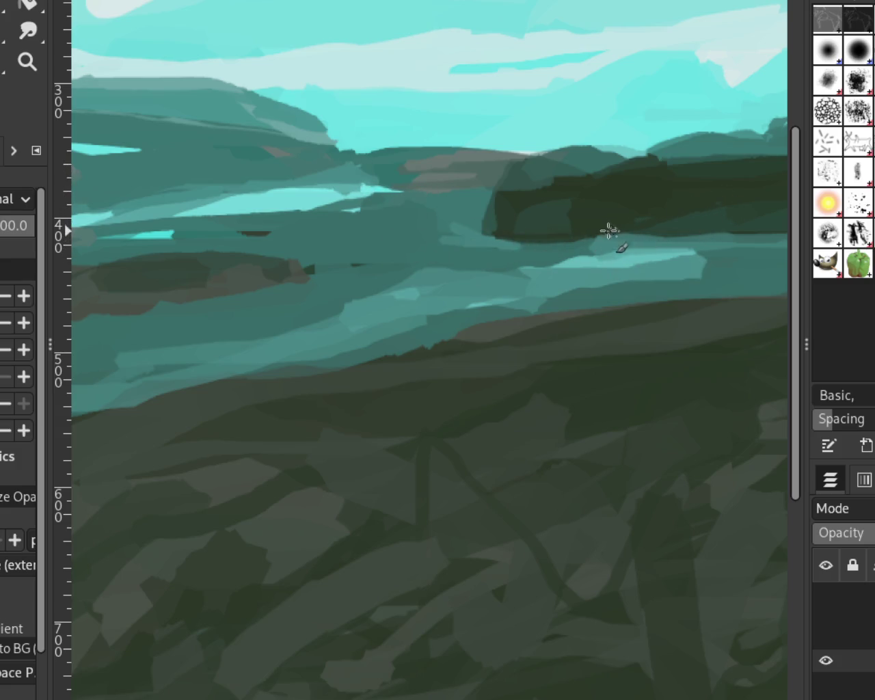
{"action": "left_click_drag", "start_coordinate": [677, 239], "coordinate": [560, 239]}
{"action": "left_click_drag", "start_coordinate": [452, 229], "coordinate": [479, 250]}
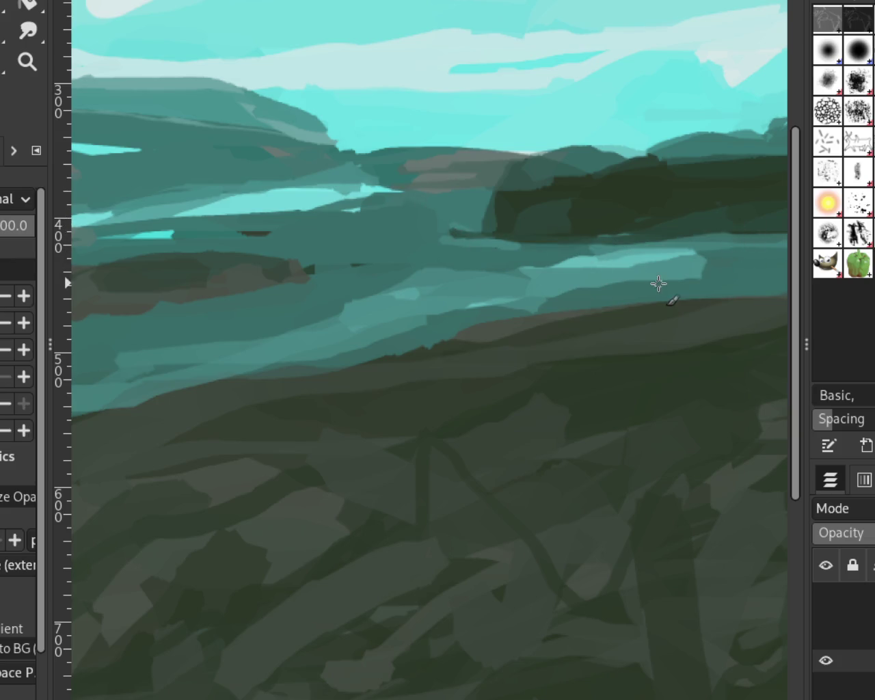
{"action": "mouse_move", "coordinate": [485, 205]}
{"action": "left_mouse_down"}
{"action": "mouse_move", "coordinate": [435, 231]}
{"action": "mouse_move", "coordinate": [504, 203]}
{"action": "mouse_move", "coordinate": [468, 244]}
{"action": "mouse_move", "coordinate": [473, 210]}
{"action": "mouse_move", "coordinate": [489, 226]}
{"action": "mouse_move", "coordinate": [538, 180]}
{"action": "left_mouse_up"}
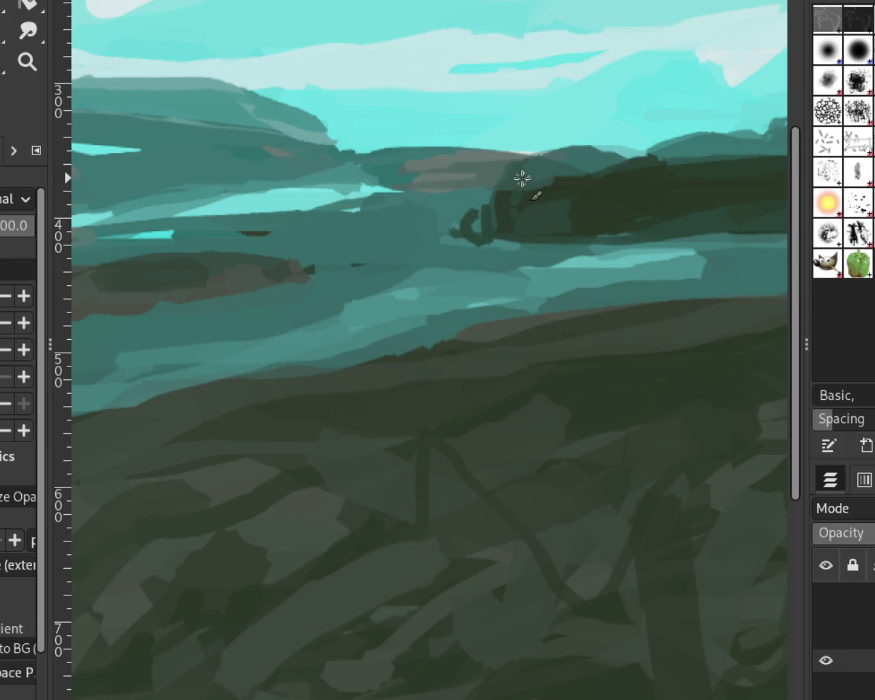
Step: Paint a dark tree line with treetops along the hill's top, touched with teal and dark green
{"action": "mouse_move", "coordinate": [536, 188]}
{"action": "left_mouse_down"}
{"action": "mouse_move", "coordinate": [499, 201]}
{"action": "mouse_move", "coordinate": [541, 197]}
{"action": "mouse_move", "coordinate": [582, 176]}
{"action": "mouse_move", "coordinate": [579, 188]}
{"action": "mouse_move", "coordinate": [618, 184]}
{"action": "left_mouse_up"}
{"action": "mouse_move", "coordinate": [675, 196]}
{"action": "left_mouse_down"}
{"action": "mouse_move", "coordinate": [558, 182]}
{"action": "mouse_move", "coordinate": [506, 189]}
{"action": "mouse_move", "coordinate": [596, 162]}
{"action": "mouse_move", "coordinate": [527, 180]}
{"action": "mouse_move", "coordinate": [497, 208]}
{"action": "left_mouse_up"}
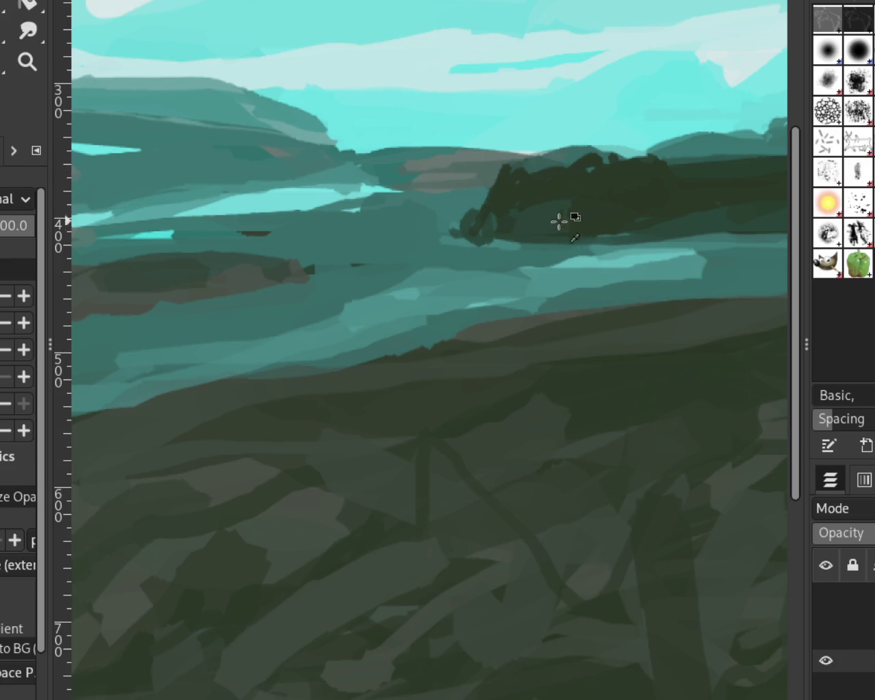
{"action": "left_click_drag", "start_coordinate": [516, 190], "coordinate": [565, 209]}
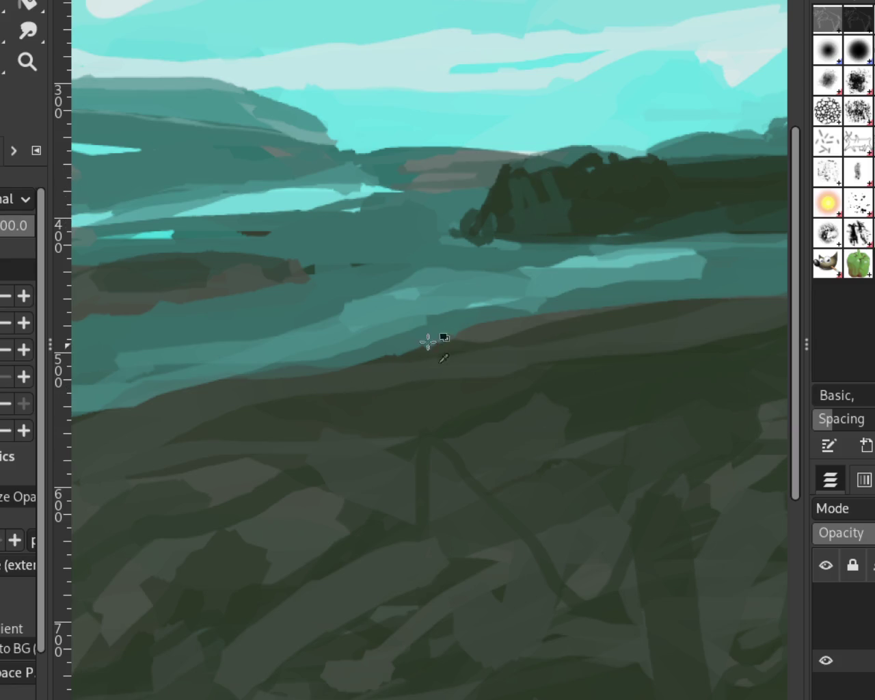
{"action": "mouse_move", "coordinate": [519, 220]}
{"action": "left_mouse_down"}
{"action": "mouse_move", "coordinate": [545, 184]}
{"action": "mouse_move", "coordinate": [533, 207]}
{"action": "mouse_move", "coordinate": [532, 197]}
{"action": "mouse_move", "coordinate": [545, 209]}
{"action": "mouse_move", "coordinate": [545, 182]}
{"action": "mouse_move", "coordinate": [559, 215]}
{"action": "left_mouse_up"}
{"action": "left_click", "coordinate": [530, 187], "text": "ctrl"}
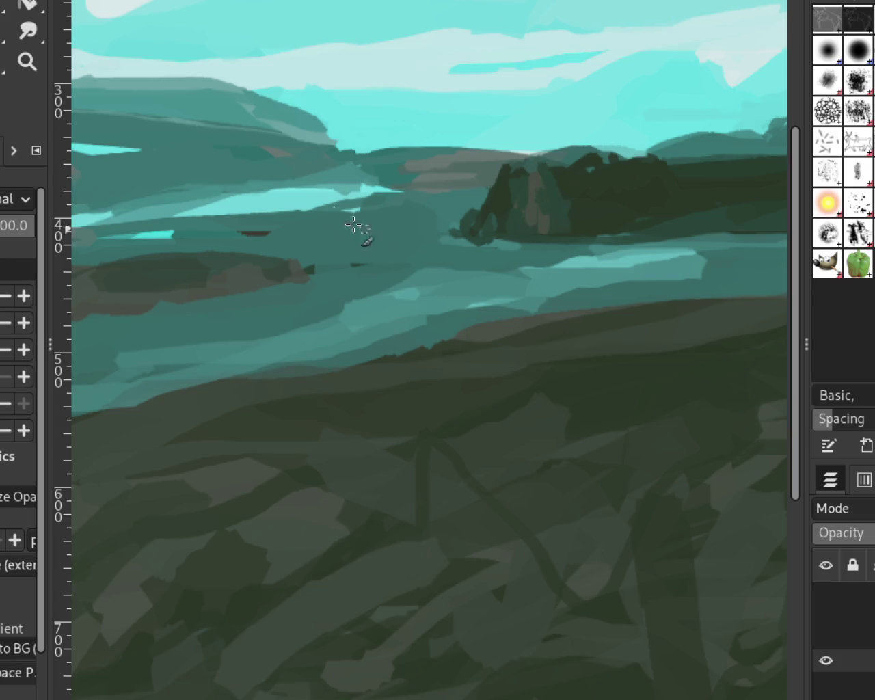
{"action": "left_click", "coordinate": [27, 60]}
Step: Add lighter teal vertical strokes to the tree clump and split the brownish trunk darker
{"action": "scroll", "coordinate": [445, 260], "scroll_direction": "down", "scroll_amount": 3}
{"action": "scroll", "coordinate": [445, 260], "scroll_direction": "up", "scroll_amount": 1}
{"action": "scroll", "coordinate": [448, 262], "scroll_direction": "down", "scroll_amount": 1}
{"action": "scroll", "coordinate": [447, 261], "scroll_direction": "down", "scroll_amount": 1}
{"action": "scroll", "coordinate": [501, 244], "scroll_direction": "up", "scroll_amount": 1}
{"action": "scroll", "coordinate": [501, 244], "scroll_direction": "down", "scroll_amount": 1}
{"action": "scroll", "coordinate": [501, 244], "scroll_direction": "up", "scroll_amount": 3}
{"action": "scroll", "coordinate": [410, 267], "scroll_direction": "down", "scroll_amount": 1}
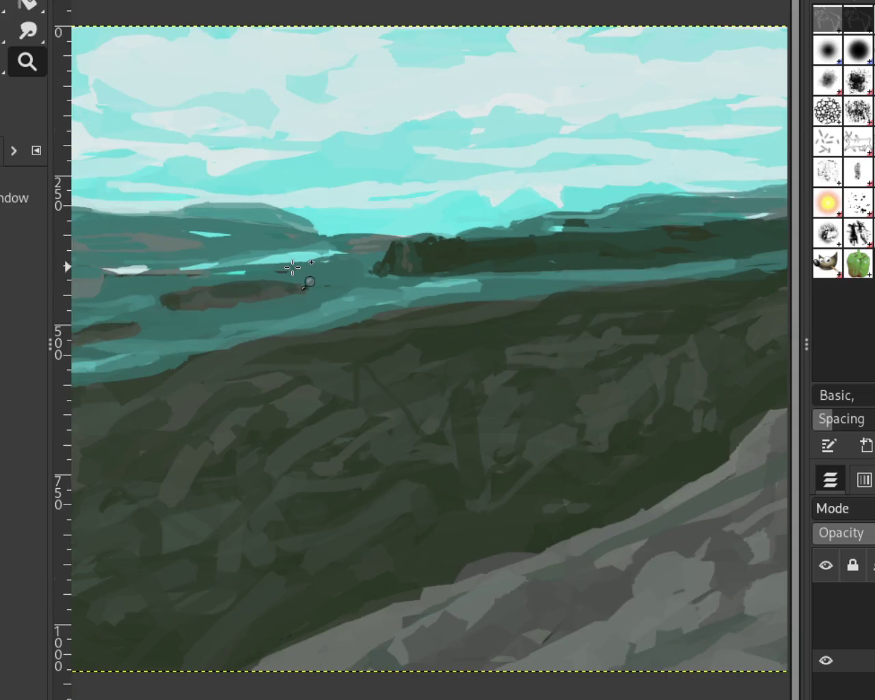
{"action": "scroll", "coordinate": [438, 267], "scroll_direction": "up", "scroll_amount": 1}
{"action": "scroll", "coordinate": [438, 266], "scroll_direction": "down", "scroll_amount": 1}
{"action": "scroll", "coordinate": [386, 289], "scroll_direction": "down", "scroll_amount": 1}
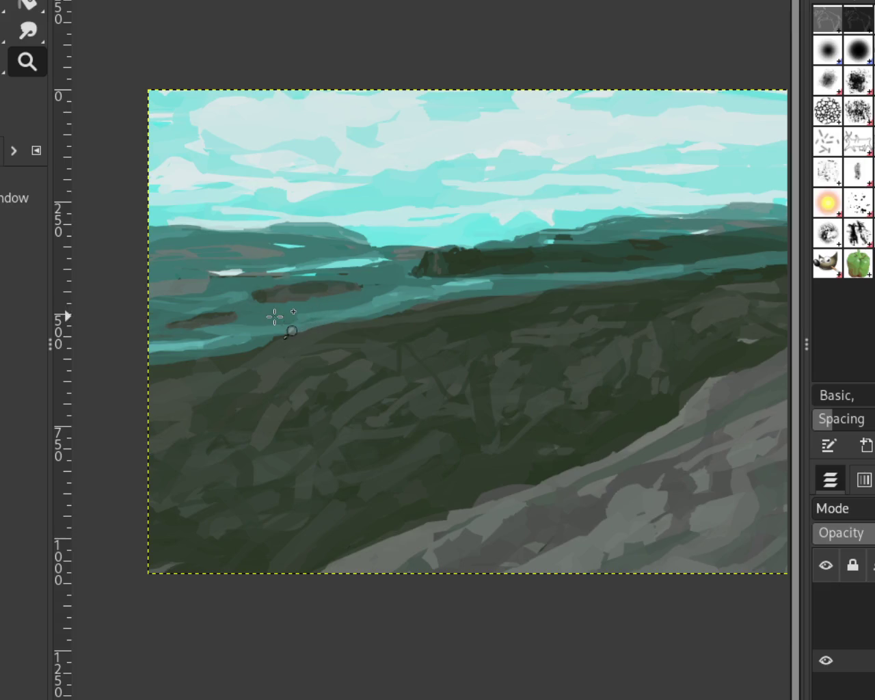
{"action": "scroll", "coordinate": [293, 291], "scroll_direction": "up", "scroll_amount": 1}
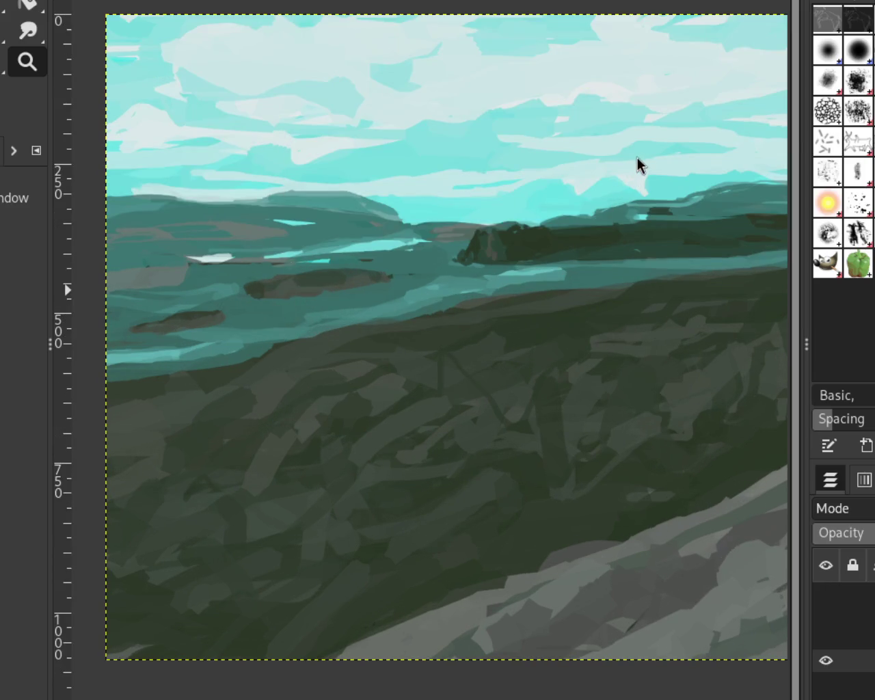
{"action": "scroll", "coordinate": [477, 235], "scroll_direction": "down", "scroll_amount": 2}
{"action": "scroll", "coordinate": [571, 194], "scroll_direction": "down", "scroll_amount": 1}
{"action": "scroll", "coordinate": [357, 194], "scroll_direction": "down", "scroll_amount": 1}
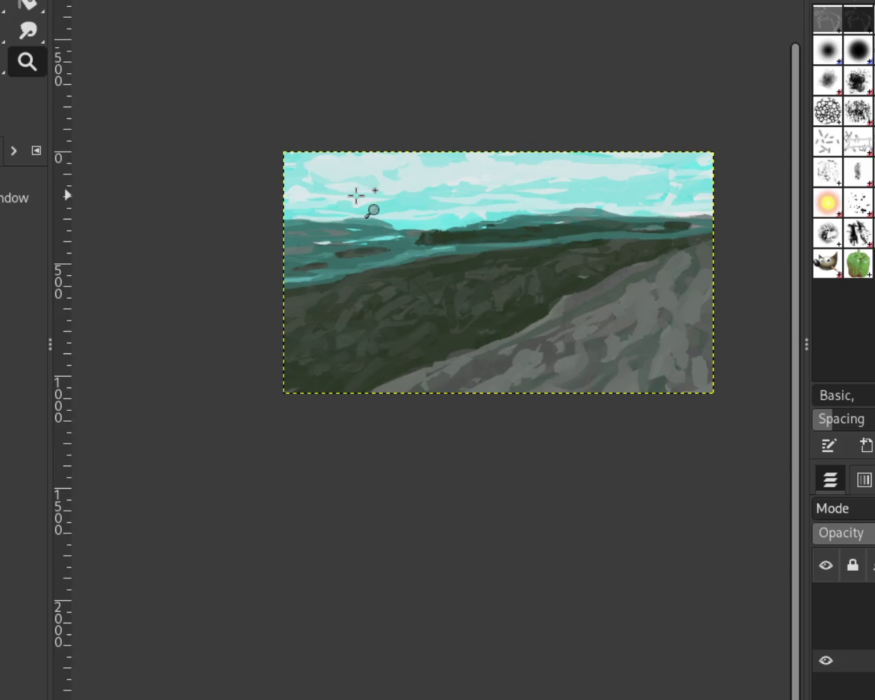
{"action": "scroll", "coordinate": [514, 162], "scroll_direction": "down", "scroll_amount": 1}
{"action": "scroll", "coordinate": [625, 166], "scroll_direction": "up", "scroll_amount": 1}
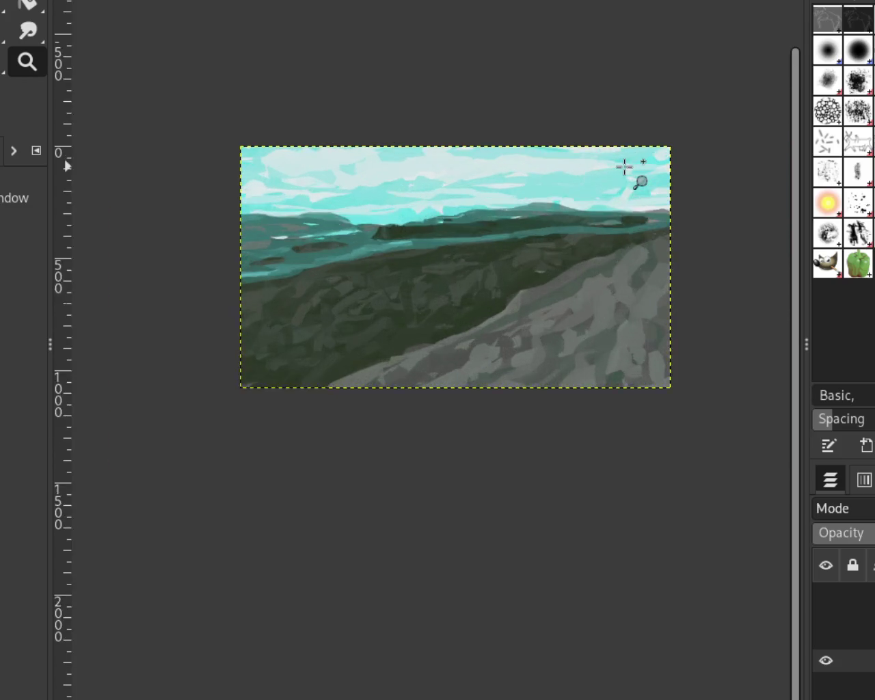
{"action": "scroll", "coordinate": [629, 171], "scroll_direction": "up", "scroll_amount": 1}
{"action": "scroll", "coordinate": [604, 195], "scroll_direction": "down", "scroll_amount": 1}
{"action": "scroll", "coordinate": [368, 220], "scroll_direction": "up", "scroll_amount": 1}
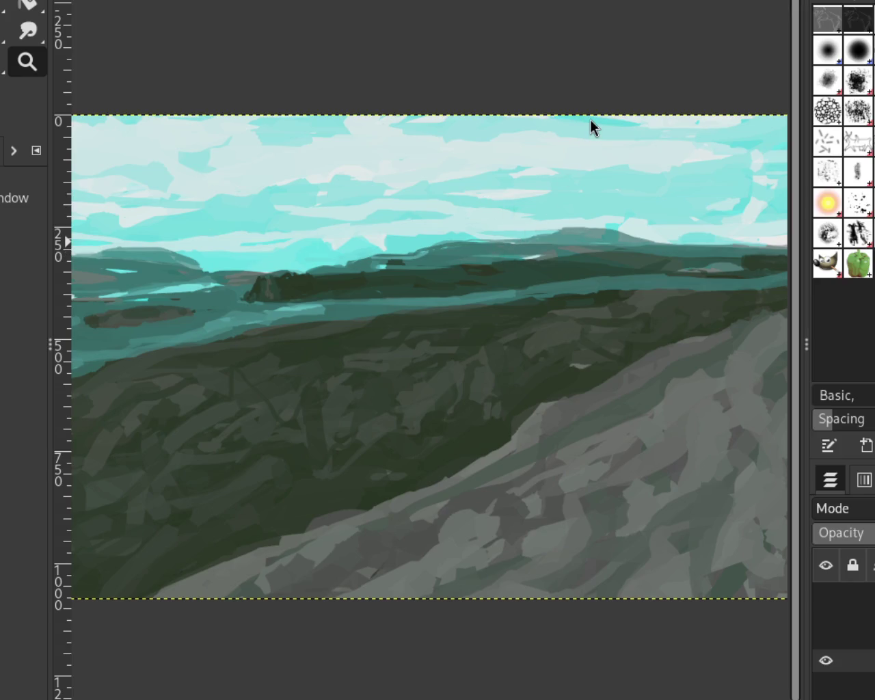
{"action": "scroll", "coordinate": [595, 195], "scroll_direction": "down", "scroll_amount": 1}
{"action": "scroll", "coordinate": [397, 219], "scroll_direction": "down", "scroll_amount": 1}
{"action": "scroll", "coordinate": [414, 239], "scroll_direction": "up", "scroll_amount": 1}
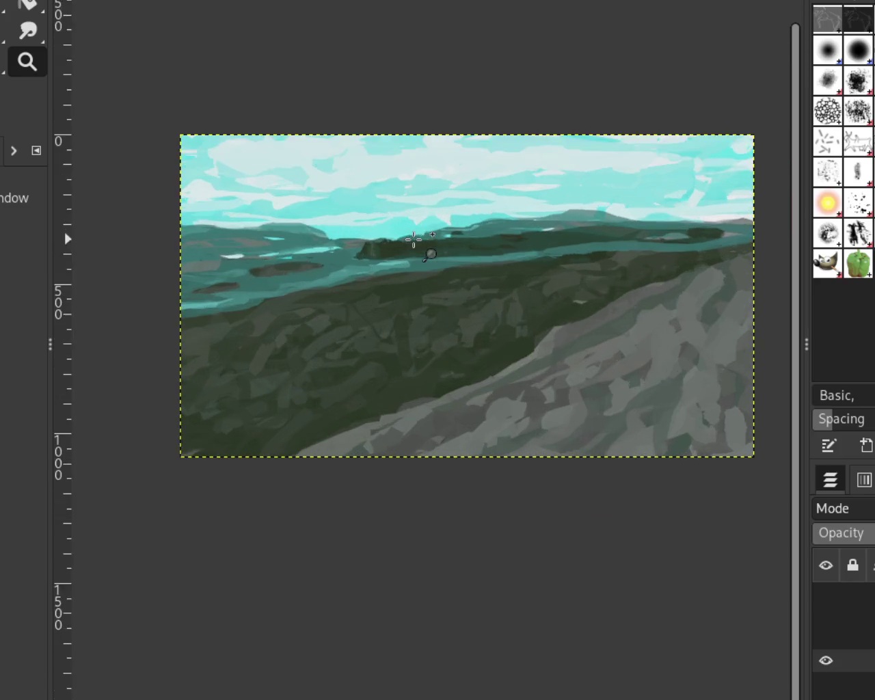
{"action": "scroll", "coordinate": [414, 239], "scroll_direction": "up", "scroll_amount": 2}
{"action": "scroll", "coordinate": [391, 248], "scroll_direction": "up", "scroll_amount": 3}
{"action": "key", "text": "p"}
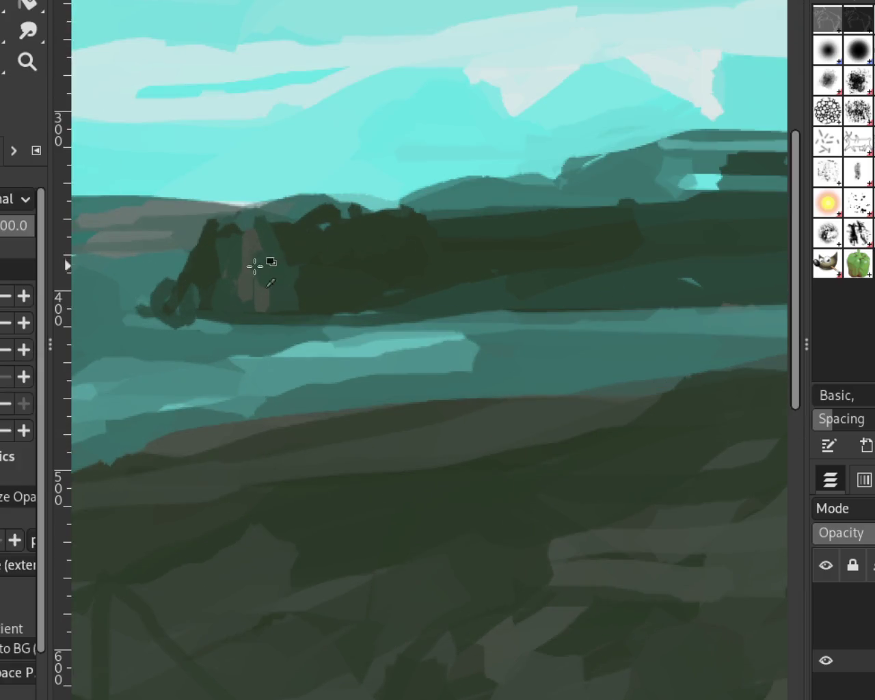
{"action": "left_click_drag", "start_coordinate": [284, 280], "coordinate": [319, 230]}
{"action": "left_click_drag", "start_coordinate": [309, 294], "coordinate": [341, 233]}
{"action": "left_click_drag", "start_coordinate": [294, 270], "coordinate": [277, 226]}
{"action": "left_click_drag", "start_coordinate": [263, 304], "coordinate": [264, 260]}
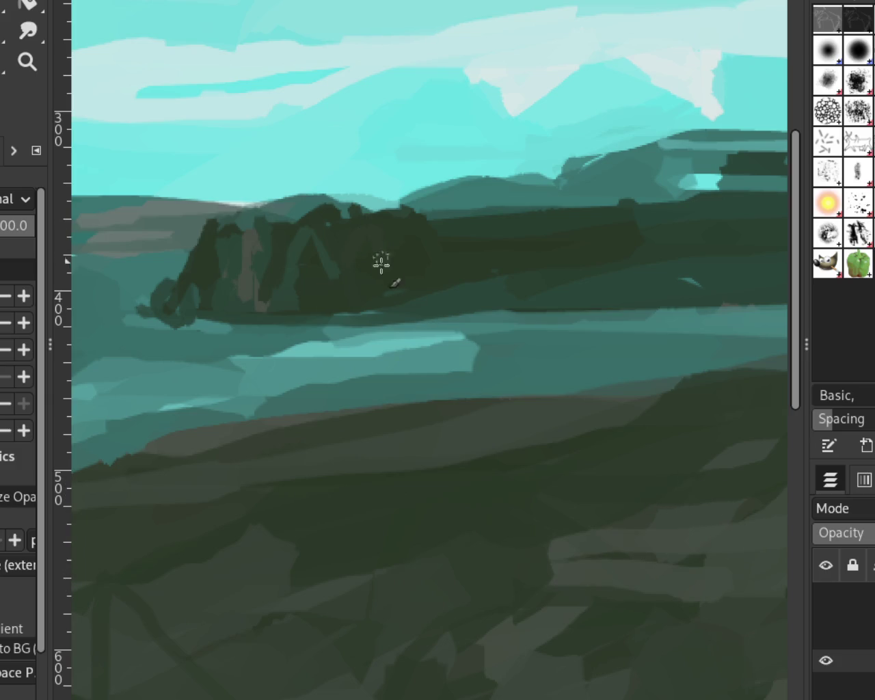
Step: Paint dark tree shapes and several pinkish-brown trunk strokes into the tree line
{"action": "left_click_drag", "start_coordinate": [401, 191], "coordinate": [411, 270]}
{"action": "left_click_drag", "start_coordinate": [426, 203], "coordinate": [430, 260]}
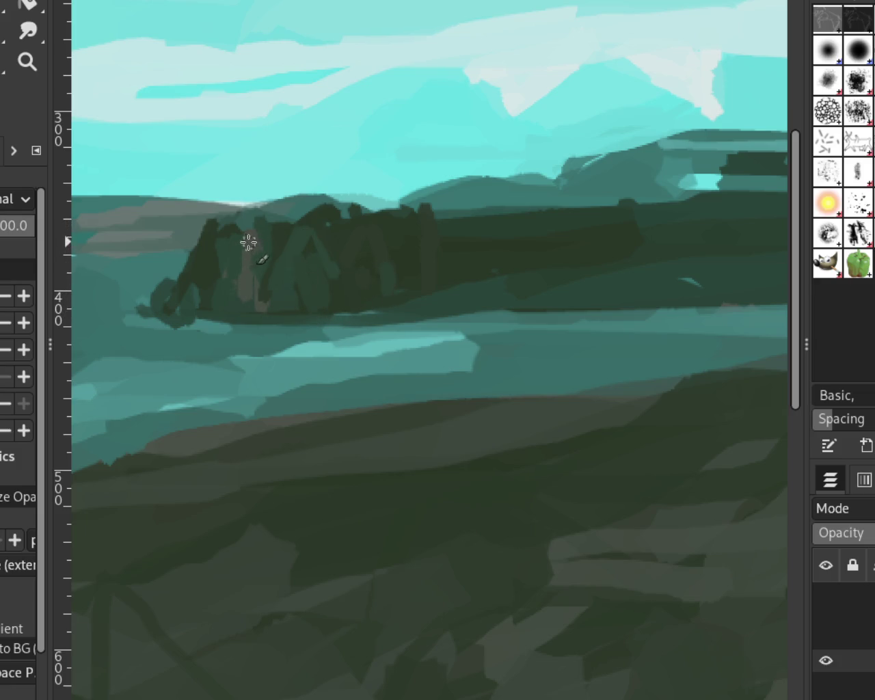
{"action": "left_click_drag", "start_coordinate": [229, 301], "coordinate": [240, 242]}
{"action": "left_click_drag", "start_coordinate": [352, 233], "coordinate": [355, 270]}
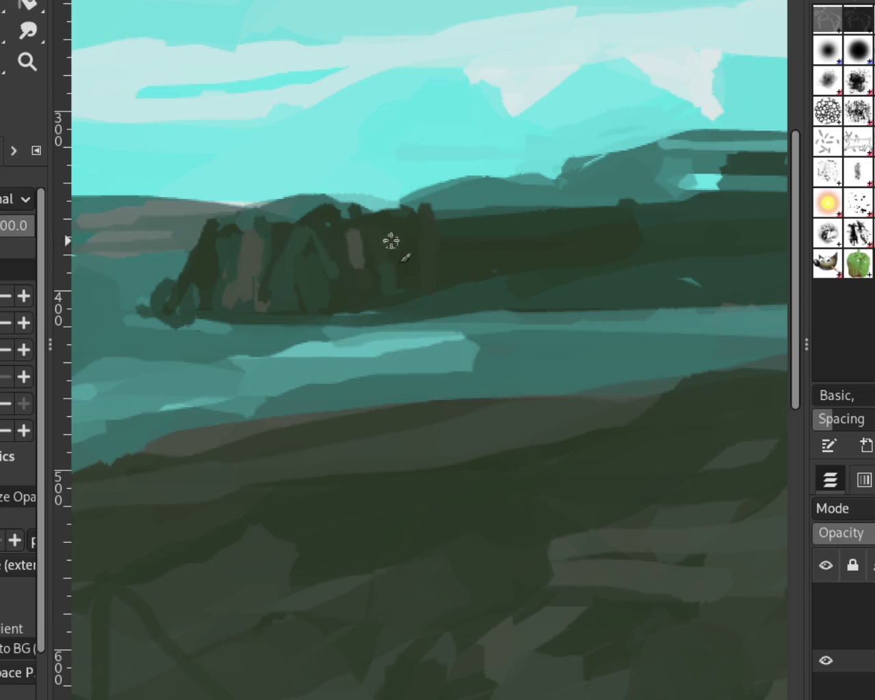
{"action": "left_click_drag", "start_coordinate": [424, 227], "coordinate": [416, 273]}
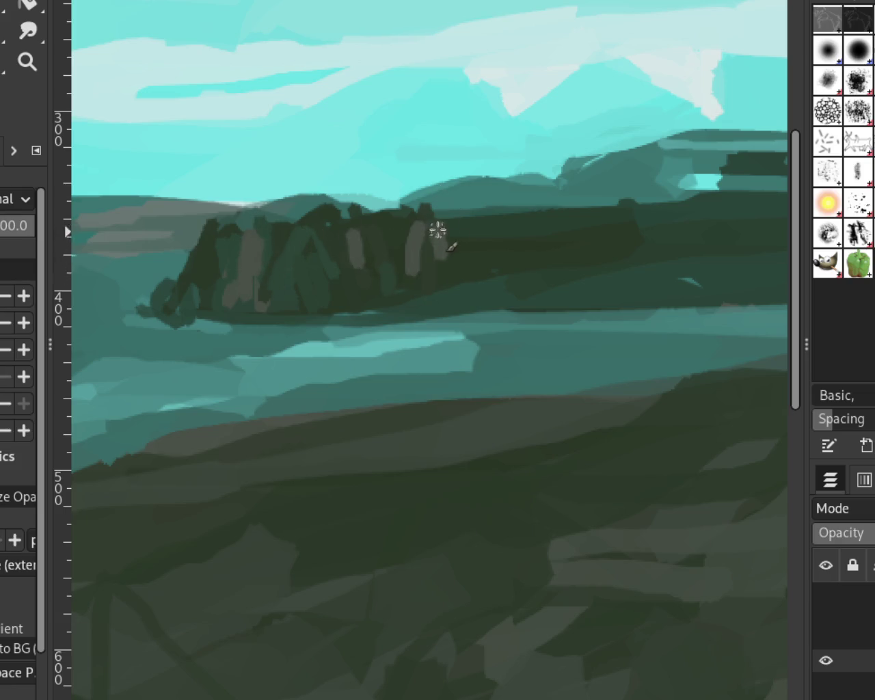
{"action": "left_click_drag", "start_coordinate": [444, 240], "coordinate": [441, 260]}
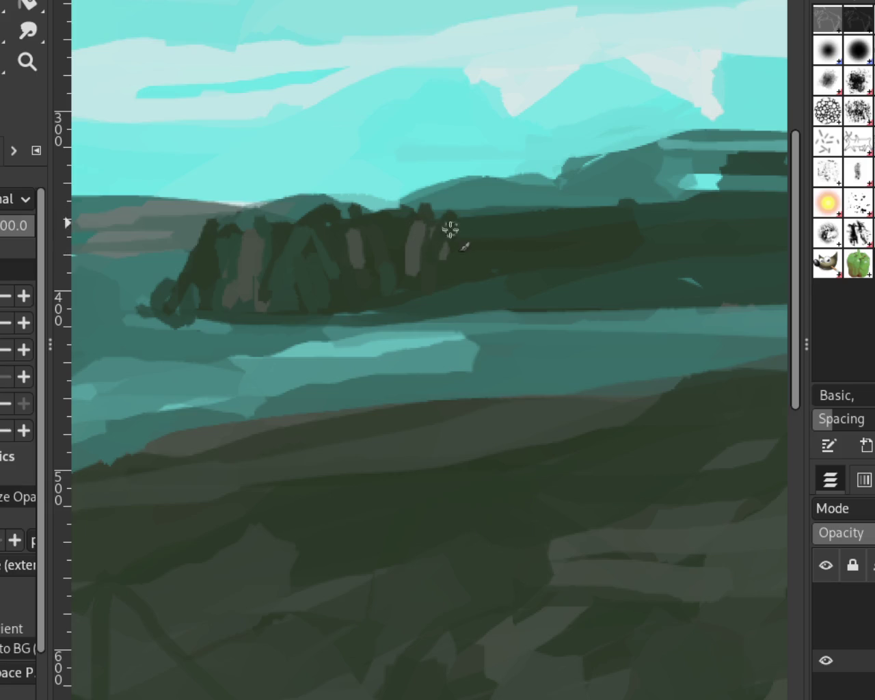
Step: Add a dark green tree at the right and extend the tree line's right edge in grey-green
{"action": "mouse_move", "coordinate": [443, 217]}
{"action": "left_mouse_down"}
{"action": "mouse_move", "coordinate": [472, 262]}
{"action": "mouse_move", "coordinate": [428, 280]}
{"action": "mouse_move", "coordinate": [472, 258]}
{"action": "left_mouse_up"}
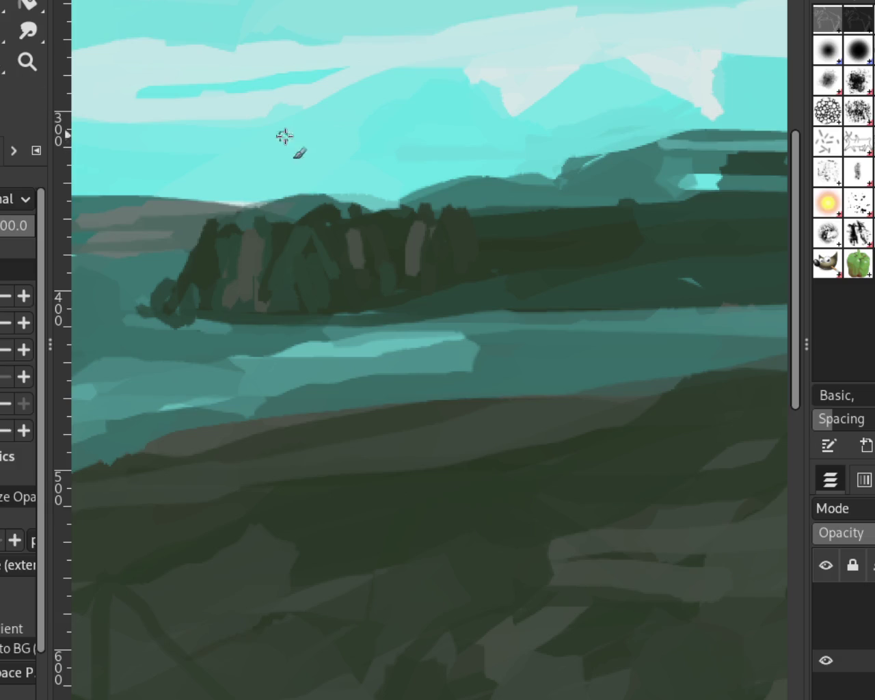
{"action": "left_click_drag", "start_coordinate": [459, 246], "coordinate": [468, 268]}
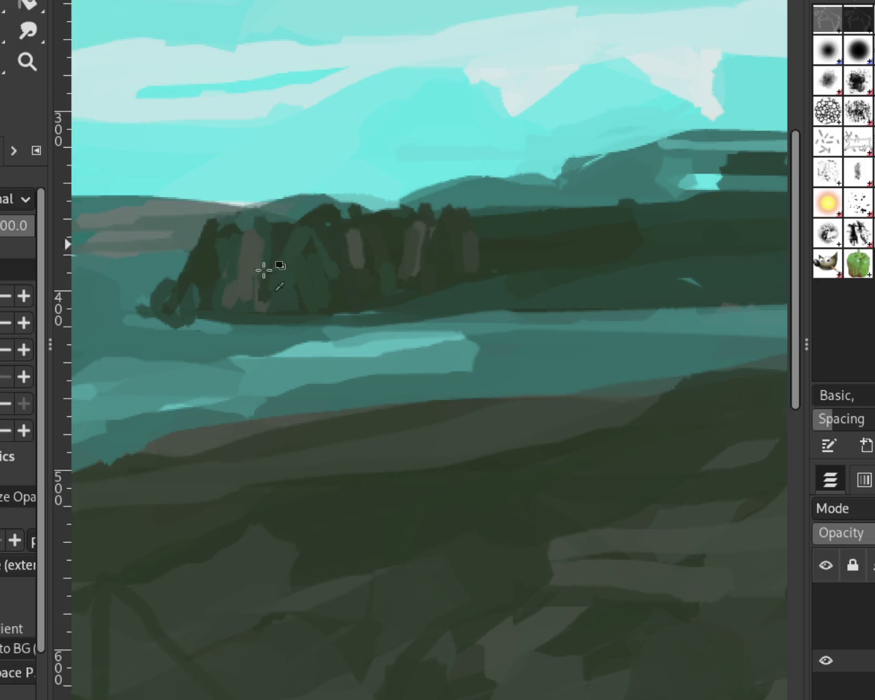
{"action": "mouse_move", "coordinate": [225, 251]}
{"action": "left_mouse_down"}
{"action": "mouse_move", "coordinate": [225, 301]}
{"action": "mouse_move", "coordinate": [239, 305]}
{"action": "mouse_move", "coordinate": [189, 295]}
{"action": "mouse_move", "coordinate": [221, 308]}
{"action": "mouse_move", "coordinate": [143, 311]}
{"action": "left_mouse_up"}
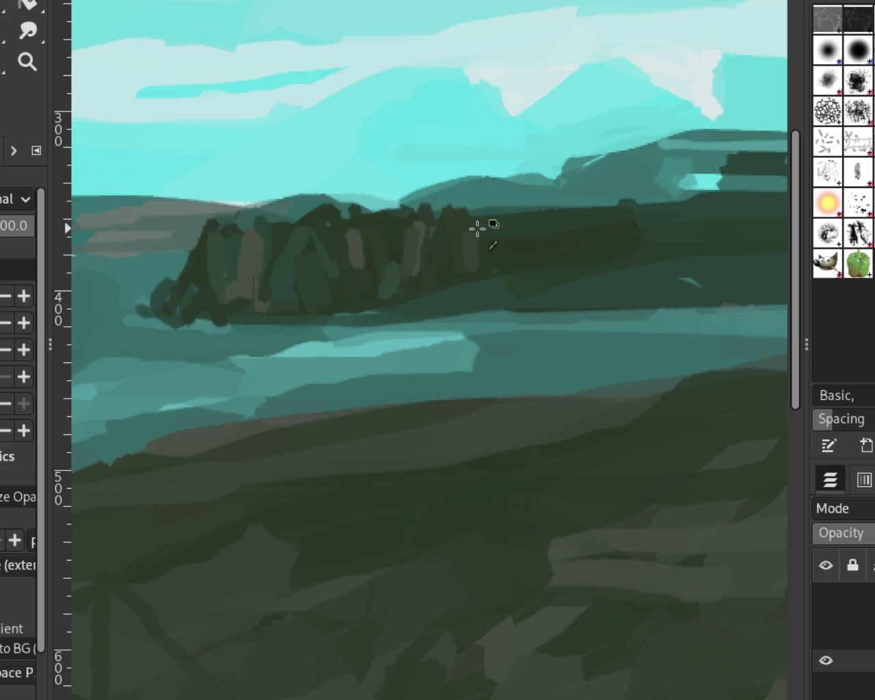
{"action": "left_click_drag", "start_coordinate": [474, 246], "coordinate": [456, 288]}
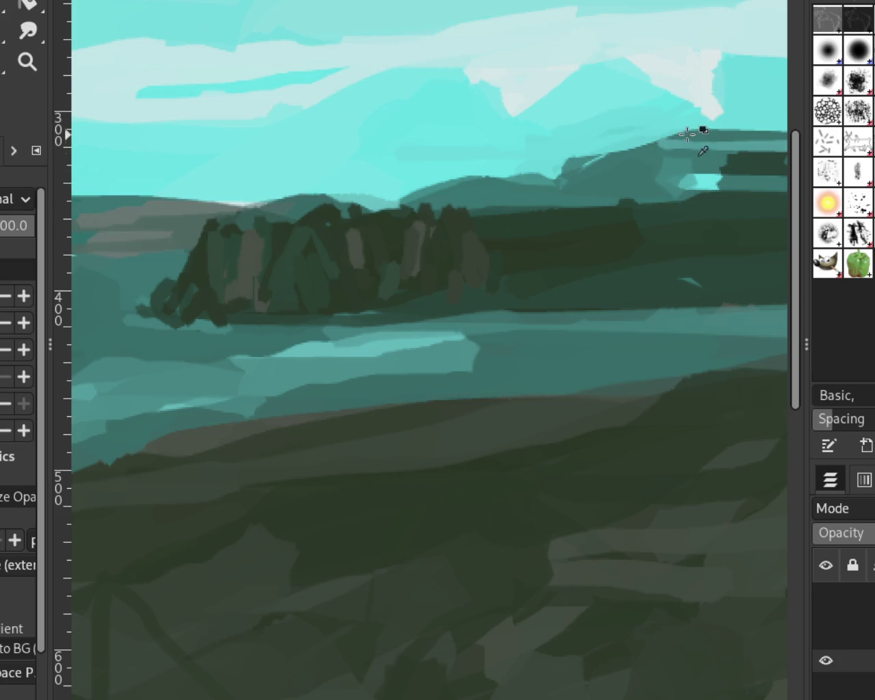
Step: Reshape the distant ridge on the right, extending it further left along the horizon
{"action": "mouse_move", "coordinate": [612, 145]}
{"action": "left_mouse_down"}
{"action": "mouse_move", "coordinate": [557, 164]}
{"action": "mouse_move", "coordinate": [328, 202]}
{"action": "left_mouse_up"}
{"action": "key", "text": "ctrl+z"}
{"action": "key", "text": "ctrl+z"}
{"action": "left_click_drag", "start_coordinate": [577, 172], "coordinate": [351, 186]}
{"action": "key", "text": "ctrl+z"}
{"action": "left_click_drag", "start_coordinate": [622, 169], "coordinate": [230, 180]}
{"action": "key", "text": "ctrl+z"}
{"action": "left_click_drag", "start_coordinate": [609, 170], "coordinate": [158, 186]}
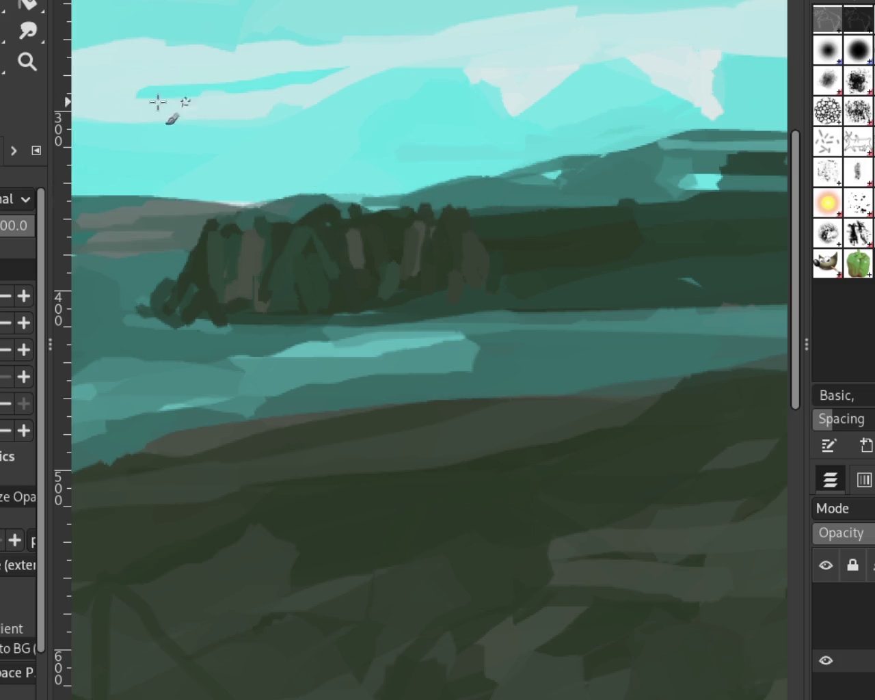
{"action": "left_click", "coordinate": [27, 62]}
Step: Review the whole painting, then add brownish trunk strokes at the tree clump's right end
{"action": "left_click", "coordinate": [327, 241], "text": "ctrl"}
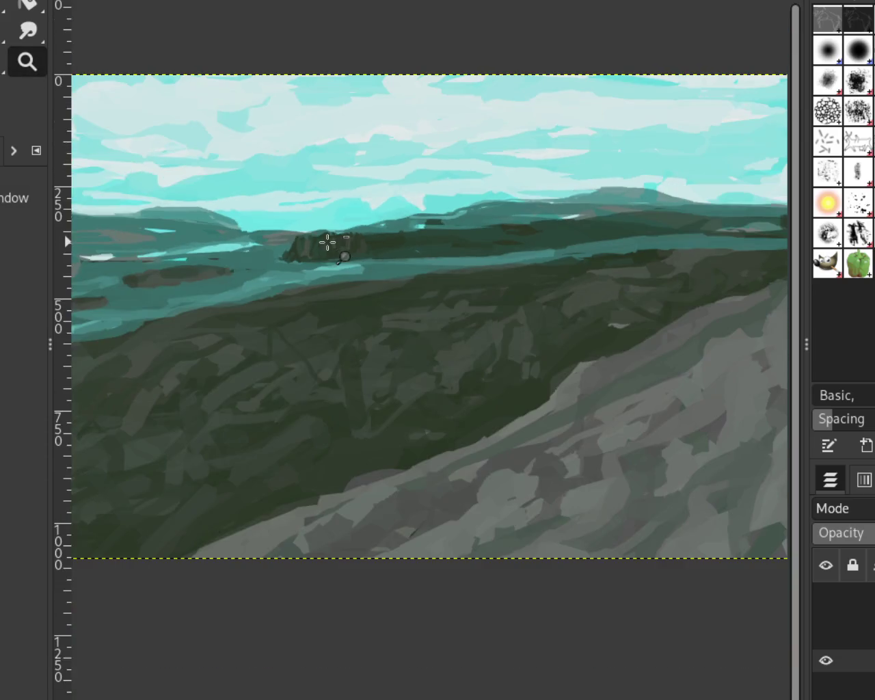
{"action": "left_click", "coordinate": [431, 205], "text": "ctrl"}
{"action": "left_click", "coordinate": [377, 211]}
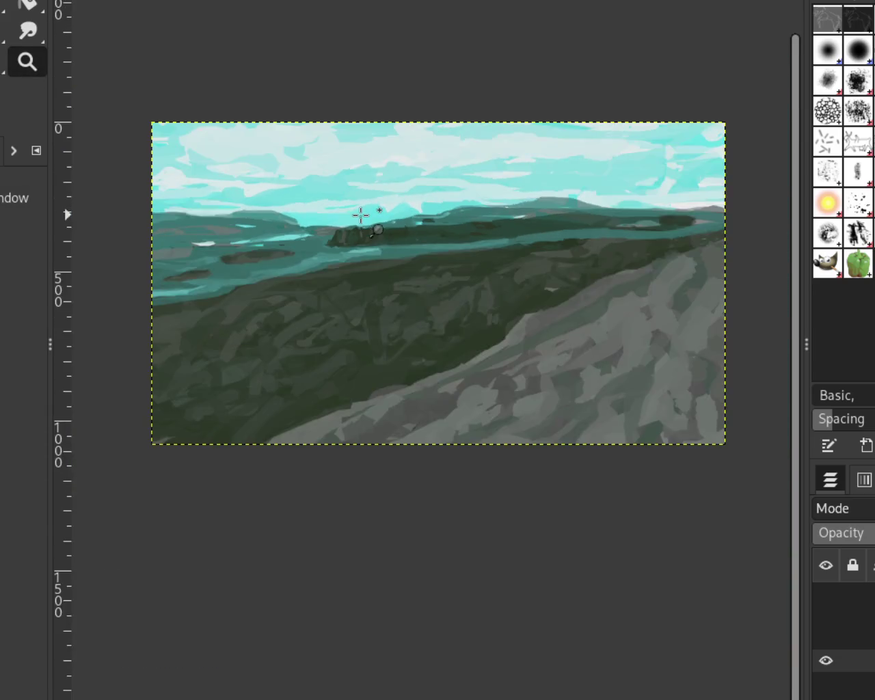
{"action": "left_click", "coordinate": [360, 216]}
{"action": "left_click", "coordinate": [360, 216]}
{"action": "left_click", "coordinate": [346, 246], "text": "ctrl"}
{"action": "left_click", "coordinate": [577, 202], "text": "ctrl"}
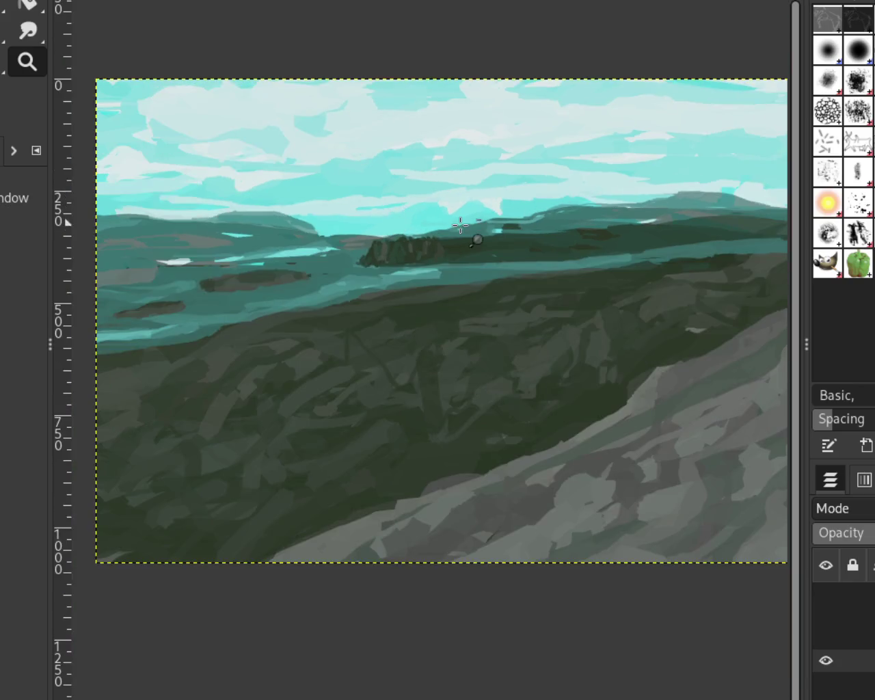
{"action": "left_click", "coordinate": [457, 227]}
{"action": "left_click", "coordinate": [335, 281]}
{"action": "key", "text": "p"}
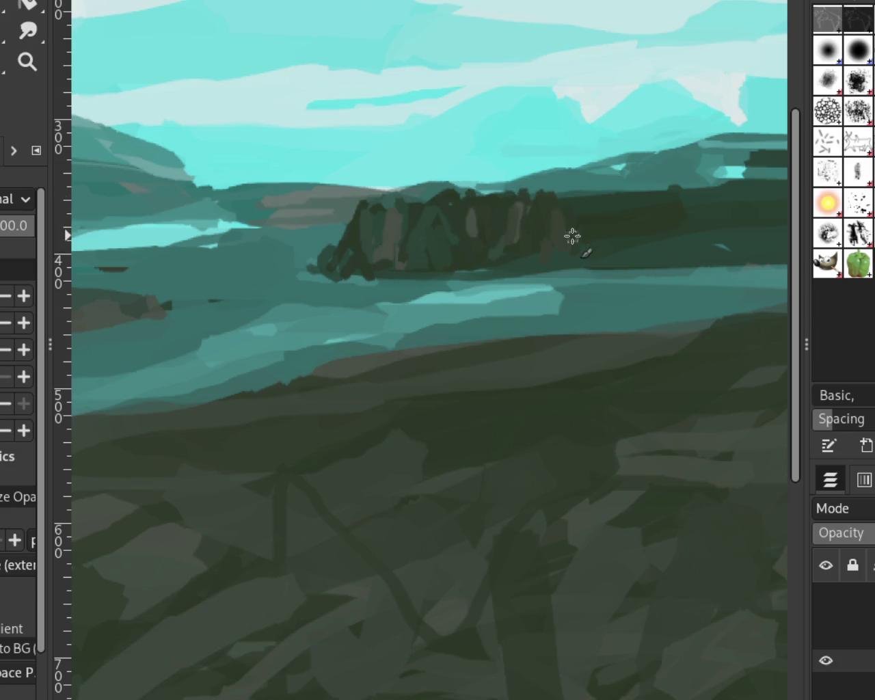
{"action": "left_click_drag", "start_coordinate": [601, 199], "coordinate": [579, 238]}
{"action": "mouse_move", "coordinate": [595, 187]}
{"action": "left_mouse_down"}
{"action": "mouse_move", "coordinate": [574, 248]}
{"action": "mouse_move", "coordinate": [616, 195]}
{"action": "mouse_move", "coordinate": [611, 219]}
{"action": "mouse_move", "coordinate": [636, 231]}
{"action": "left_mouse_up"}
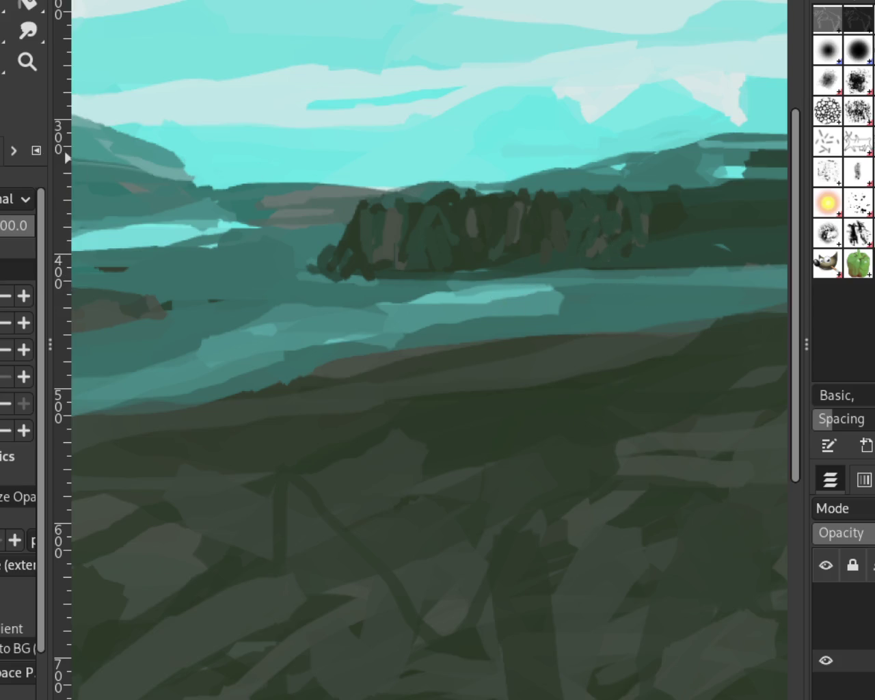
Step: Scroll-zoom in on the middle-ground lake and its dark islands
{"action": "left_click", "coordinate": [14, 63]}
{"action": "scroll", "coordinate": [527, 328], "scroll_direction": "down", "scroll_amount": 3}
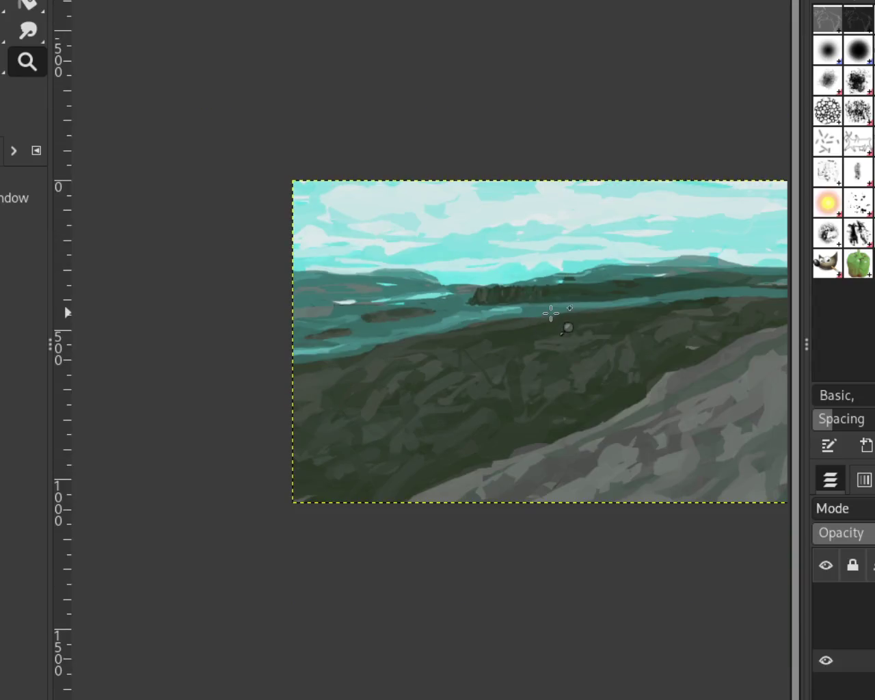
{"action": "scroll", "coordinate": [552, 312], "scroll_direction": "down", "scroll_amount": 1}
{"action": "scroll", "coordinate": [592, 292], "scroll_direction": "up", "scroll_amount": 1}
{"action": "scroll", "coordinate": [592, 292], "scroll_direction": "up", "scroll_amount": 1}
{"action": "scroll", "coordinate": [592, 293], "scroll_direction": "down", "scroll_amount": 1}
{"action": "scroll", "coordinate": [605, 258], "scroll_direction": "up", "scroll_amount": 1}
{"action": "scroll", "coordinate": [479, 319], "scroll_direction": "down", "scroll_amount": 2}
{"action": "scroll", "coordinate": [469, 319], "scroll_direction": "up", "scroll_amount": 2}
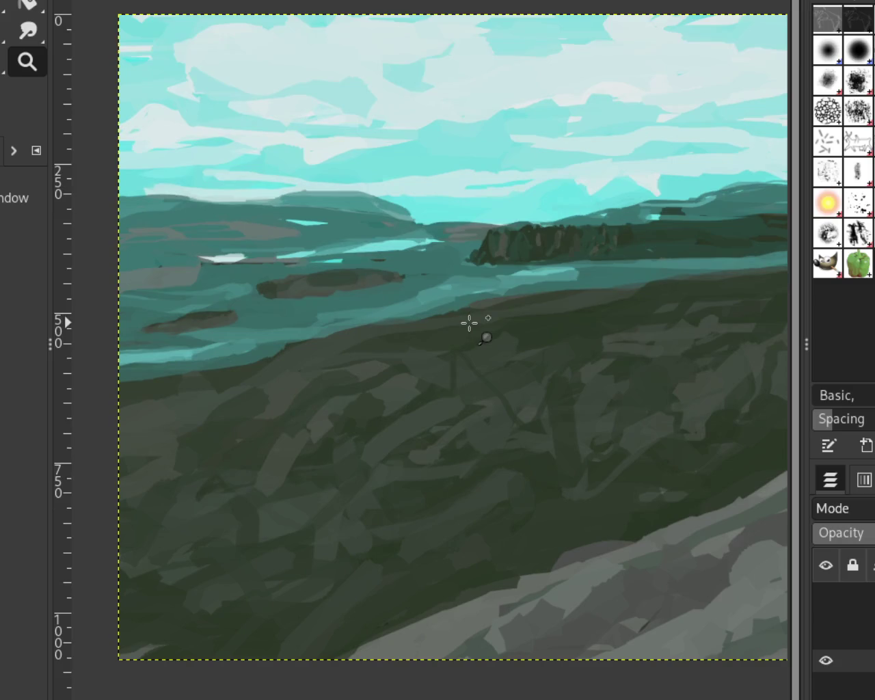
{"action": "scroll", "coordinate": [517, 287], "scroll_direction": "down", "scroll_amount": 1}
{"action": "scroll", "coordinate": [387, 304], "scroll_direction": "up", "scroll_amount": 2}
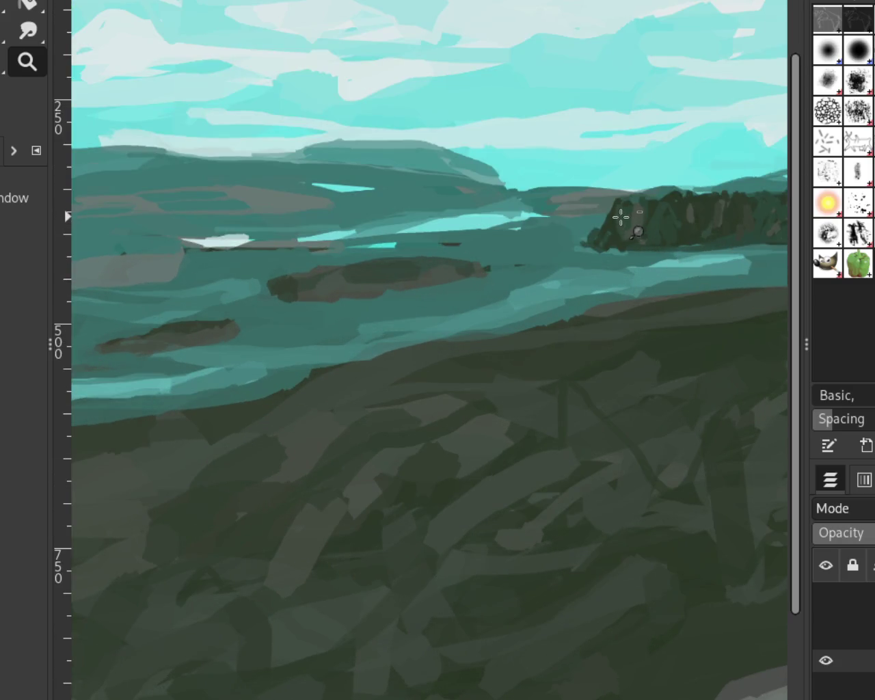
{"action": "scroll", "coordinate": [615, 222], "scroll_direction": "down", "scroll_amount": 1}
{"action": "scroll", "coordinate": [604, 235], "scroll_direction": "down", "scroll_amount": 1}
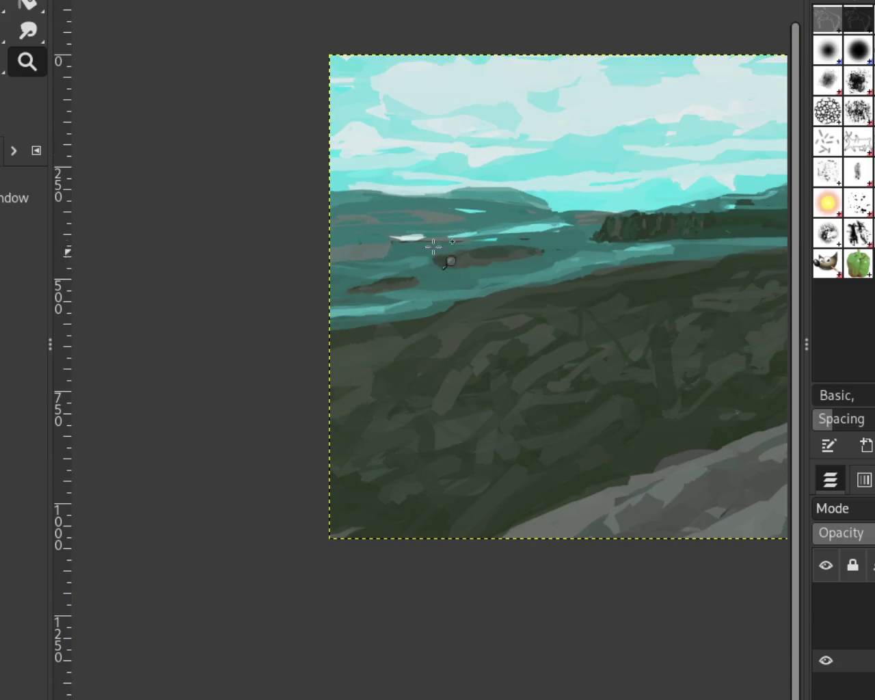
{"action": "scroll", "coordinate": [433, 233], "scroll_direction": "up", "scroll_amount": 1}
{"action": "scroll", "coordinate": [434, 232], "scroll_direction": "down", "scroll_amount": 1}
{"action": "scroll", "coordinate": [422, 218], "scroll_direction": "up", "scroll_amount": 5}
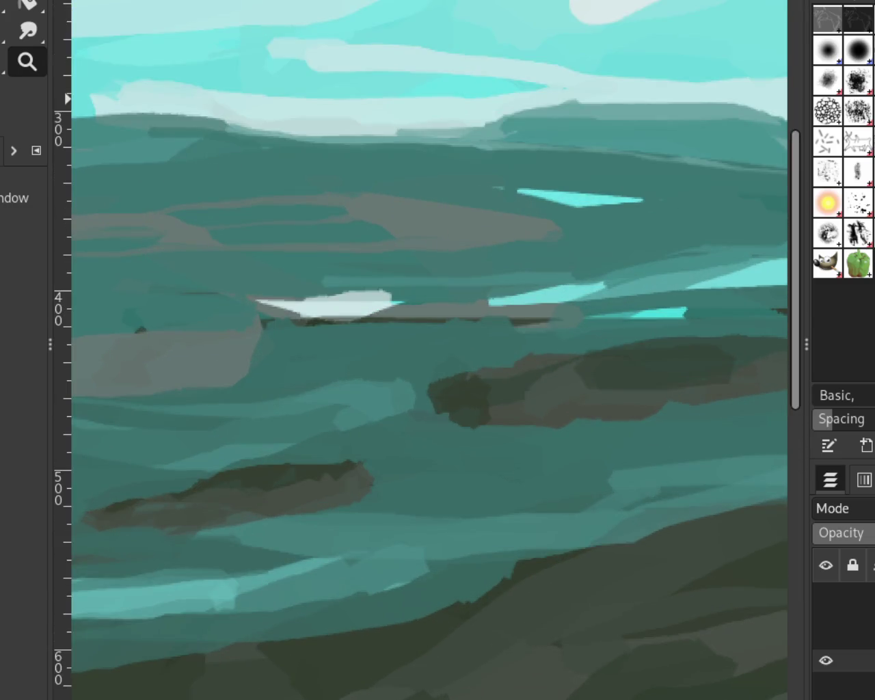
Step: Paint a grey stroke across the distant hills and zoom out to check it
{"action": "key", "text": "p"}
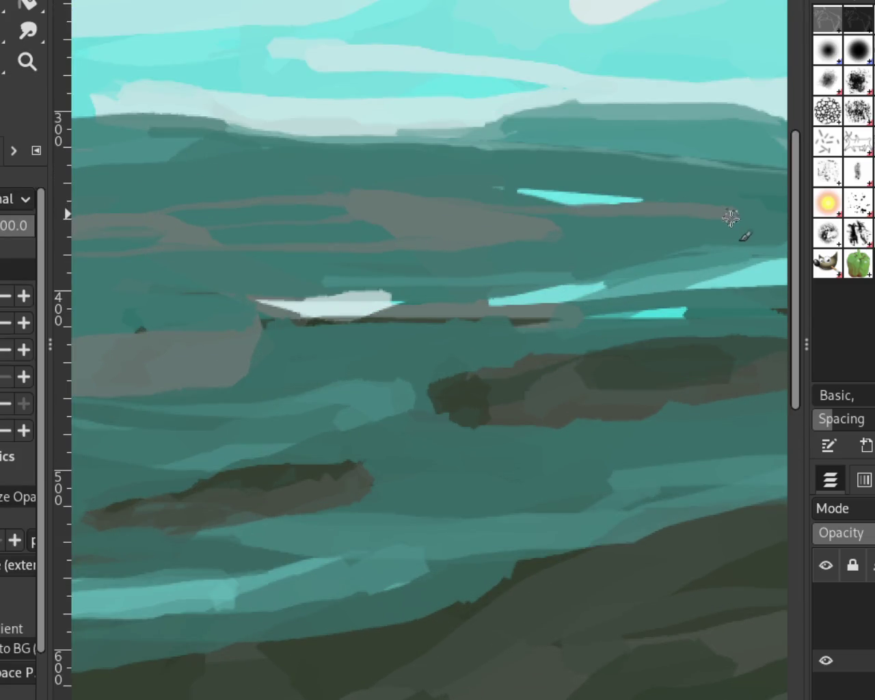
{"action": "mouse_move", "coordinate": [451, 220]}
{"action": "left_mouse_down"}
{"action": "mouse_move", "coordinate": [660, 234]}
{"action": "mouse_move", "coordinate": [715, 209]}
{"action": "left_mouse_up"}
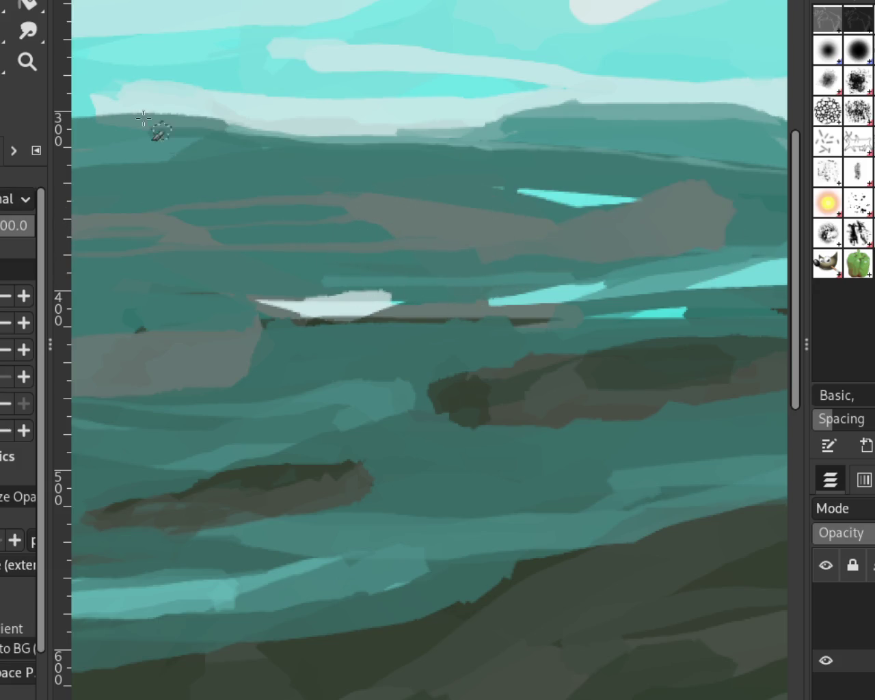
{"action": "key", "text": "z"}
{"action": "left_click", "coordinate": [363, 304], "text": "ctrl"}
{"action": "left_click", "coordinate": [367, 299]}
{"action": "left_click", "coordinate": [416, 231], "text": "ctrl"}
{"action": "left_click", "coordinate": [115, 183]}
{"action": "left_click", "coordinate": [115, 183]}
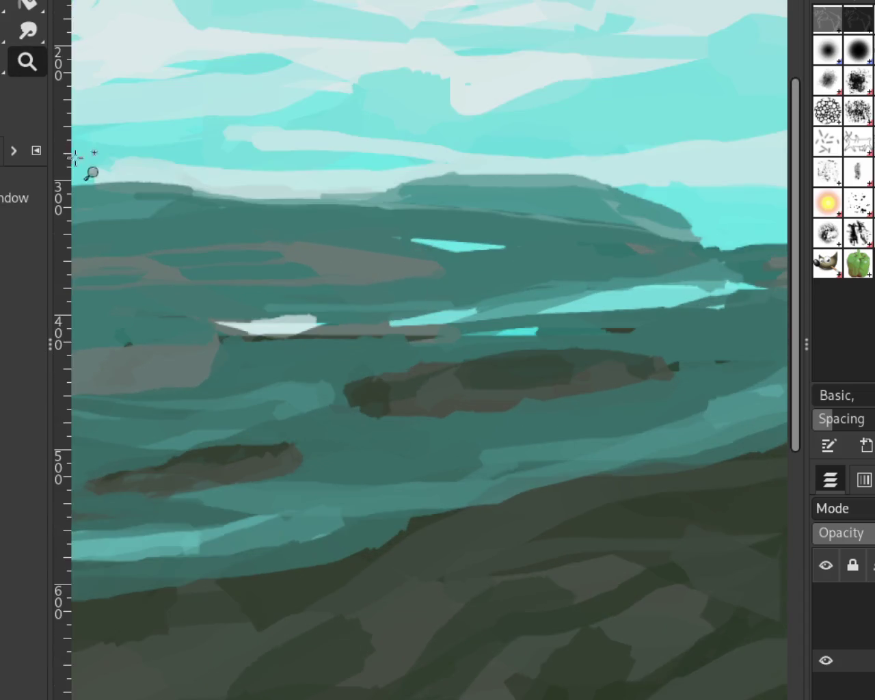
Step: Add a brownish-grey stroke on the far hills and review the whole painting
{"action": "key", "text": "p"}
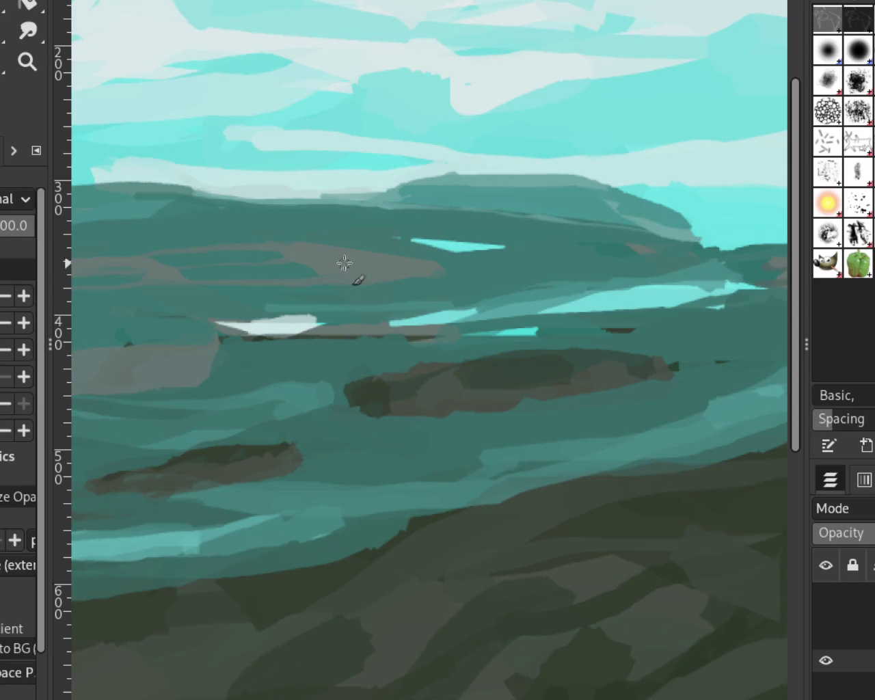
{"action": "mouse_move", "coordinate": [596, 242]}
{"action": "left_mouse_down"}
{"action": "mouse_move", "coordinate": [477, 267]}
{"action": "mouse_move", "coordinate": [617, 241]}
{"action": "mouse_move", "coordinate": [494, 280]}
{"action": "mouse_move", "coordinate": [591, 257]}
{"action": "left_mouse_up"}
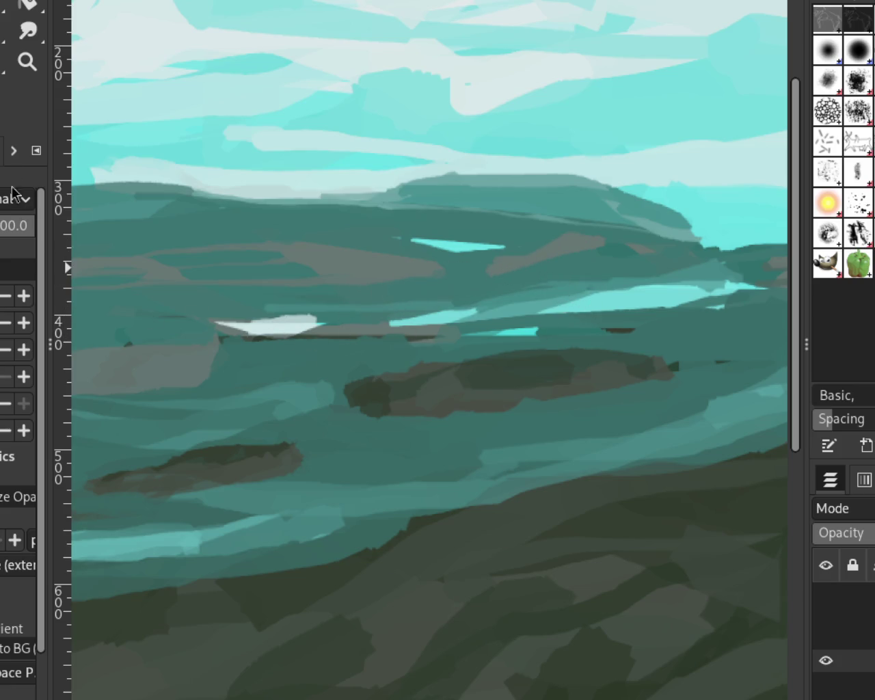
{"action": "left_click", "coordinate": [35, 62]}
{"action": "left_click", "coordinate": [400, 342], "text": "ctrl"}
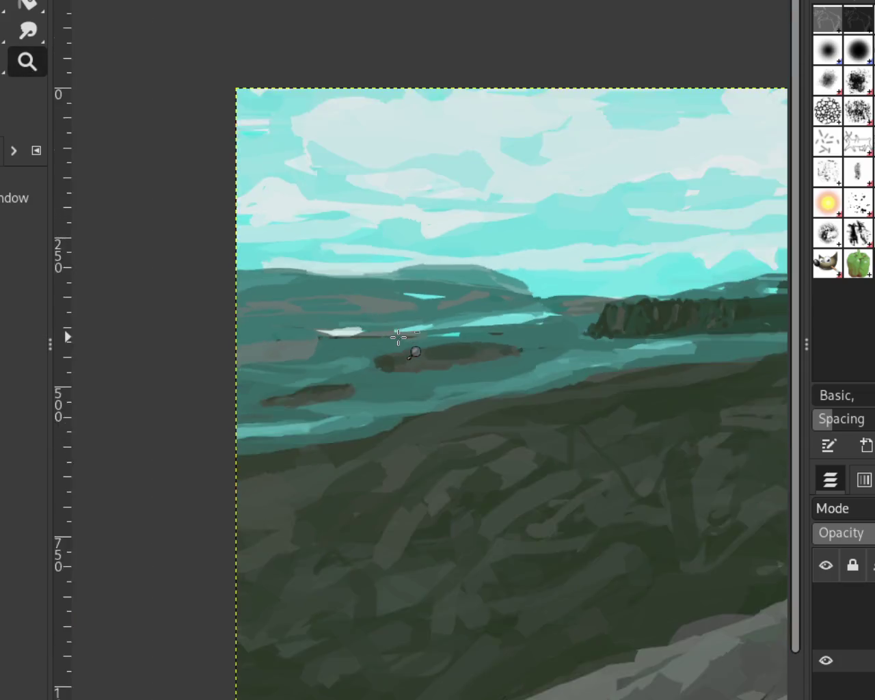
{"action": "left_click", "coordinate": [414, 344], "text": "ctrl"}
{"action": "left_click", "coordinate": [431, 328], "text": "ctrl"}
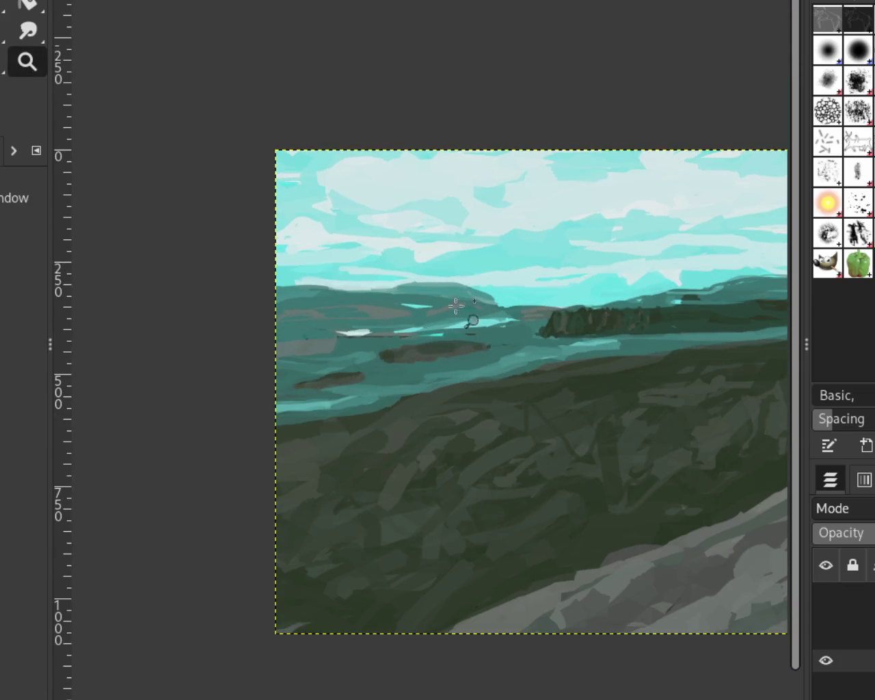
Step: Zoom in on the horizon and dab darker teal onto the distant hillside
{"action": "left_click", "coordinate": [427, 301]}
{"action": "left_click", "coordinate": [388, 285], "text": "ctrl"}
{"action": "left_click", "coordinate": [478, 281]}
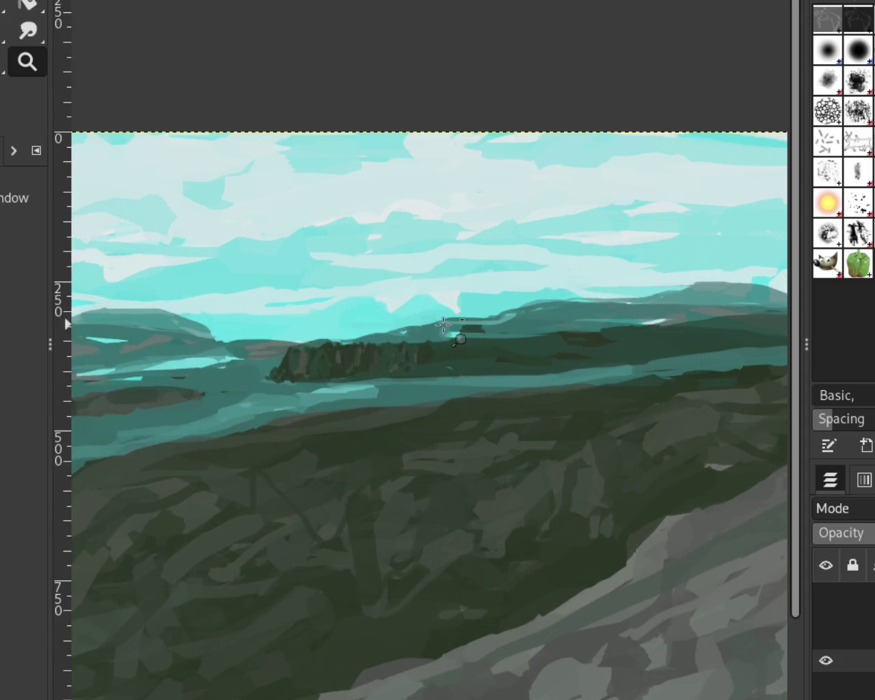
{"action": "left_click", "coordinate": [454, 287], "text": "ctrl"}
{"action": "left_click", "coordinate": [451, 335]}
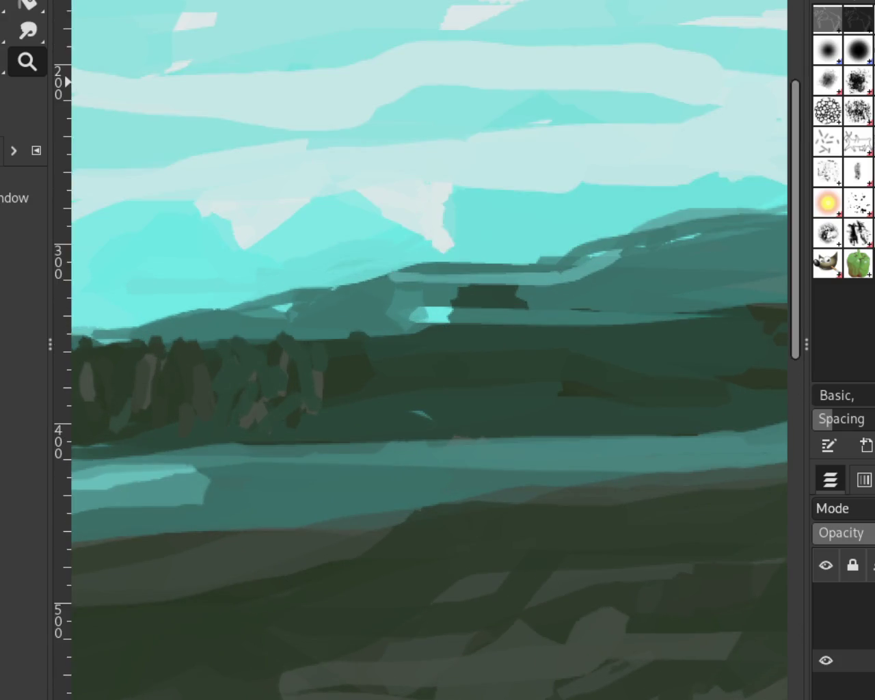
{"action": "key", "text": "p"}
{"action": "mouse_move", "coordinate": [603, 250]}
{"action": "left_mouse_down"}
{"action": "mouse_move", "coordinate": [617, 264]}
{"action": "mouse_move", "coordinate": [565, 232]}
{"action": "mouse_move", "coordinate": [434, 277]}
{"action": "mouse_move", "coordinate": [455, 280]}
{"action": "left_mouse_up"}
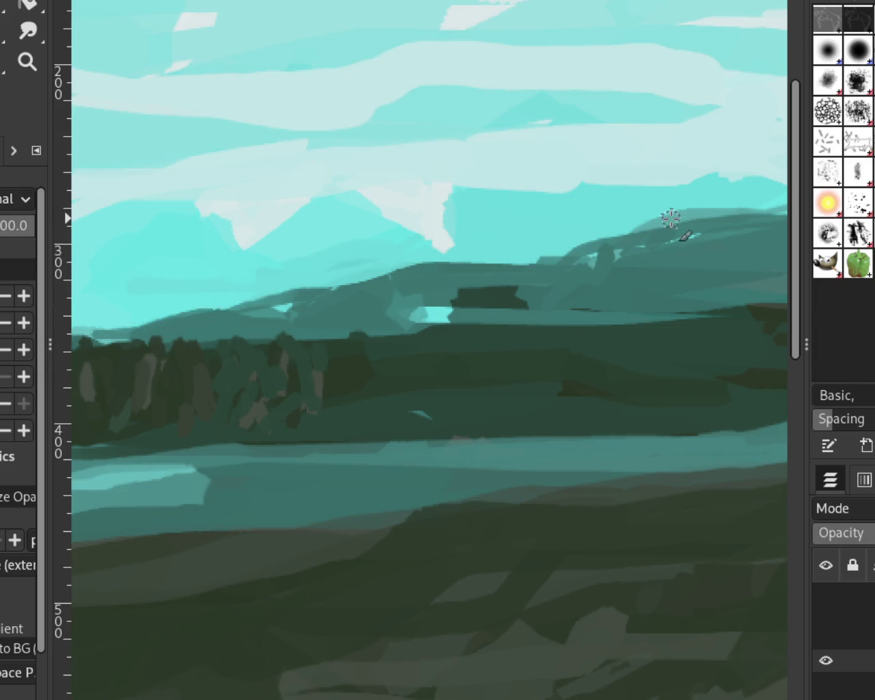
Step: After several undone attempts, paint a single light teal highlight along the right-hand hill ridge
{"action": "left_click_drag", "start_coordinate": [274, 277], "coordinate": [770, 268]}
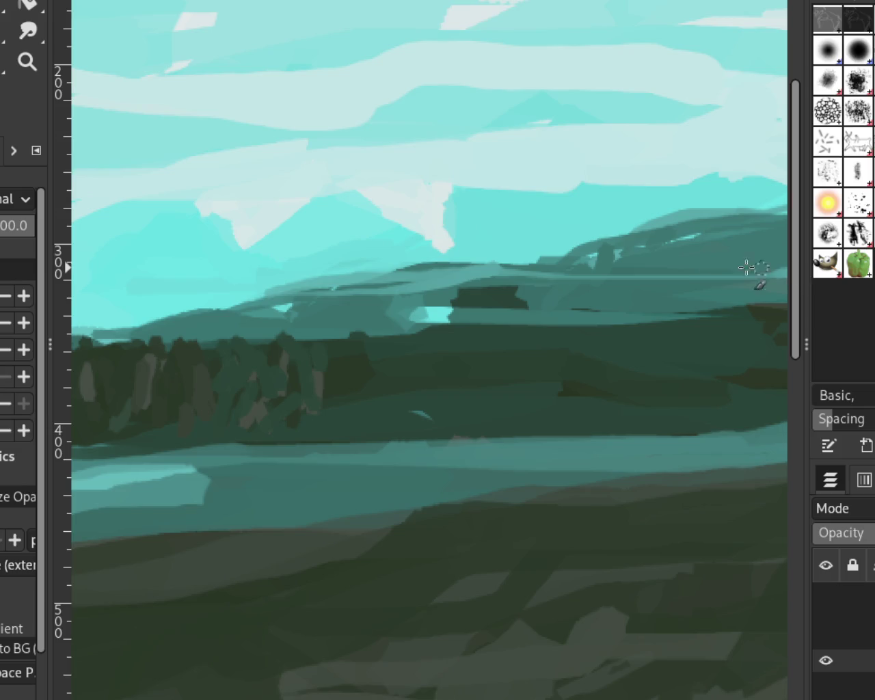
{"action": "key", "text": "ctrl+z"}
{"action": "left_click_drag", "start_coordinate": [527, 267], "coordinate": [787, 264]}
{"action": "left_click_drag", "start_coordinate": [670, 277], "coordinate": [774, 252]}
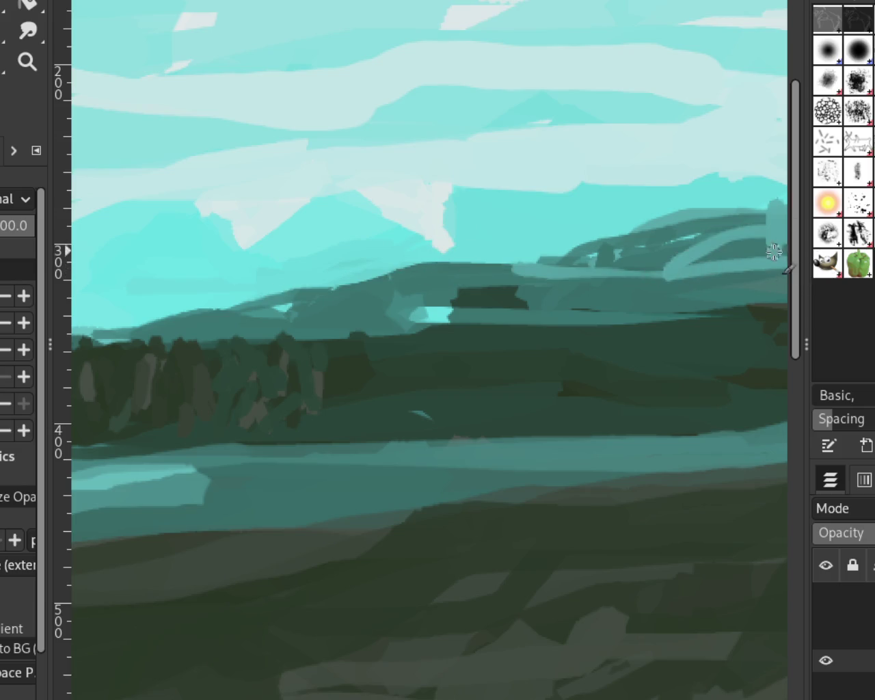
{"action": "key", "text": "ctrl+z"}
{"action": "key", "text": "ctrl+z"}
{"action": "left_click_drag", "start_coordinate": [684, 277], "coordinate": [469, 273]}
{"action": "key", "text": "ctrl+z"}
{"action": "left_click_drag", "start_coordinate": [540, 267], "coordinate": [776, 255]}
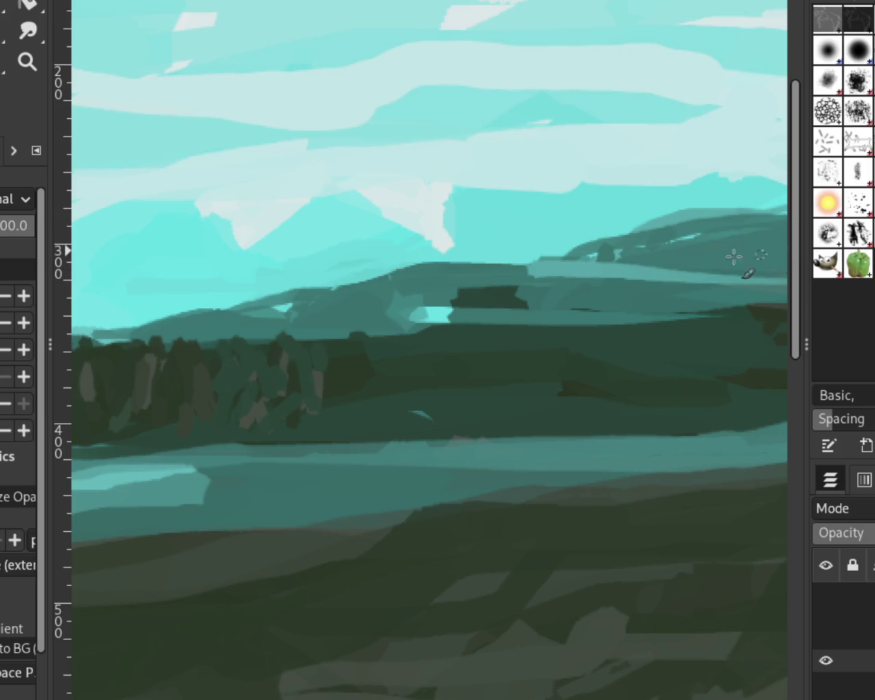
{"action": "left_click", "coordinate": [27, 62]}
{"action": "left_click", "coordinate": [485, 299], "text": "ctrl"}
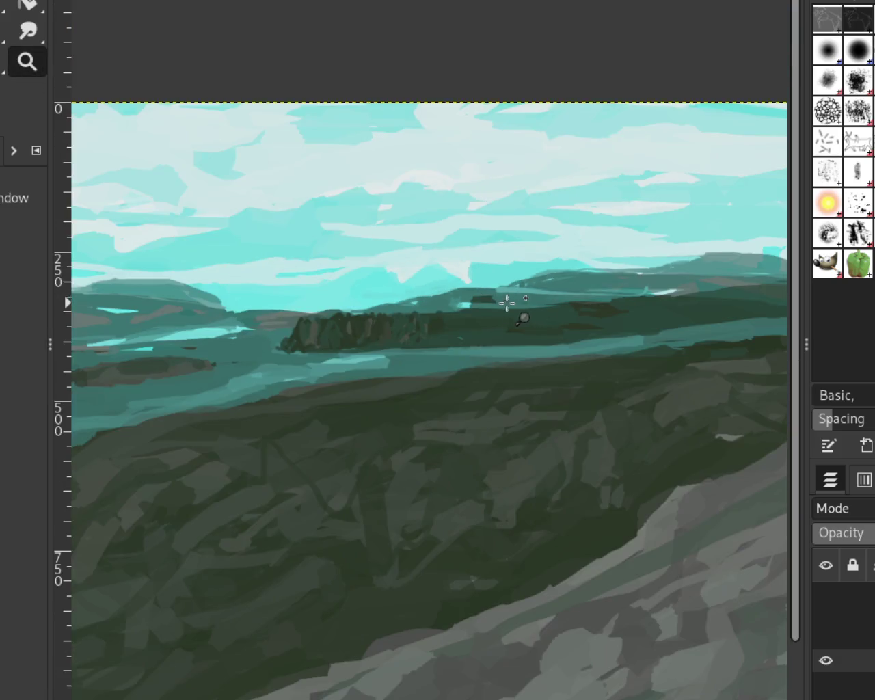
{"action": "left_click", "coordinate": [600, 228], "text": "ctrl"}
{"action": "left_click", "coordinate": [424, 294]}
{"action": "left_click", "coordinate": [499, 205], "text": "ctrl"}
{"action": "left_click", "coordinate": [520, 188], "text": "ctrl"}
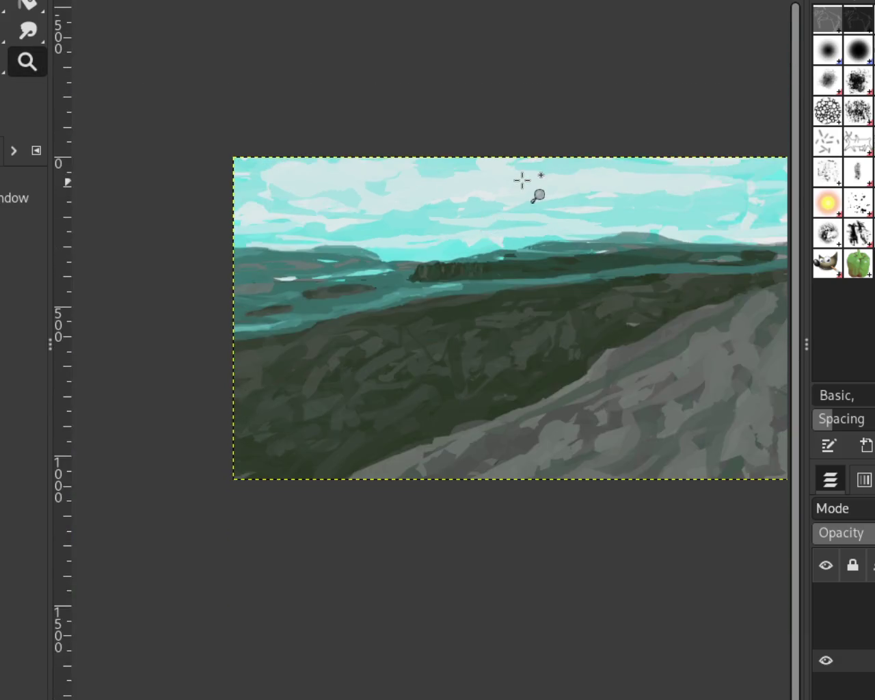
{"action": "left_click", "coordinate": [348, 267], "text": "ctrl"}
{"action": "left_click", "coordinate": [383, 260], "text": "ctrl"}
{"action": "left_click", "coordinate": [413, 248]}
{"action": "left_click", "coordinate": [415, 249]}
{"action": "left_click", "coordinate": [454, 197], "text": "ctrl"}
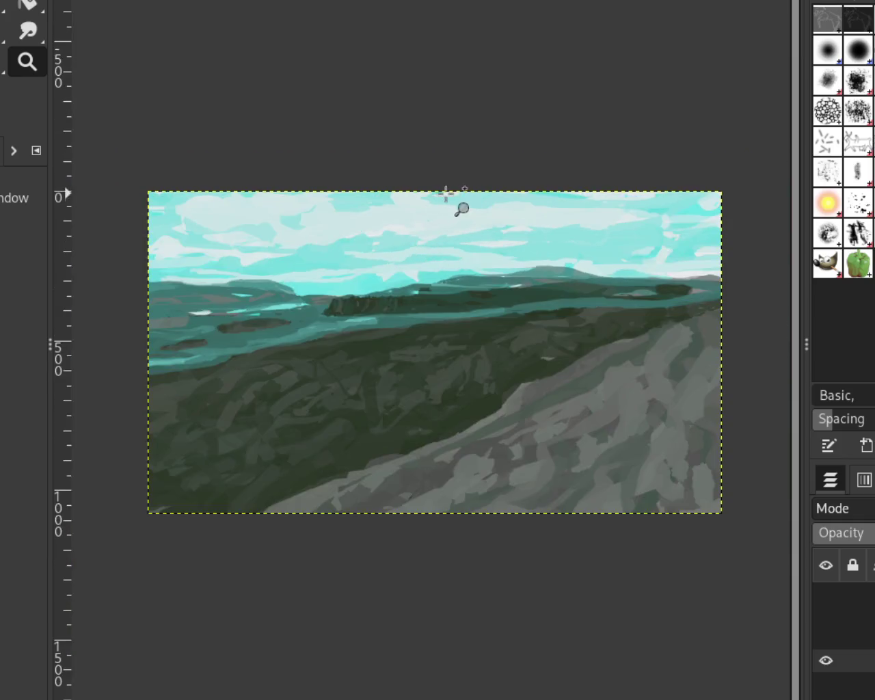
{"action": "left_click", "coordinate": [448, 205], "text": "ctrl"}
{"action": "left_click", "coordinate": [441, 245]}
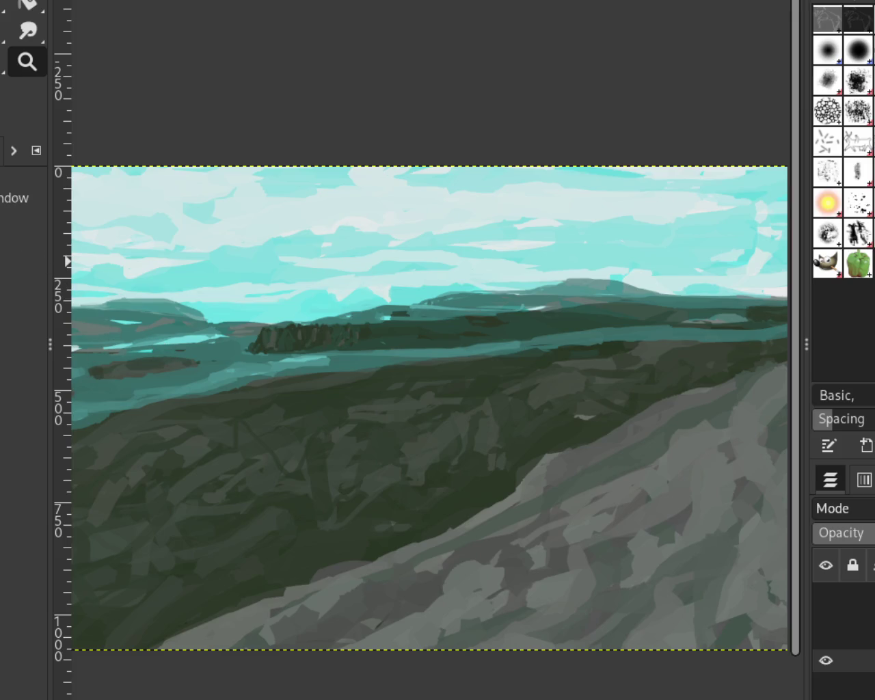
{"action": "left_click", "coordinate": [473, 381], "text": "ctrl"}
{"action": "left_click", "coordinate": [481, 381]}
{"action": "left_click", "coordinate": [479, 370]}
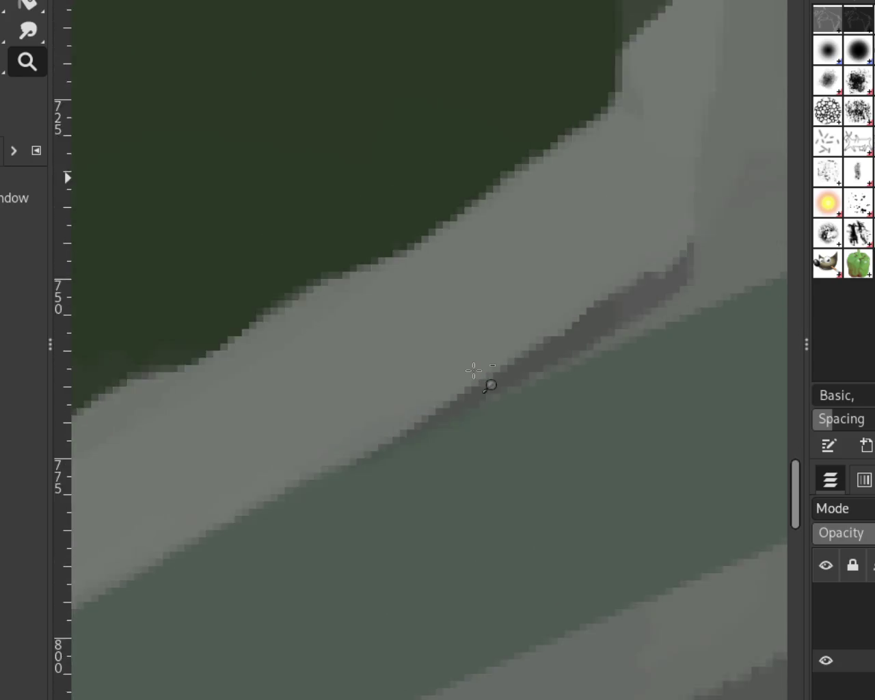
{"action": "left_click", "coordinate": [474, 370], "text": "ctrl"}
{"action": "left_click", "coordinate": [474, 370], "text": "ctrl"}
{"action": "left_click", "coordinate": [335, 157]}
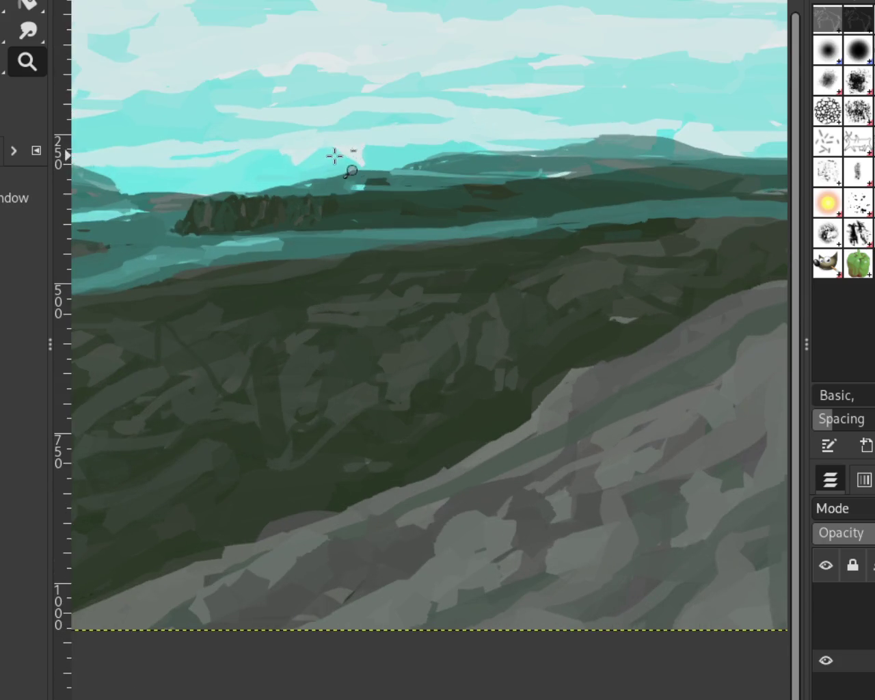
{"action": "left_click", "coordinate": [362, 167], "text": "ctrl"}
{"action": "scroll", "coordinate": [368, 163], "scroll_direction": "up", "scroll_amount": 1}
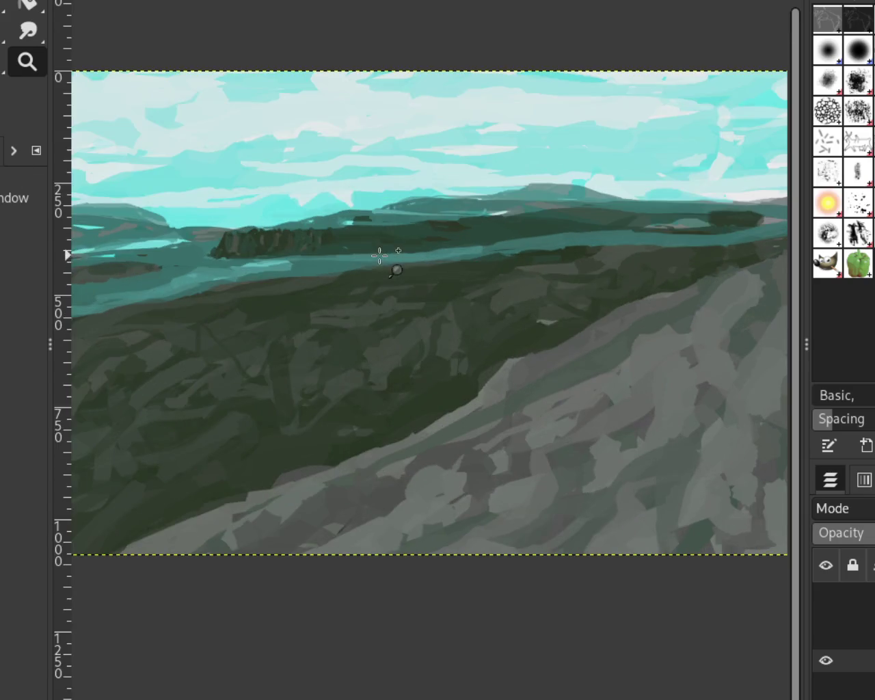
Step: Try a brown tree-trunk stroke on the tree line, then undo it and the dark hill stroke
{"action": "left_click", "coordinate": [285, 251]}
{"action": "key", "text": "p"}
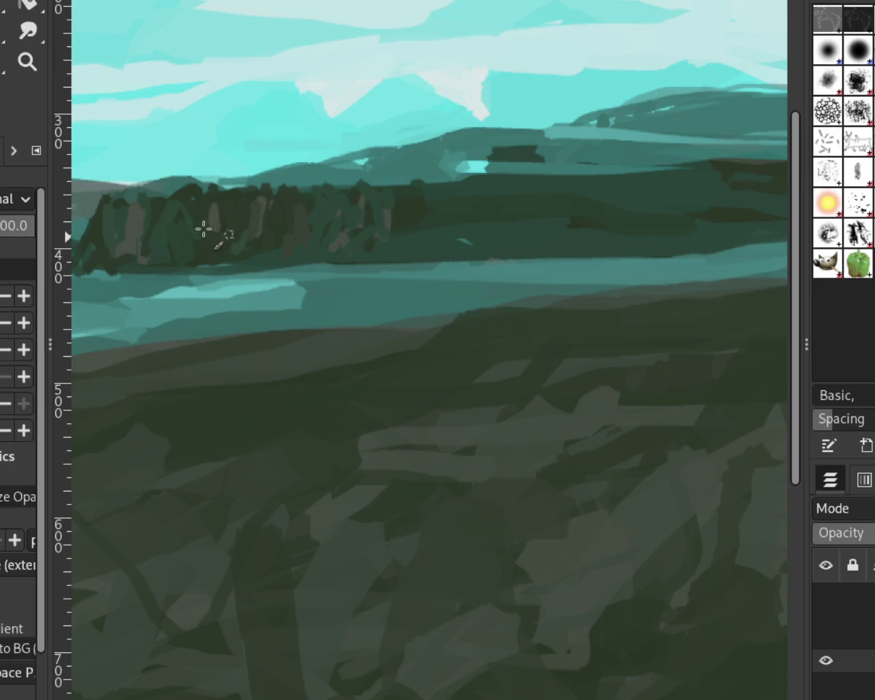
{"action": "left_click_drag", "start_coordinate": [424, 213], "coordinate": [388, 261]}
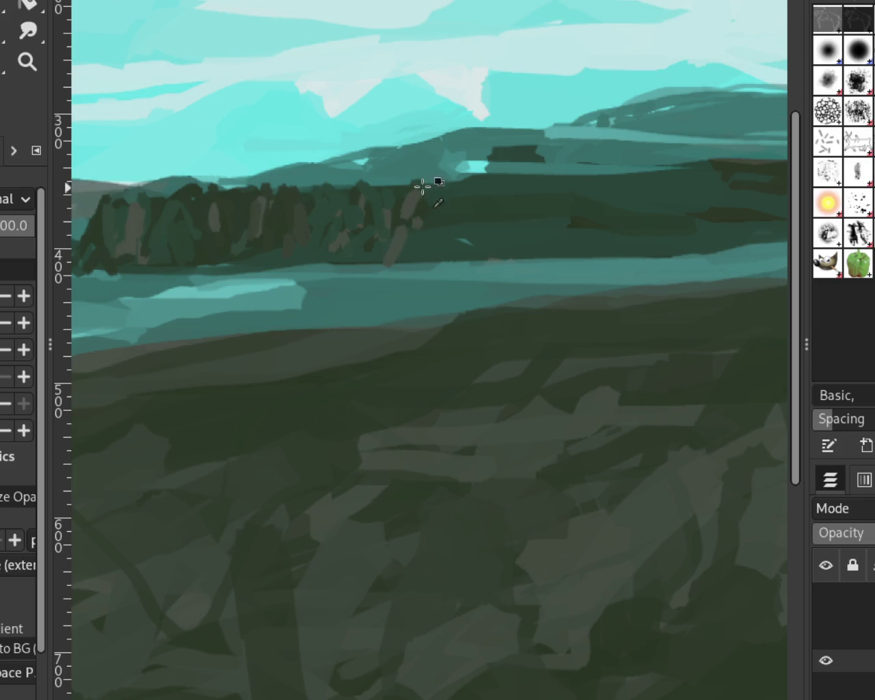
{"action": "key", "text": "ctrl+z"}
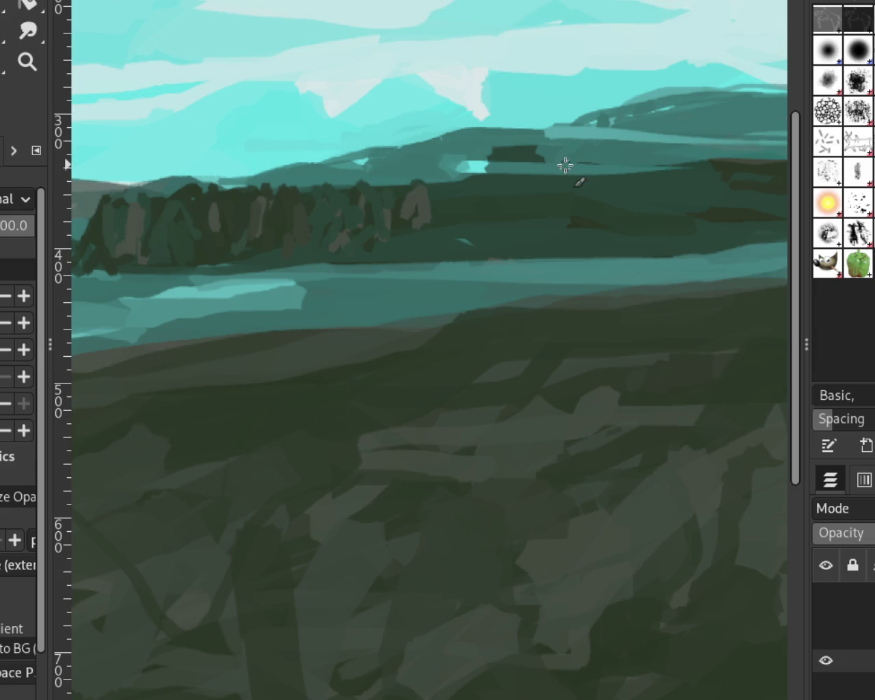
{"action": "key", "text": "ctrl+z"}
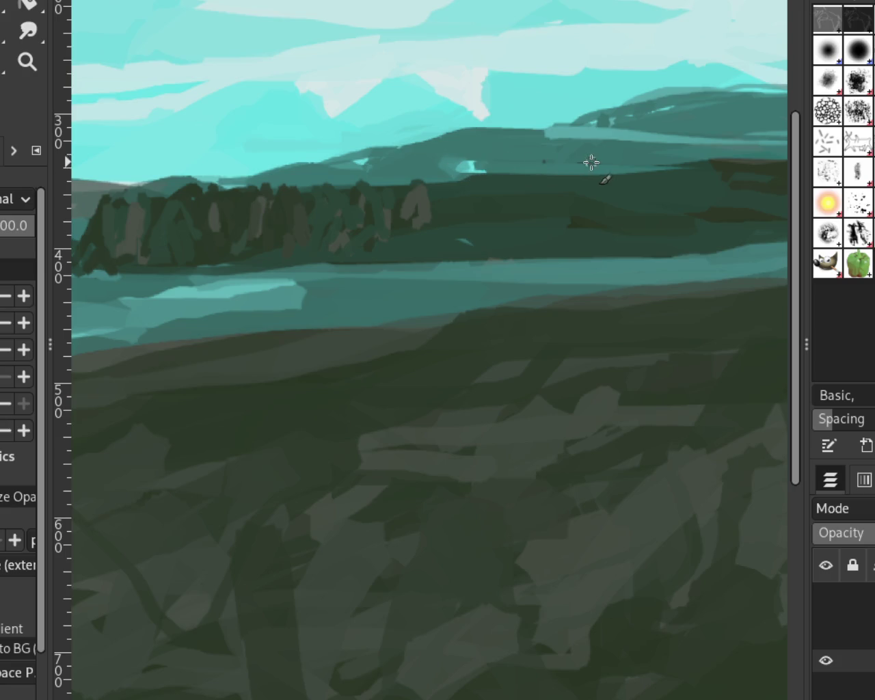
Step: Repaint a short dark stroke on the hills and fit the whole painting in view
{"action": "left_click_drag", "start_coordinate": [492, 166], "coordinate": [545, 162]}
{"action": "left_click_drag", "start_coordinate": [486, 127], "coordinate": [487, 154]}
{"action": "key", "text": "ctrl+z"}
{"action": "left_click", "coordinate": [27, 61]}
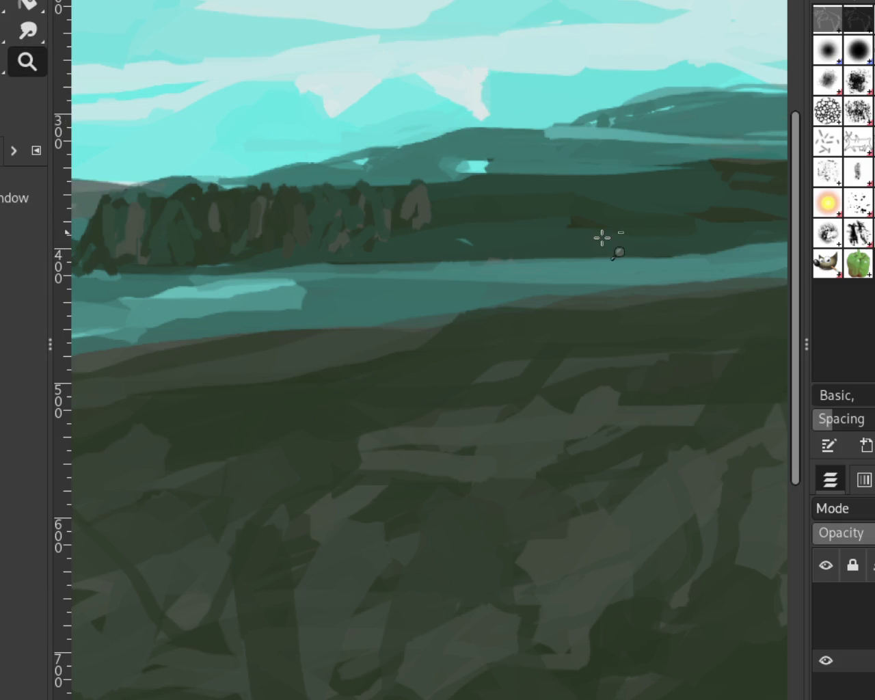
{"action": "left_click", "coordinate": [609, 237], "text": "ctrl"}
{"action": "left_click", "coordinate": [415, 227]}
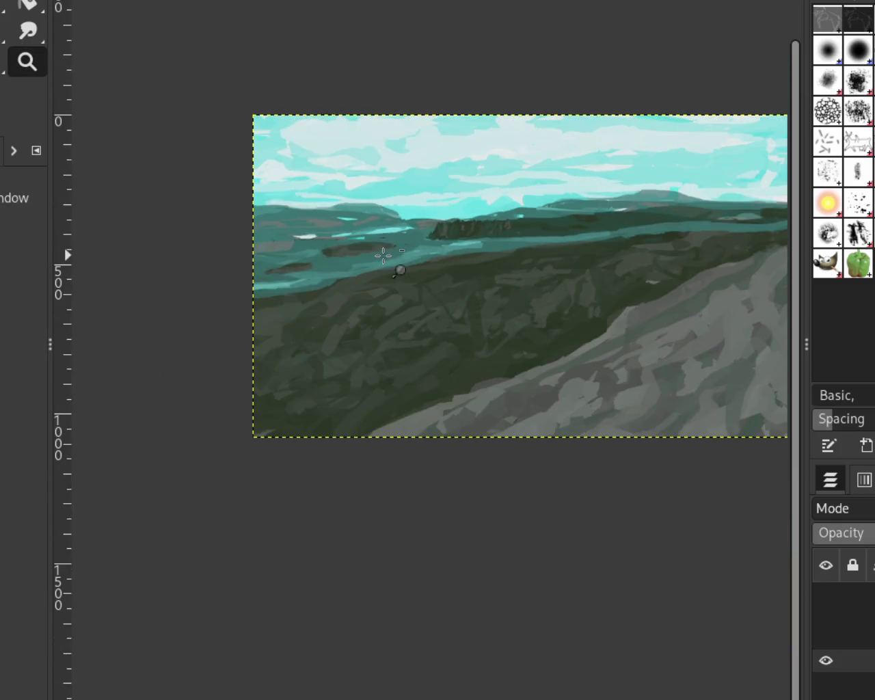
Step: Paint a light-cyan streak and a darker teal band across the distant sea, discarding a leftward extension
{"action": "left_click", "coordinate": [335, 251]}
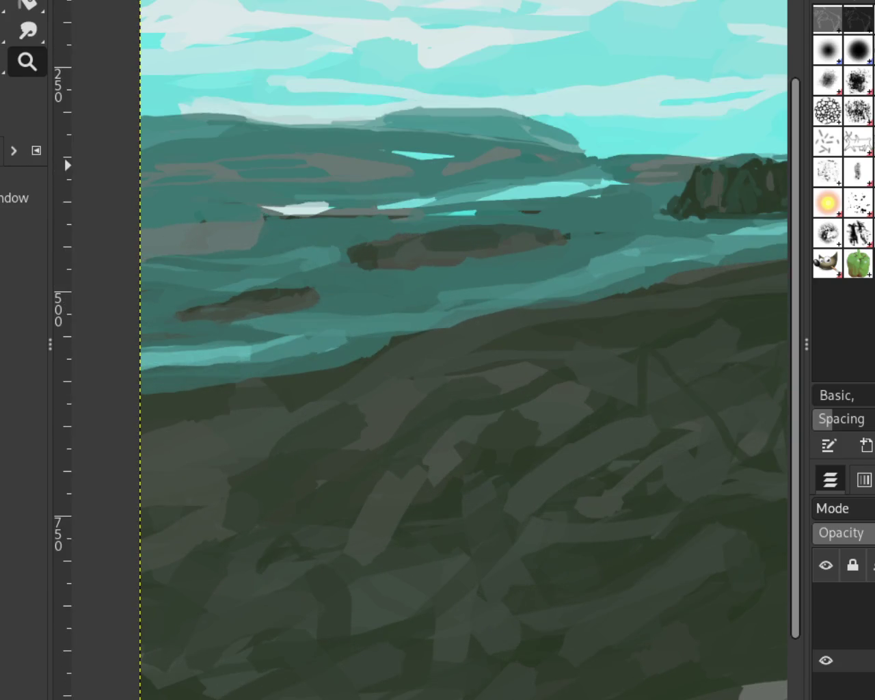
{"action": "key", "text": "p"}
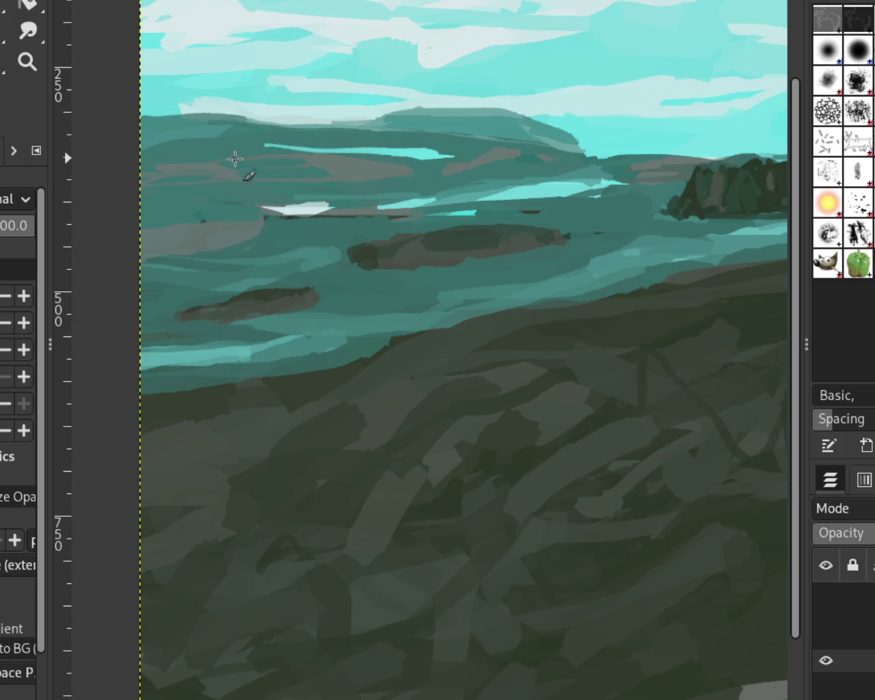
{"action": "left_click_drag", "start_coordinate": [415, 156], "coordinate": [384, 155]}
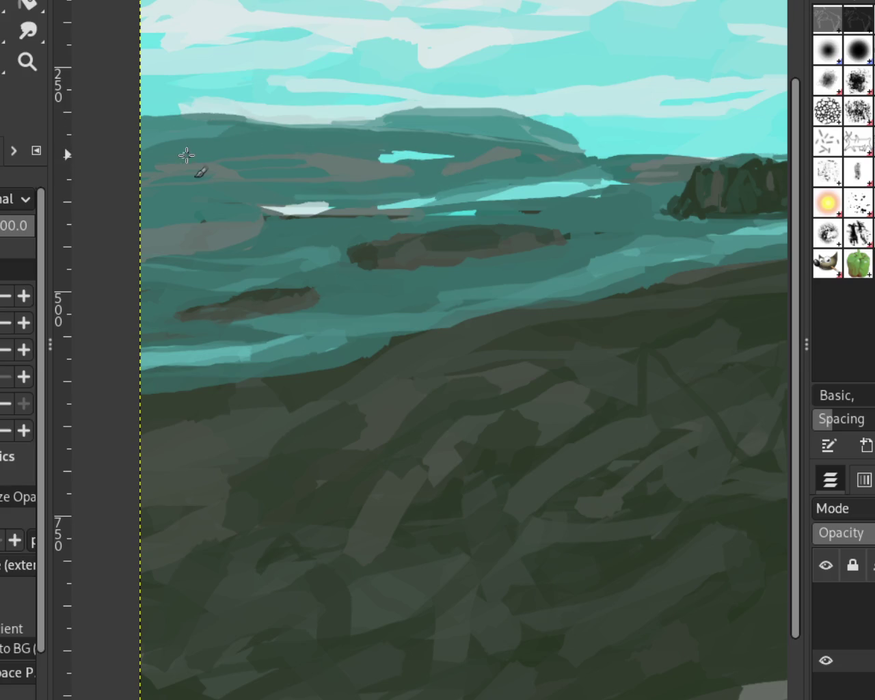
{"action": "key", "text": "ctrl+z"}
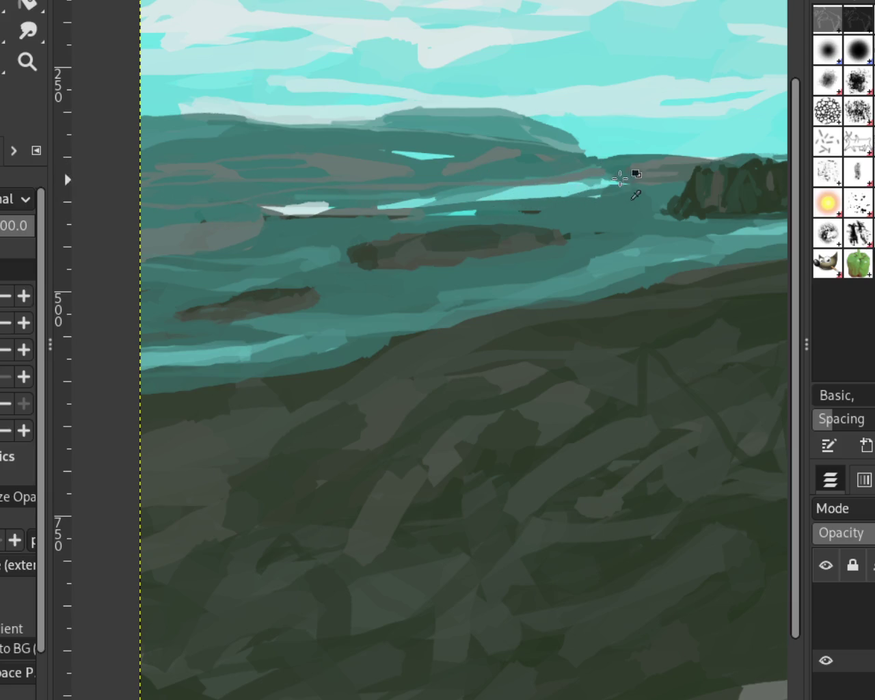
{"action": "left_click_drag", "start_coordinate": [617, 193], "coordinate": [549, 203]}
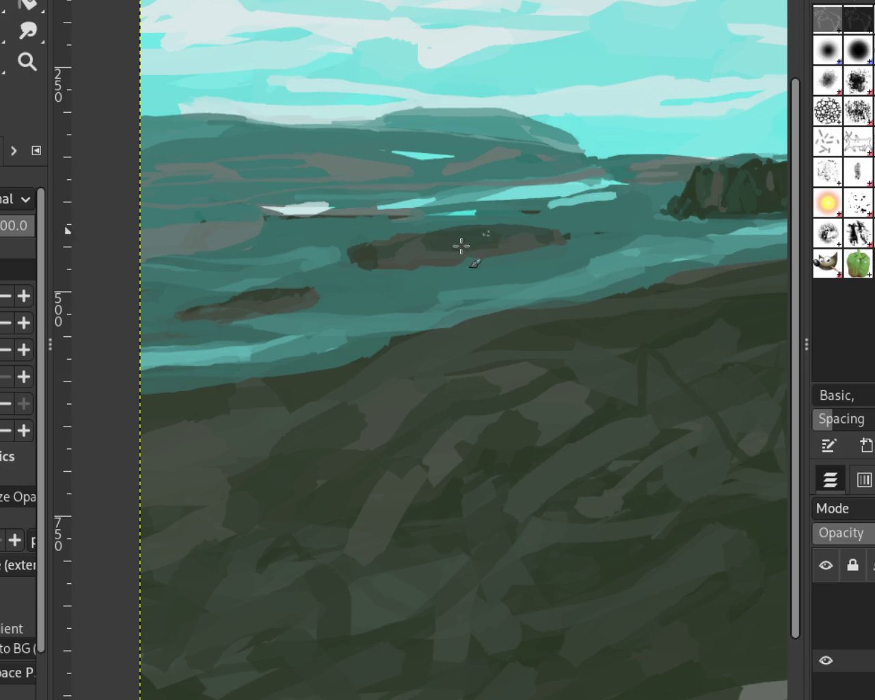
{"action": "left_click_drag", "start_coordinate": [630, 189], "coordinate": [479, 200]}
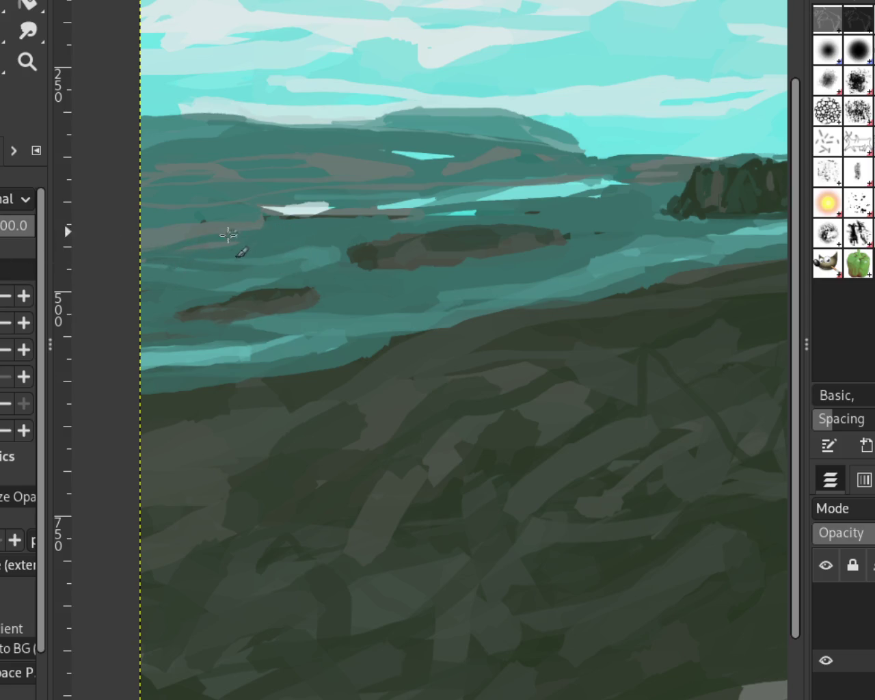
Step: Add dark and cyan strokes across the water band and cover the light-teal strip with grey
{"action": "left_click_drag", "start_coordinate": [198, 228], "coordinate": [655, 143]}
{"action": "left_click_drag", "start_coordinate": [433, 203], "coordinate": [345, 220]}
{"action": "mouse_move", "coordinate": [479, 182]}
{"action": "left_mouse_down"}
{"action": "mouse_move", "coordinate": [621, 172]}
{"action": "mouse_move", "coordinate": [483, 189]}
{"action": "left_mouse_up"}
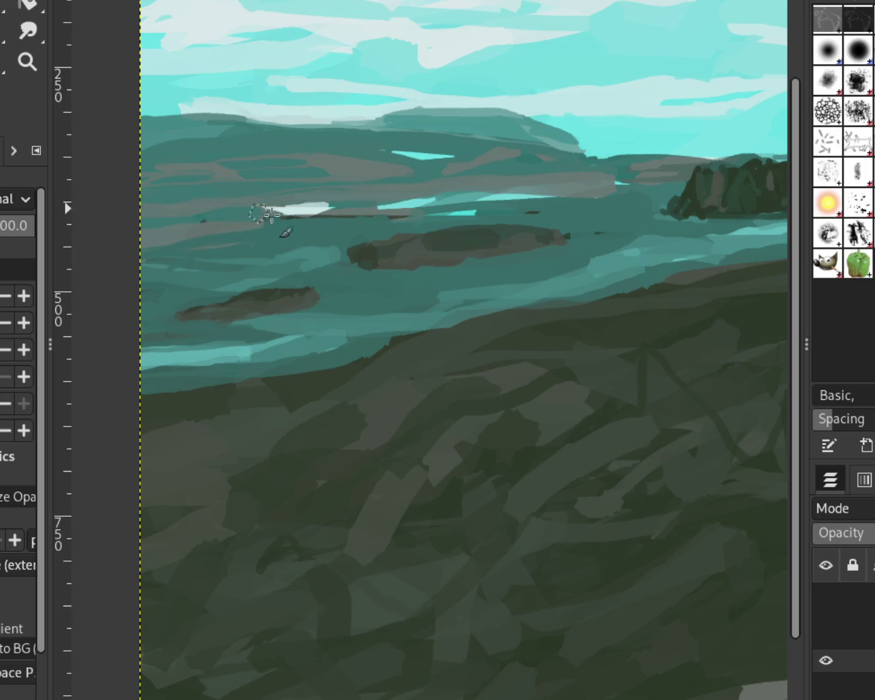
{"action": "key", "text": "ctrl+z"}
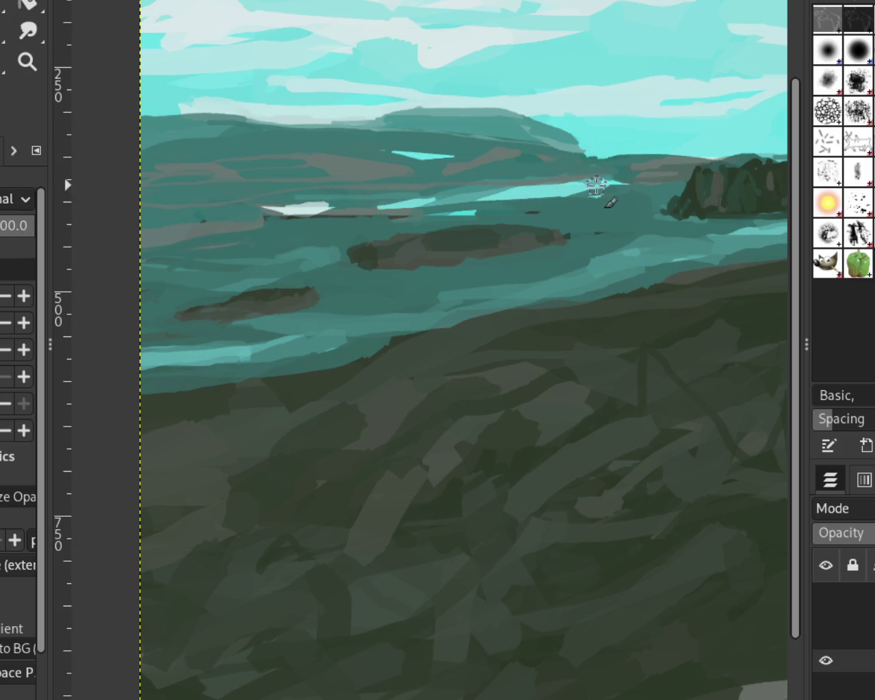
{"action": "key", "text": "ctrl+y"}
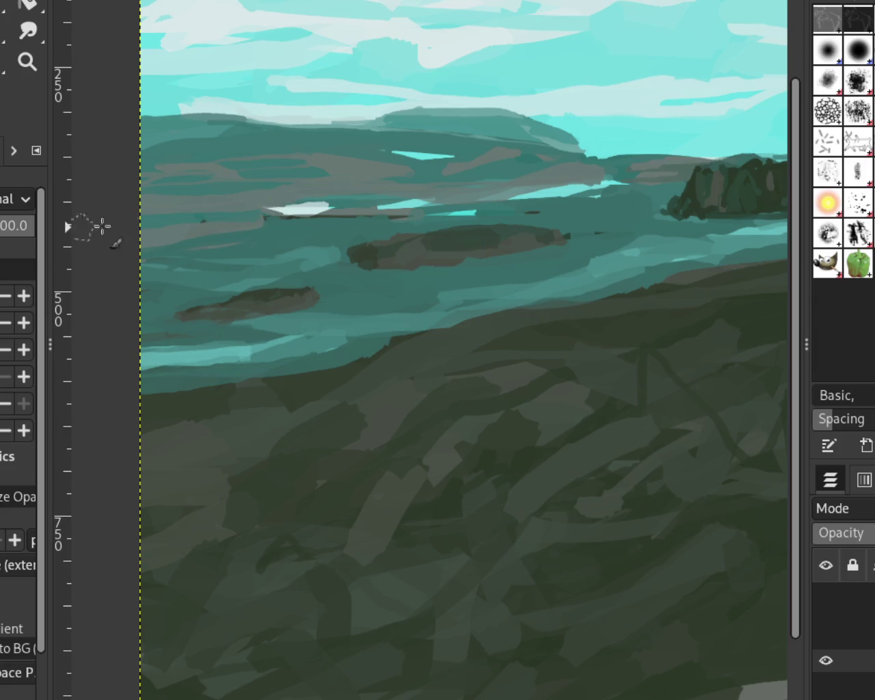
Step: Darken the left water with teal while keeping the brown island uncovered
{"action": "left_click_drag", "start_coordinate": [278, 230], "coordinate": [269, 236]}
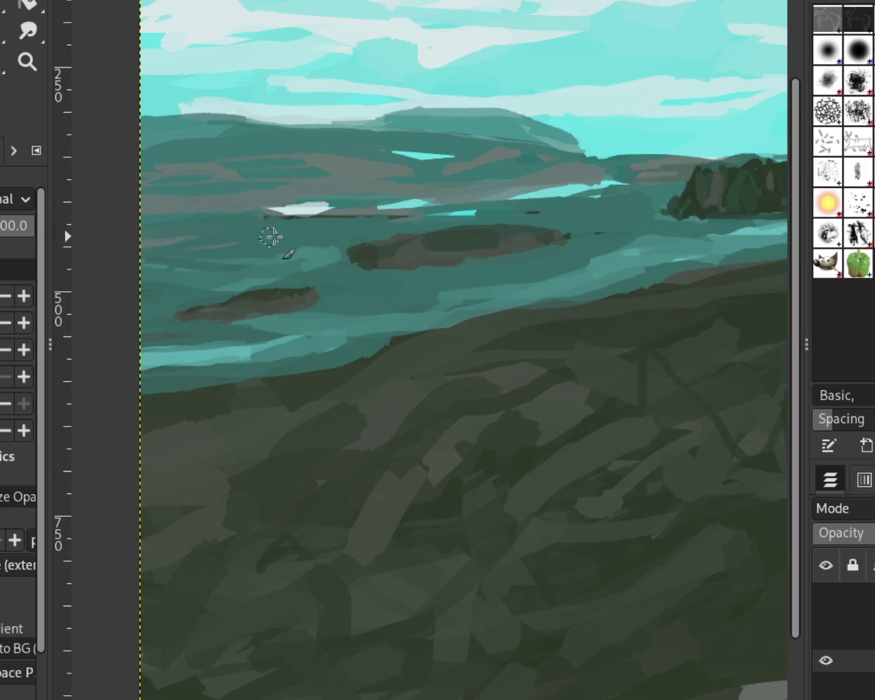
{"action": "left_click_drag", "start_coordinate": [656, 215], "coordinate": [287, 223]}
{"action": "key", "text": "ctrl+z"}
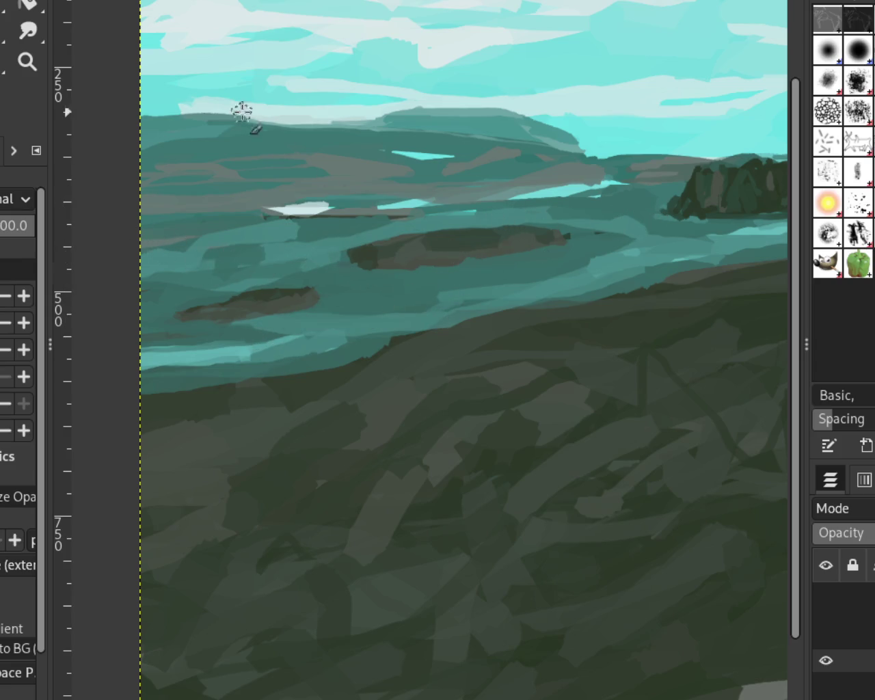
{"action": "left_click", "coordinate": [38, 65]}
{"action": "left_click", "coordinate": [288, 285], "text": "ctrl"}
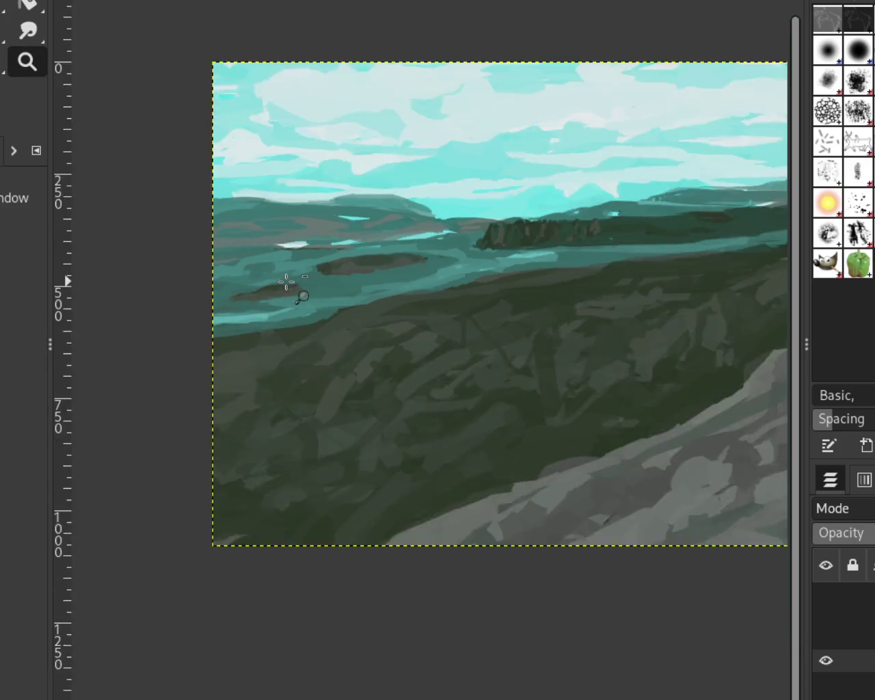
Step: Zoom in on the tree line and lengthen the light-cyan streak in the sky
{"action": "left_click", "coordinate": [349, 211], "text": "ctrl"}
{"action": "left_click", "coordinate": [413, 285]}
{"action": "left_click", "coordinate": [448, 261], "text": "ctrl"}
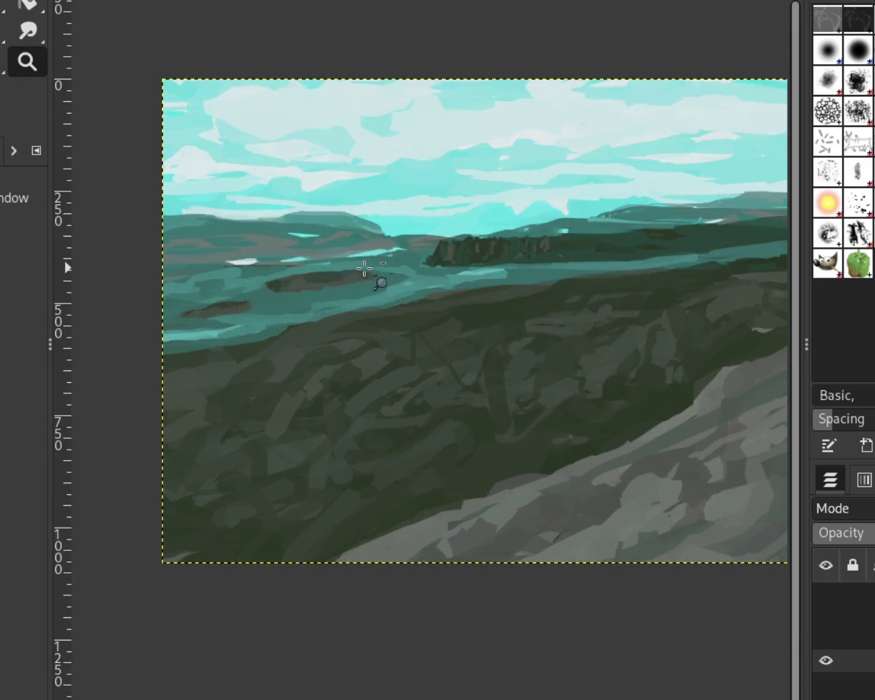
{"action": "left_click", "coordinate": [365, 268], "text": "ctrl"}
{"action": "left_click", "coordinate": [523, 246]}
{"action": "left_click", "coordinate": [588, 227], "text": "ctrl"}
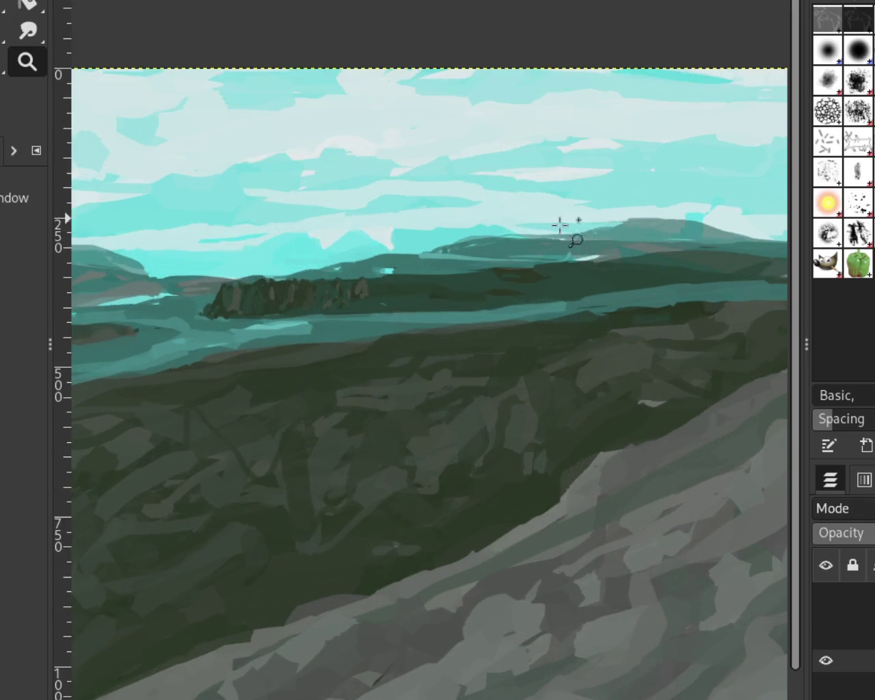
{"action": "left_click", "coordinate": [404, 209], "text": "ctrl"}
{"action": "left_click", "coordinate": [540, 203]}
{"action": "left_click", "coordinate": [682, 177], "text": "ctrl"}
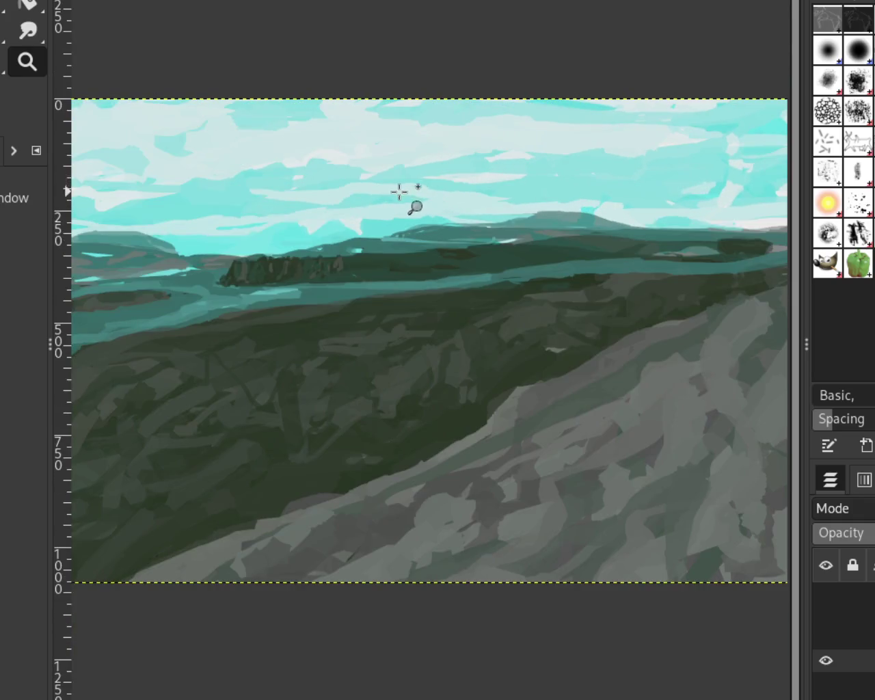
{"action": "left_click", "coordinate": [368, 201], "text": "ctrl"}
{"action": "left_click", "coordinate": [324, 197]}
{"action": "left_click", "coordinate": [328, 164]}
{"action": "key", "text": "p"}
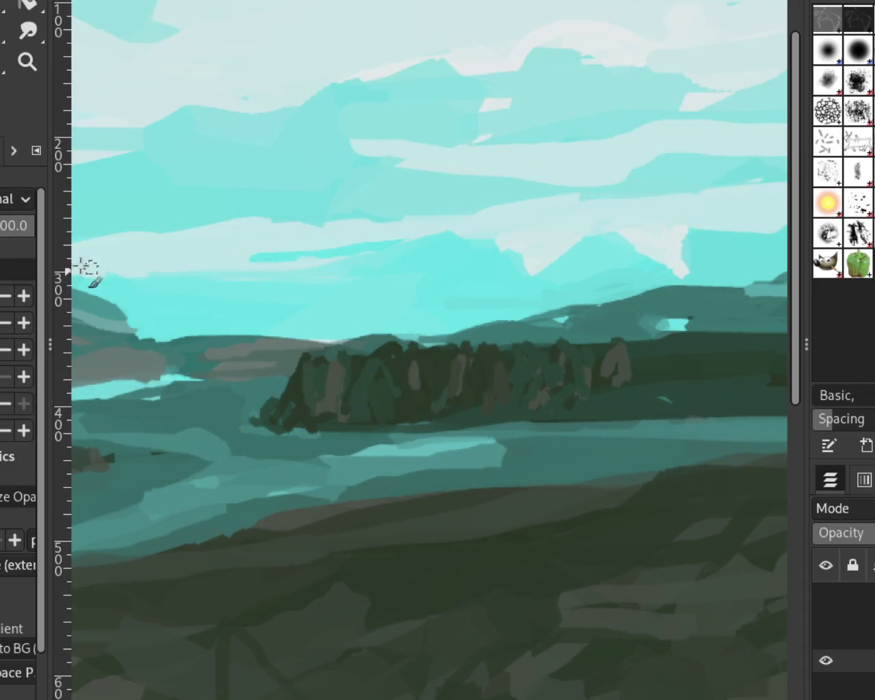
{"action": "left_click_drag", "start_coordinate": [149, 257], "coordinate": [462, 257]}
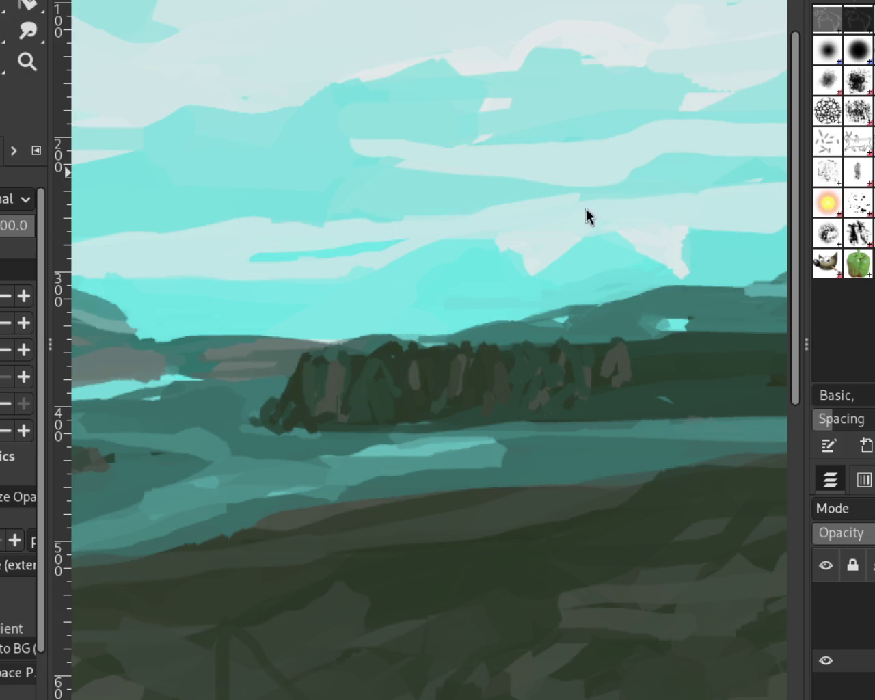
Step: Fit the painting to the window and zoom in and out to review the whole image
{"action": "left_click", "coordinate": [43, 72]}
{"action": "key", "text": "shift+ctrl+j"}
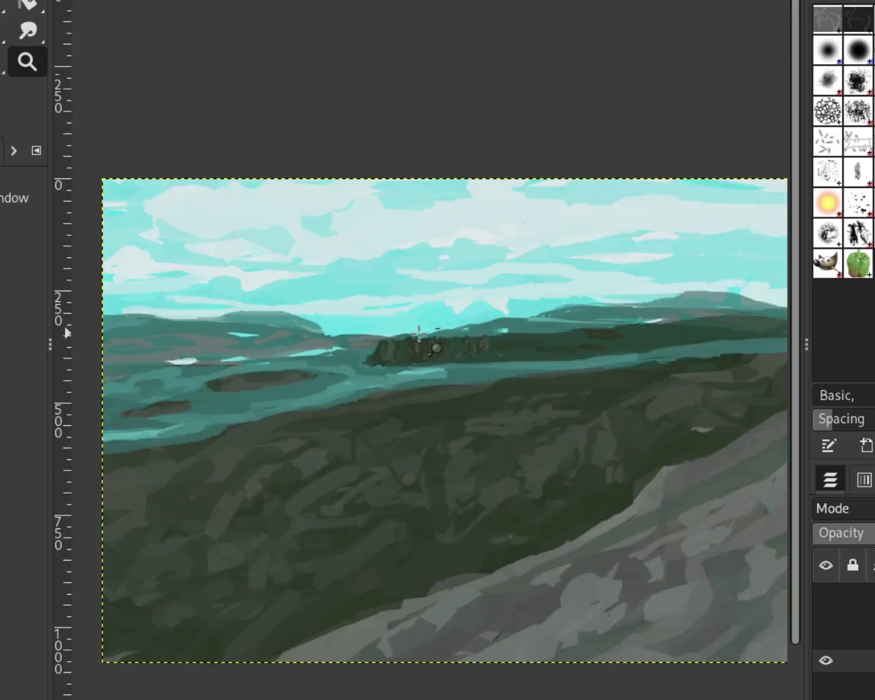
{"action": "left_click", "coordinate": [245, 364]}
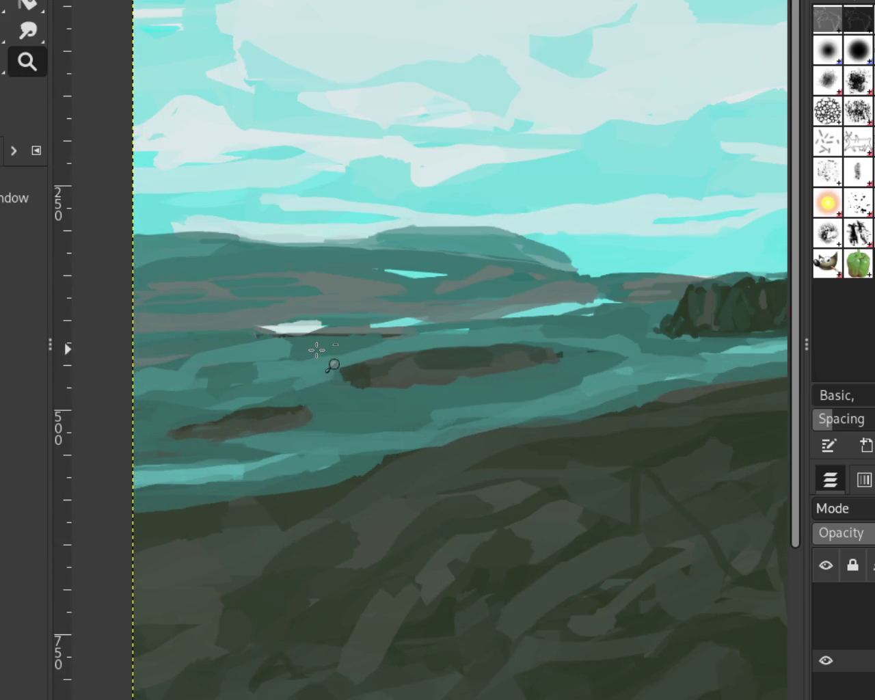
{"action": "left_click", "coordinate": [317, 350], "text": "ctrl"}
{"action": "left_click", "coordinate": [530, 506]}
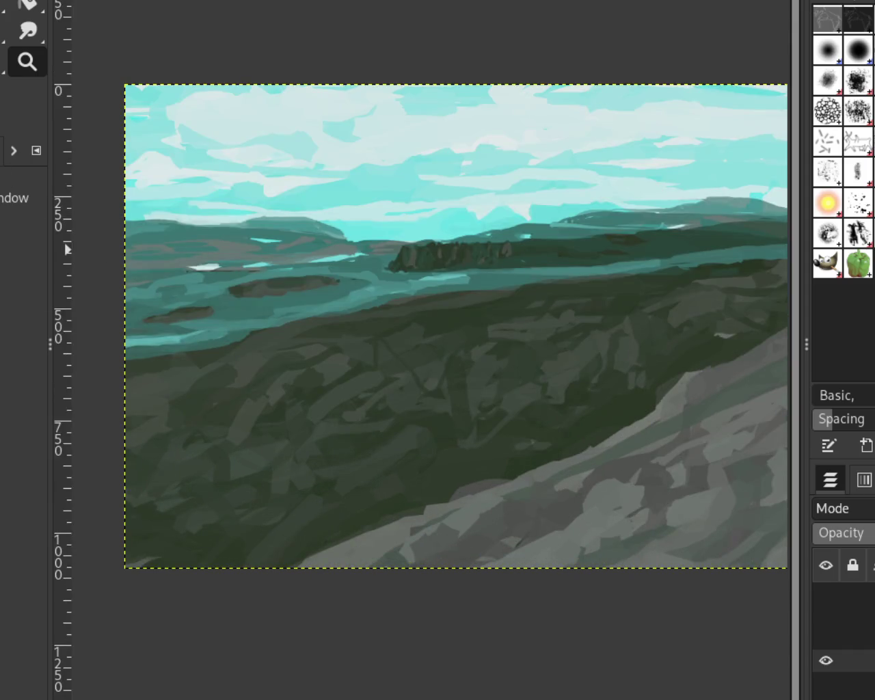
{"action": "key", "text": "p"}
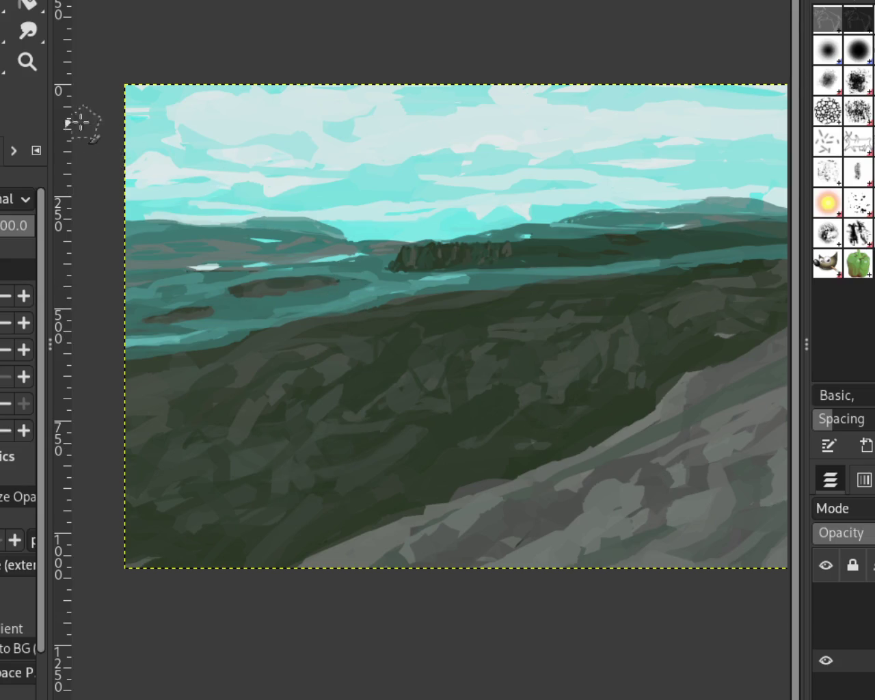
{"action": "left_click", "coordinate": [40, 69]}
{"action": "scroll", "coordinate": [303, 181], "scroll_direction": "down", "scroll_amount": 1}
{"action": "scroll", "coordinate": [512, 184], "scroll_direction": "down", "scroll_amount": 1}
{"action": "scroll", "coordinate": [552, 168], "scroll_direction": "up", "scroll_amount": 2}
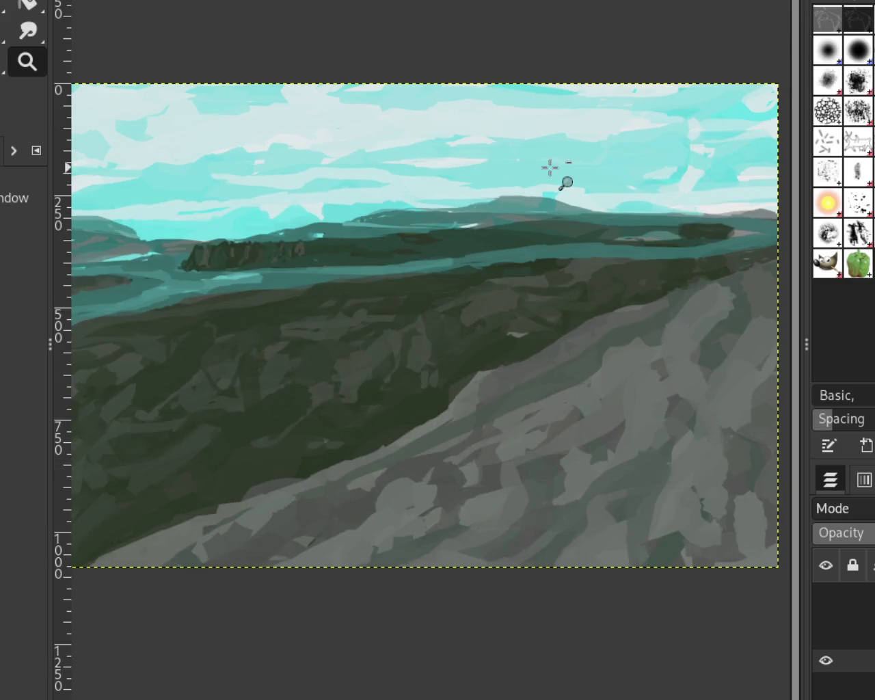
{"action": "scroll", "coordinate": [548, 169], "scroll_direction": "down", "scroll_amount": 1}
{"action": "scroll", "coordinate": [548, 169], "scroll_direction": "up", "scroll_amount": 2}
{"action": "scroll", "coordinate": [483, 215], "scroll_direction": "up", "scroll_amount": 1}
{"action": "scroll", "coordinate": [480, 216], "scroll_direction": "up", "scroll_amount": 1}
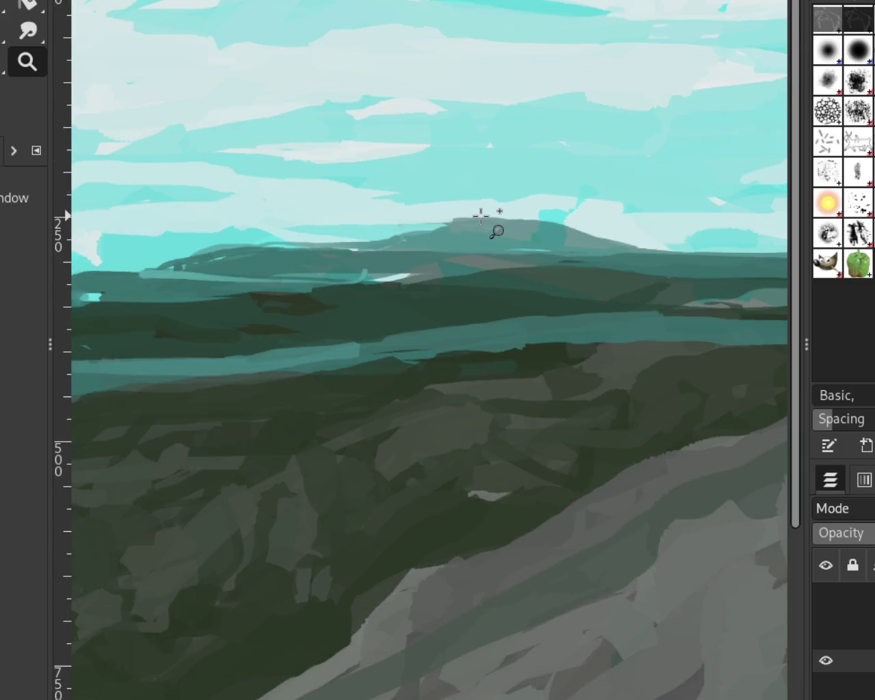
{"action": "scroll", "coordinate": [480, 216], "scroll_direction": "down", "scroll_amount": 1}
{"action": "scroll", "coordinate": [410, 256], "scroll_direction": "up", "scroll_amount": 2}
{"action": "scroll", "coordinate": [411, 256], "scroll_direction": "up", "scroll_amount": 1}
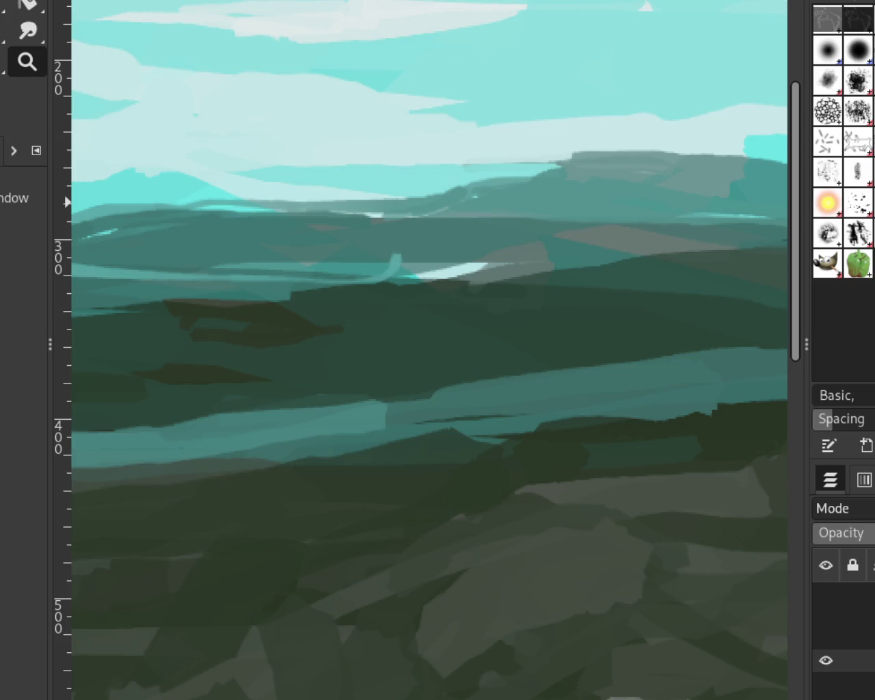
{"action": "key", "text": "p"}
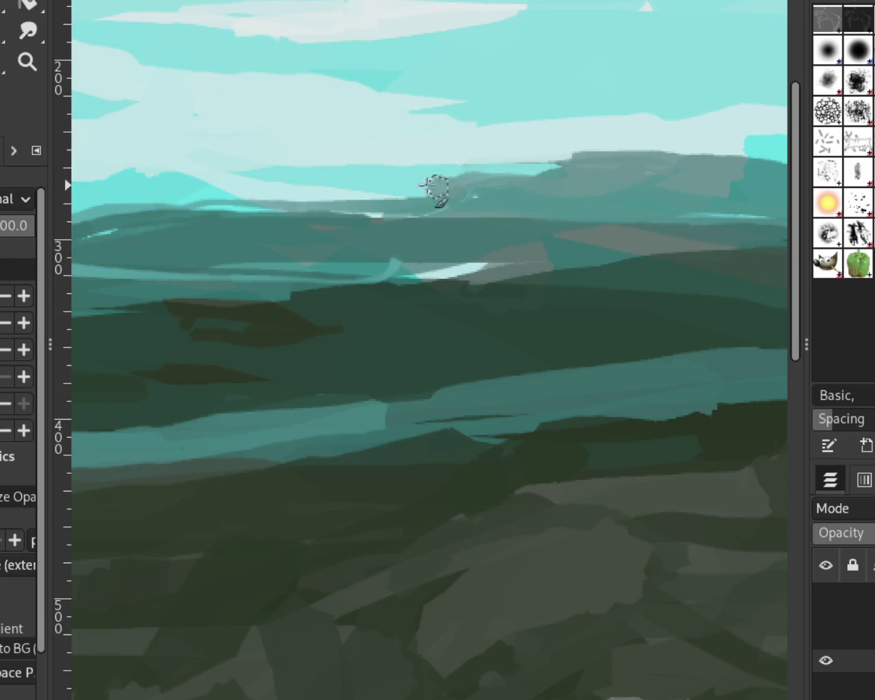
Step: Extend the distant mountain leftward in grey and repaint its ridge with a lighter grey-green stroke
{"action": "left_click_drag", "start_coordinate": [588, 163], "coordinate": [427, 186]}
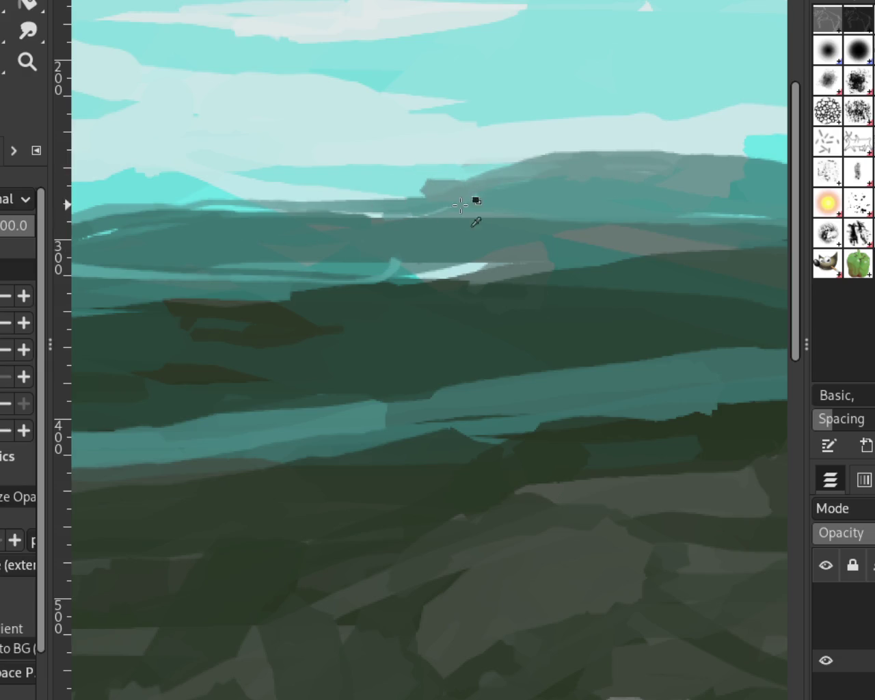
{"action": "left_click", "coordinate": [27, 61]}
{"action": "left_click", "coordinate": [524, 303], "text": "ctrl"}
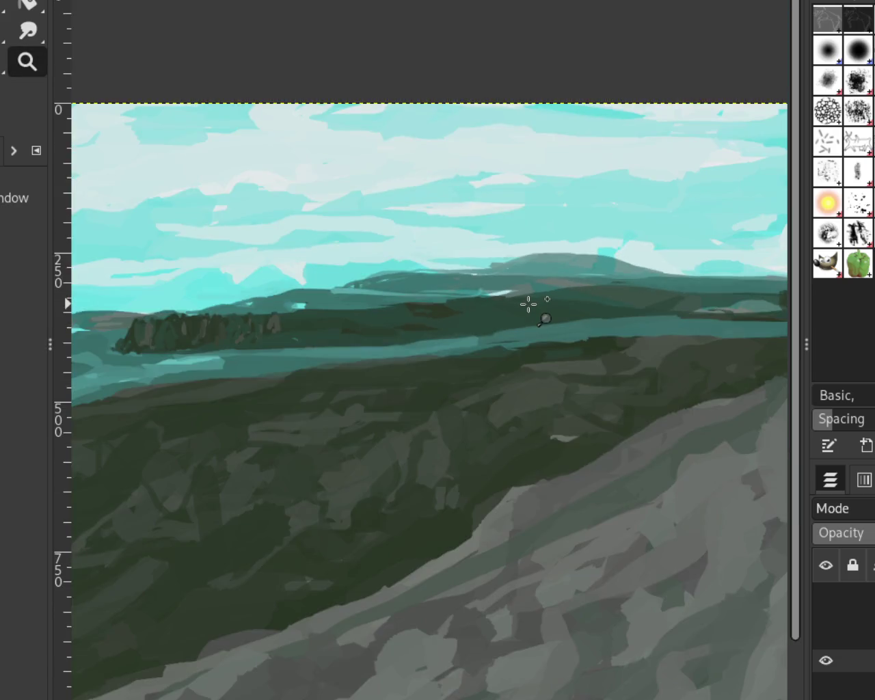
{"action": "left_click", "coordinate": [529, 305], "text": "ctrl"}
{"action": "left_click", "coordinate": [530, 255]}
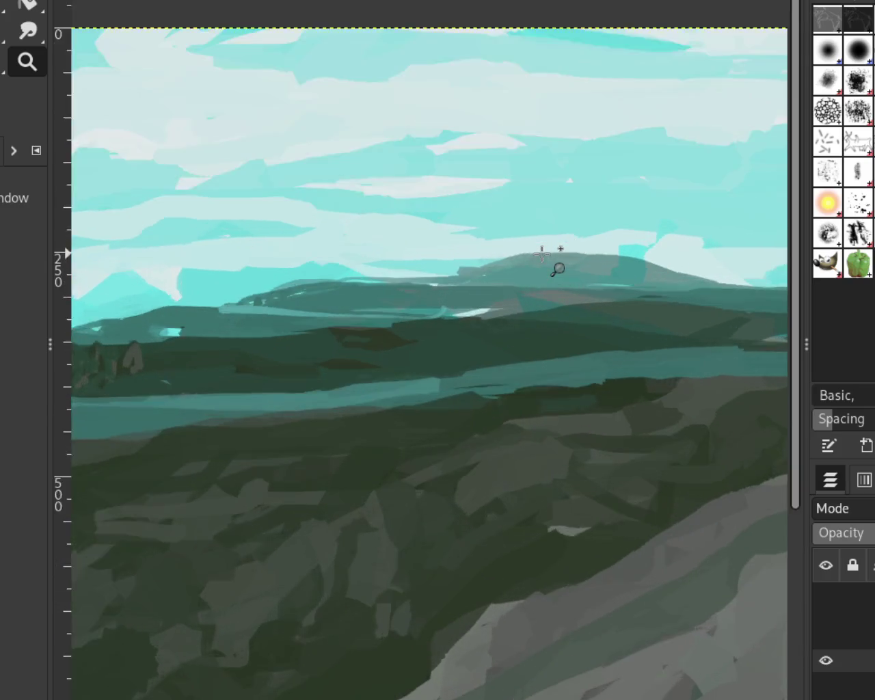
{"action": "left_click", "coordinate": [534, 254]}
{"action": "key", "text": "p"}
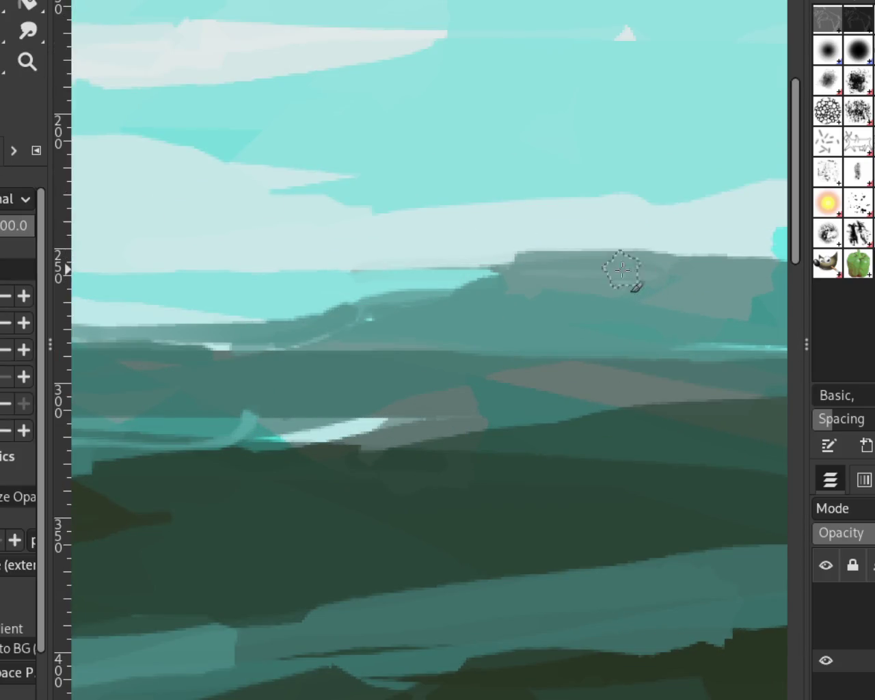
{"action": "left_click_drag", "start_coordinate": [348, 328], "coordinate": [399, 284]}
{"action": "left_click_drag", "start_coordinate": [561, 253], "coordinate": [315, 307]}
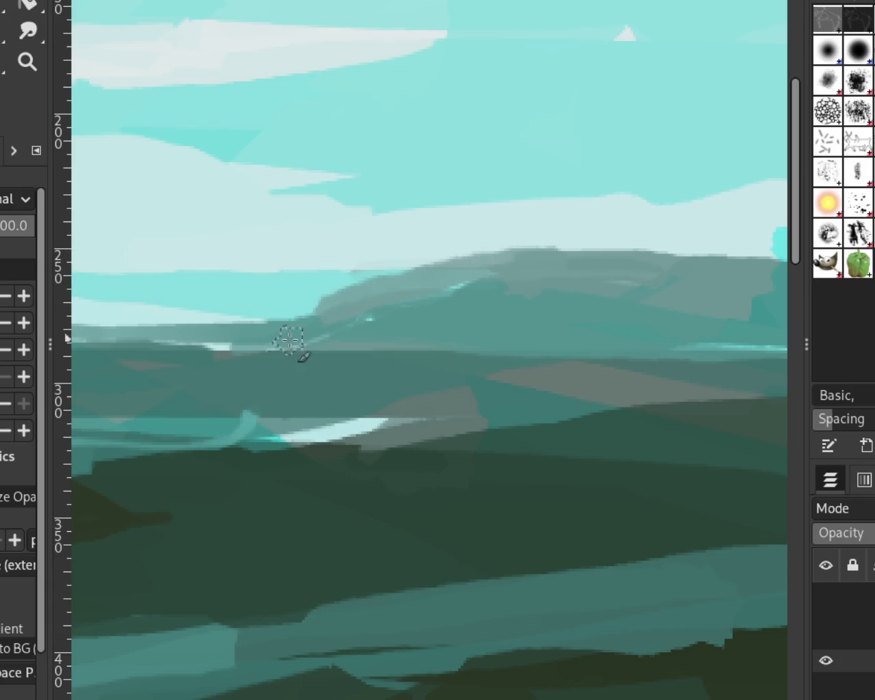
{"action": "key", "text": "ctrl+z"}
{"action": "left_click_drag", "start_coordinate": [559, 252], "coordinate": [294, 315]}
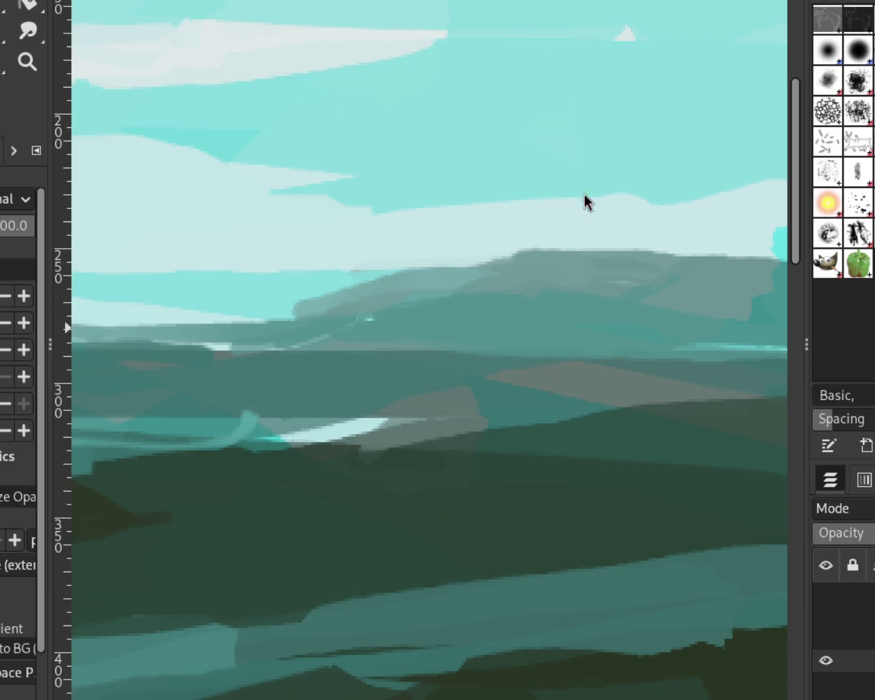
Step: Zoom between the whole landscape and the central middle-distance hills to compare them
{"action": "left_click", "coordinate": [27, 61]}
{"action": "left_click", "coordinate": [372, 351], "text": "ctrl"}
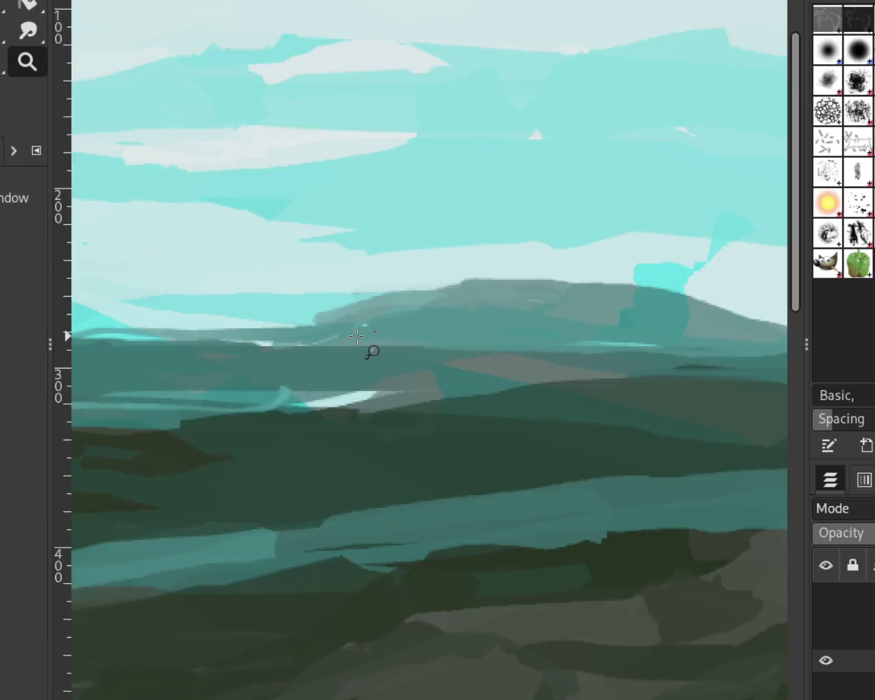
{"action": "left_click", "coordinate": [483, 266], "text": "ctrl"}
{"action": "left_click", "coordinate": [516, 254]}
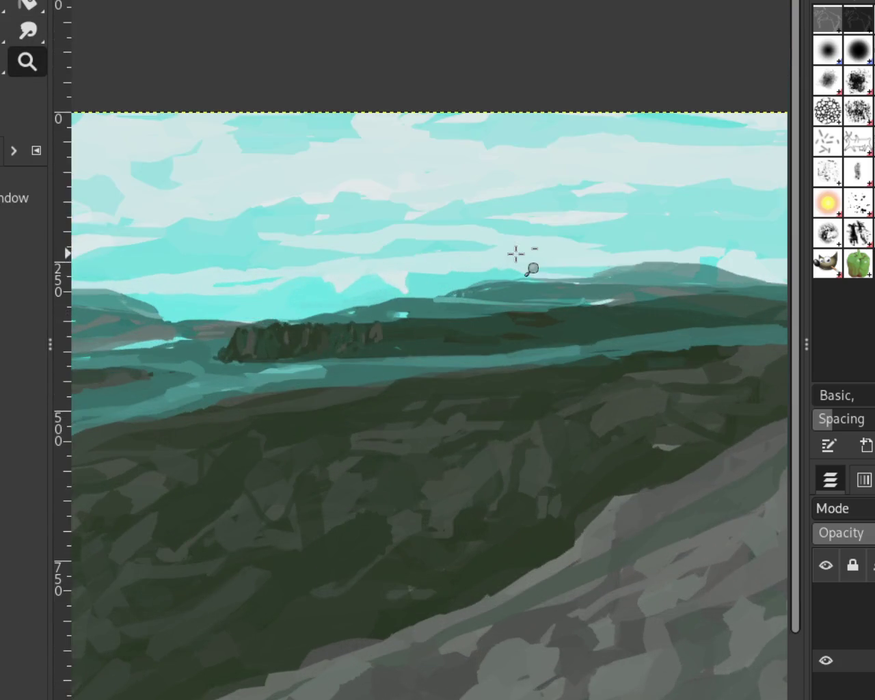
{"action": "left_click", "coordinate": [408, 267], "text": "ctrl"}
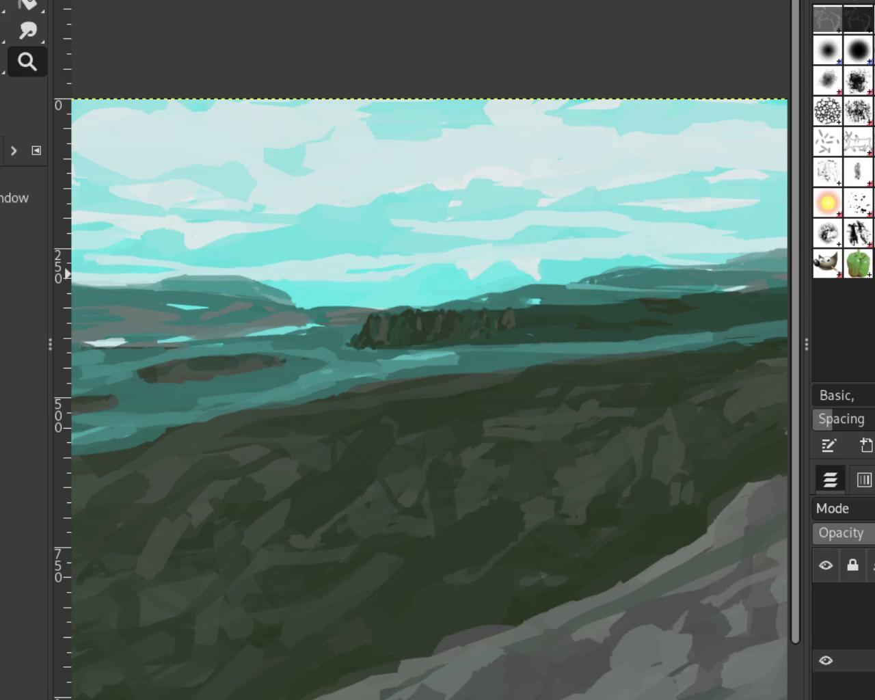
{"action": "left_click", "coordinate": [496, 141], "text": "ctrl"}
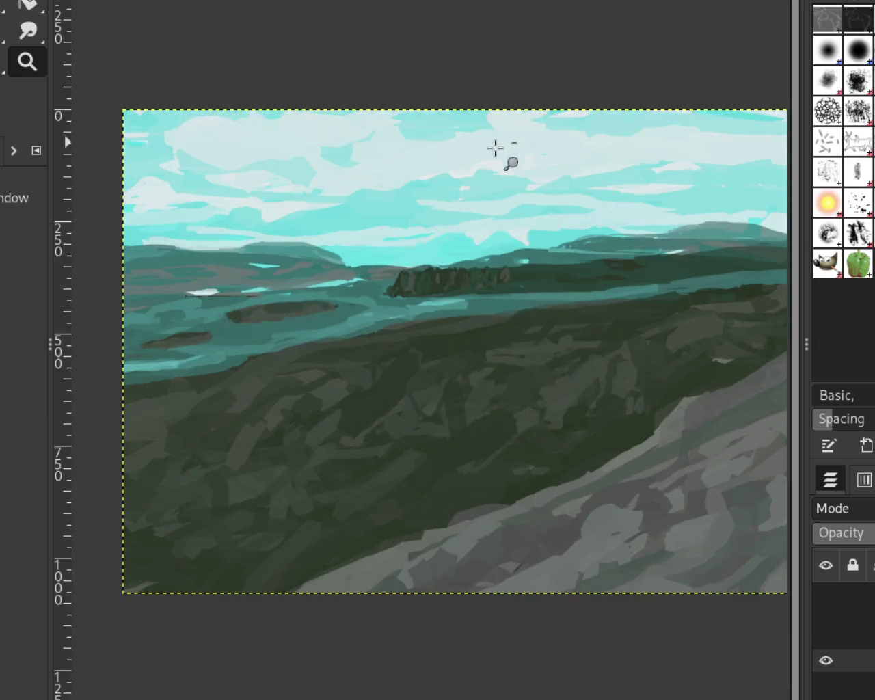
{"action": "left_click", "coordinate": [448, 241], "text": "ctrl"}
{"action": "left_click", "coordinate": [446, 242]}
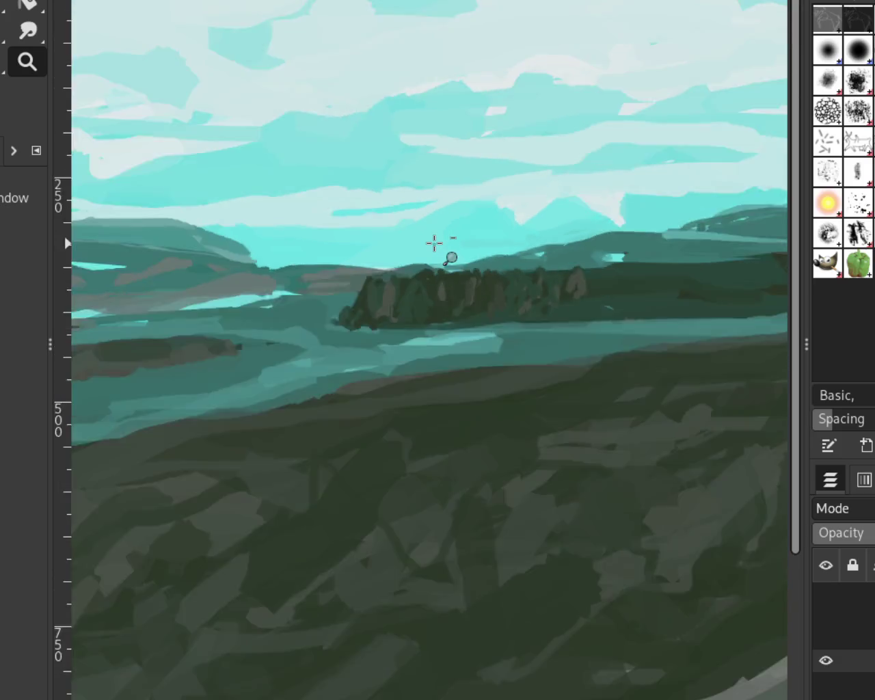
{"action": "left_click", "coordinate": [434, 242], "text": "ctrl"}
{"action": "left_click", "coordinate": [434, 242], "text": "ctrl"}
{"action": "left_click", "coordinate": [400, 129], "text": "ctrl"}
{"action": "left_click", "coordinate": [336, 244]}
{"action": "left_click", "coordinate": [336, 244]}
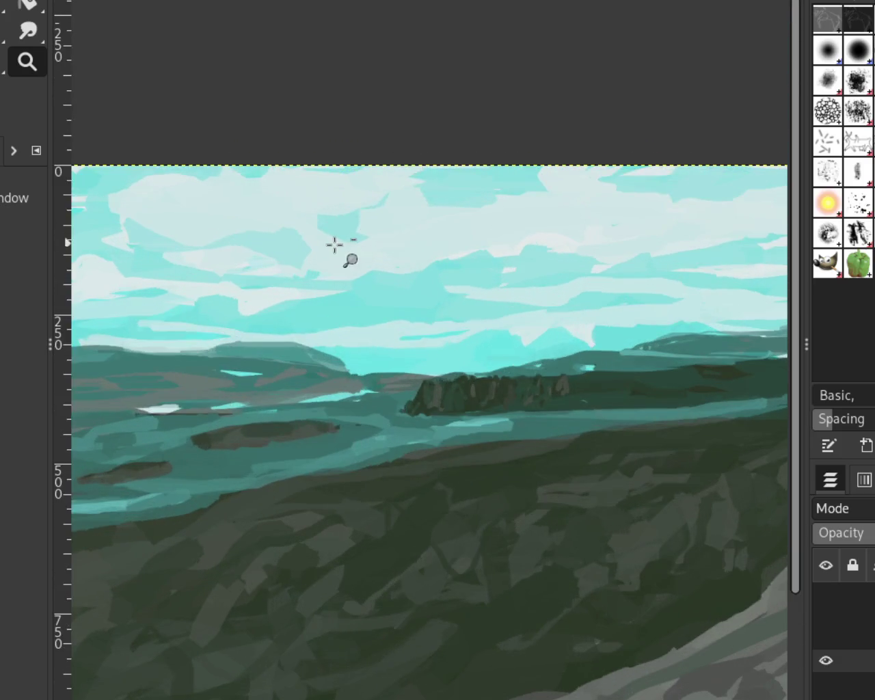
{"action": "left_click", "coordinate": [220, 383]}
{"action": "left_click", "coordinate": [220, 371]}
{"action": "left_click", "coordinate": [297, 322]}
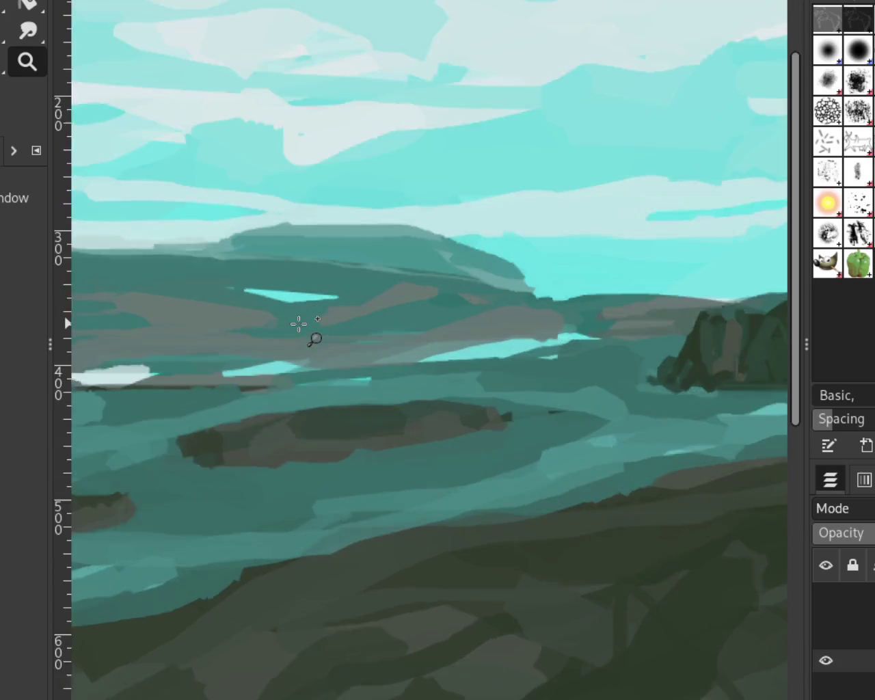
{"action": "key", "text": "p"}
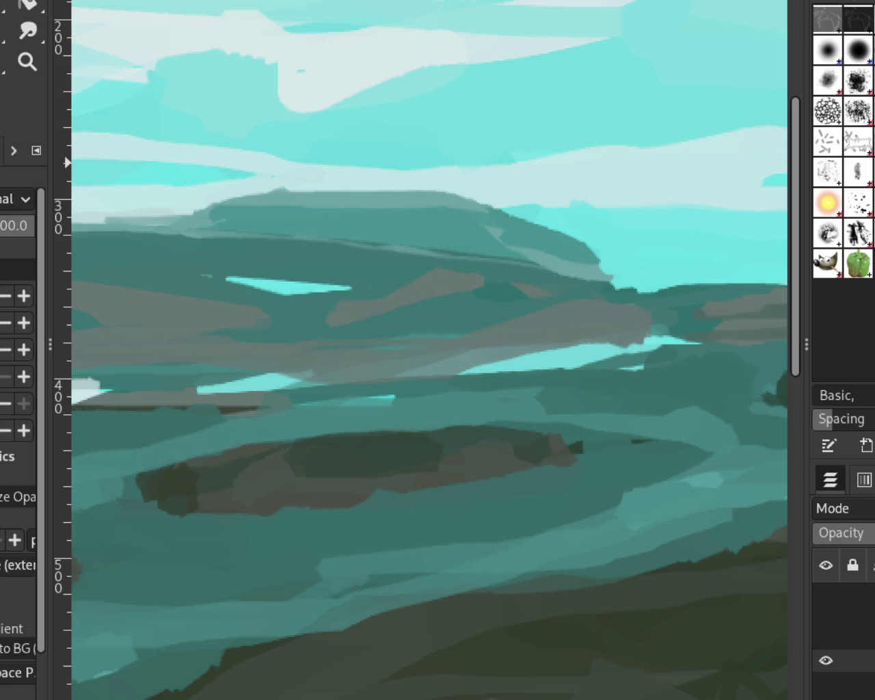
Step: Cover the brown streaks in the middle-distance water with short dark teal strokes
{"action": "left_click_drag", "start_coordinate": [386, 301], "coordinate": [341, 320]}
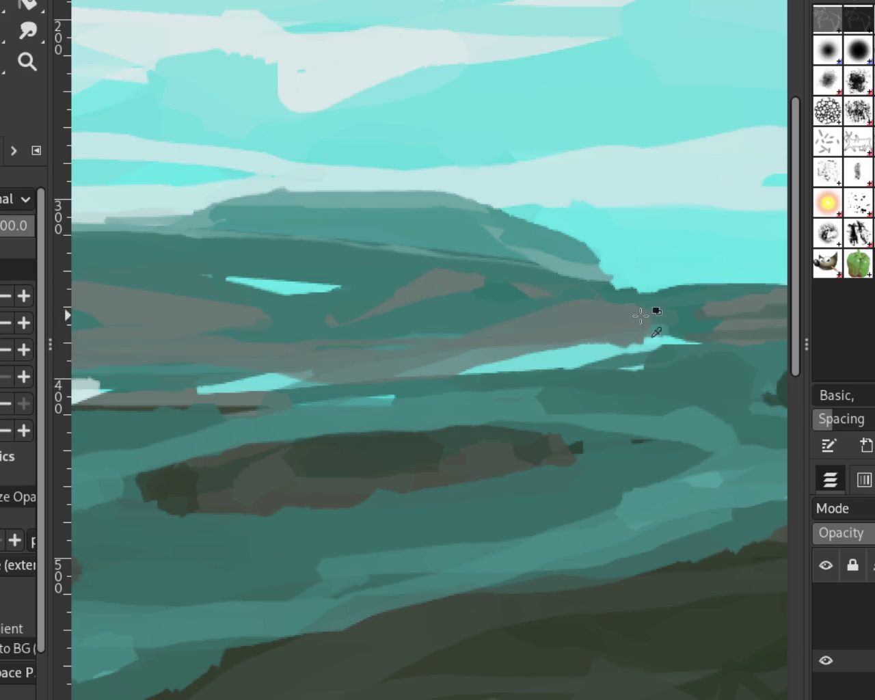
{"action": "key", "text": "ctrl+z"}
{"action": "left_click", "coordinate": [28, 61]}
{"action": "scroll", "coordinate": [365, 246], "scroll_direction": "down", "scroll_amount": 3}
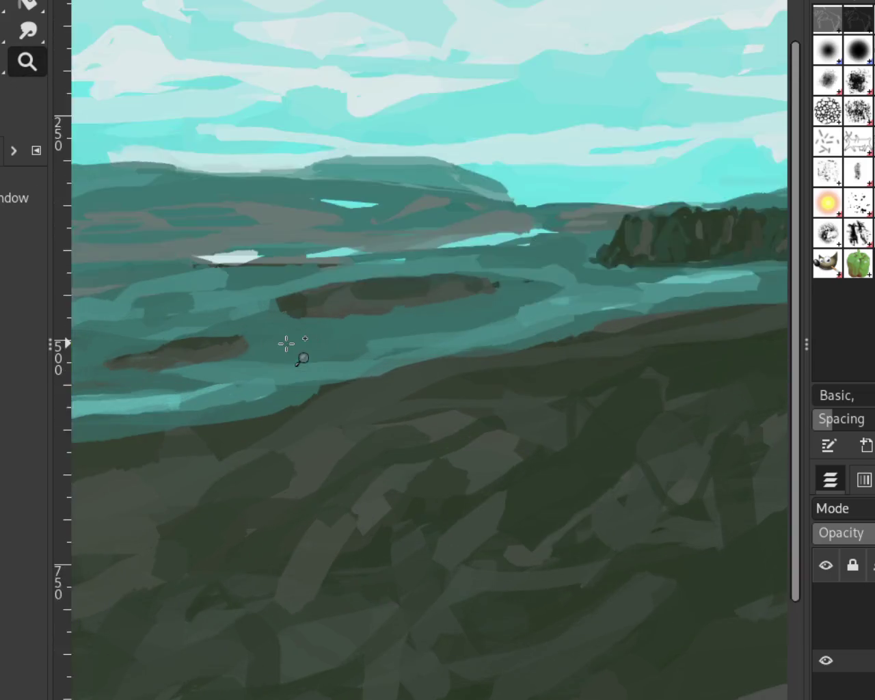
{"action": "key", "text": "p"}
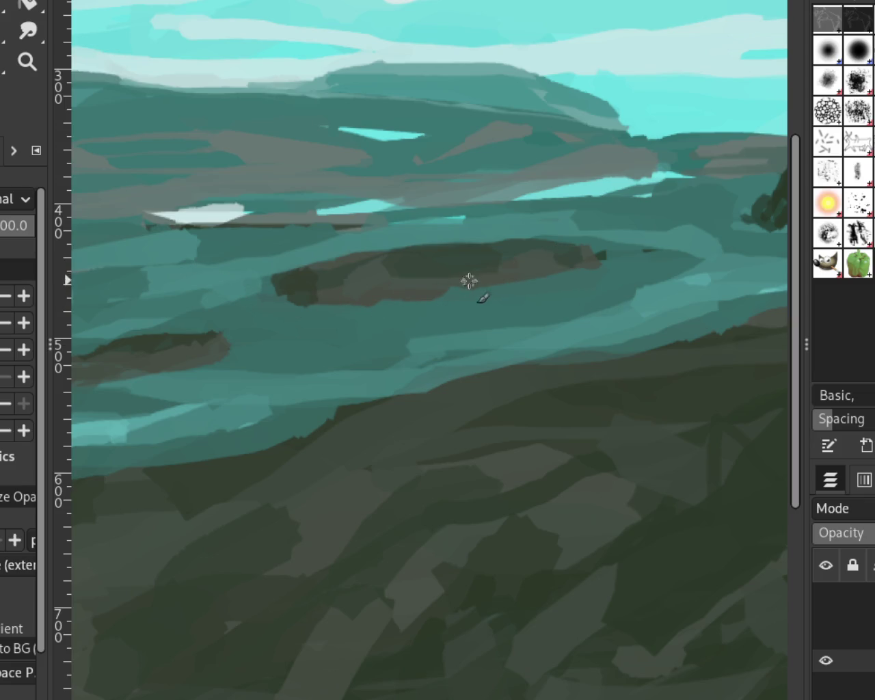
{"action": "left_click_drag", "start_coordinate": [359, 263], "coordinate": [314, 262]}
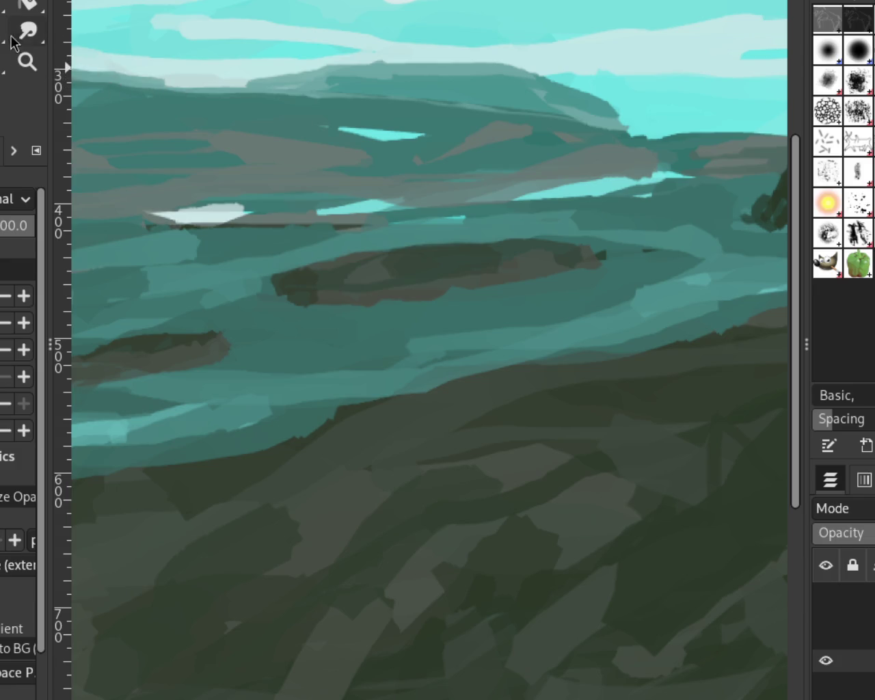
{"action": "left_click", "coordinate": [29, 60]}
{"action": "scroll", "coordinate": [438, 157], "scroll_direction": "down", "scroll_amount": 3}
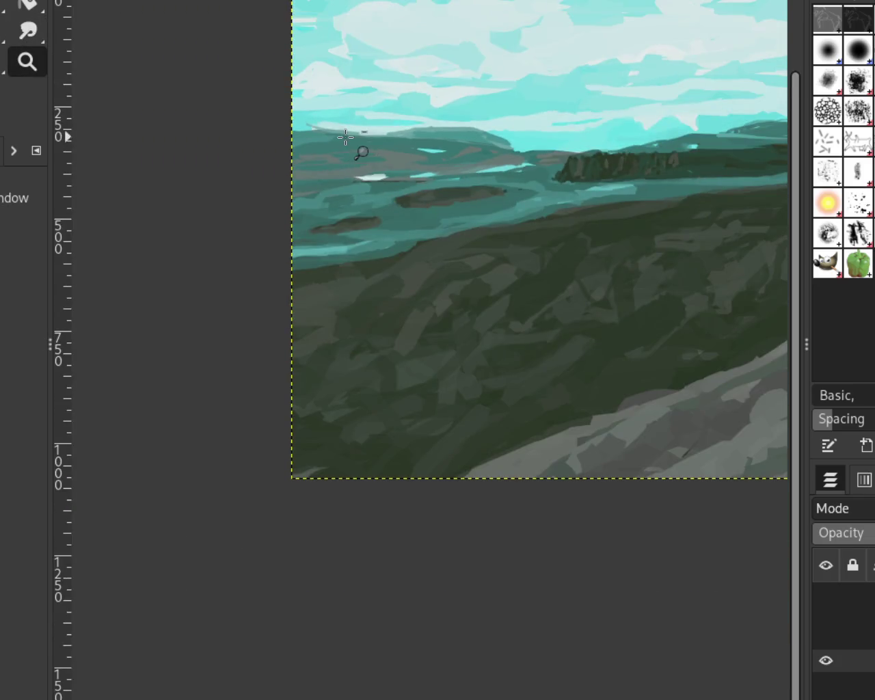
Step: Retouch the far hills' sky edge near the left border with a darker teal stroke
{"action": "left_click", "coordinate": [327, 138]}
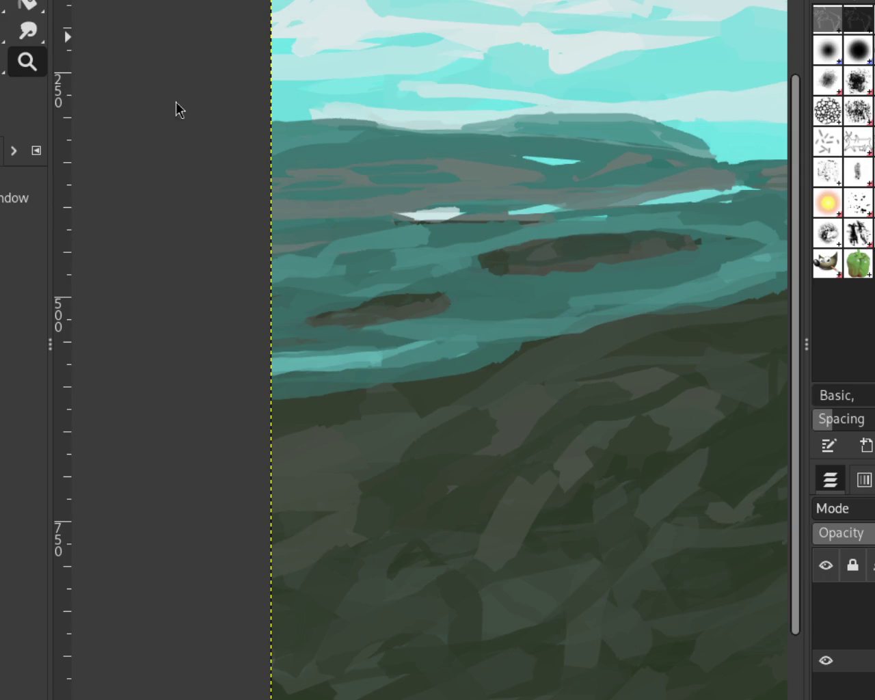
{"action": "key", "text": "p"}
{"action": "left_click_drag", "start_coordinate": [390, 121], "coordinate": [210, 113]}
{"action": "key", "text": "ctrl+z"}
{"action": "left_click_drag", "start_coordinate": [474, 134], "coordinate": [297, 134]}
{"action": "key", "text": "ctrl+z"}
{"action": "left_click_drag", "start_coordinate": [486, 137], "coordinate": [283, 124]}
{"action": "key", "text": "ctrl+z"}
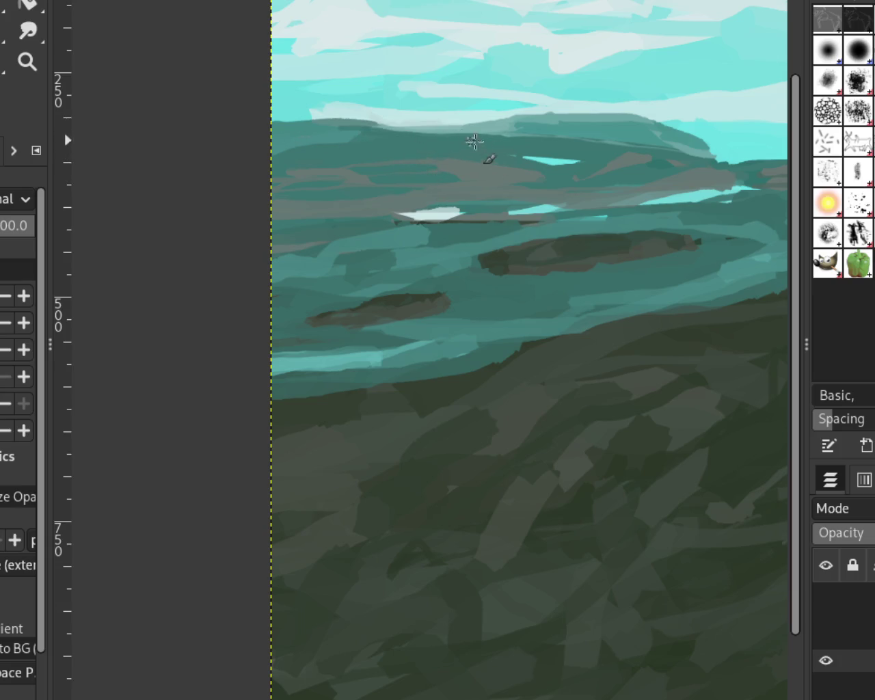
{"action": "left_click_drag", "start_coordinate": [327, 117], "coordinate": [152, 117]}
{"action": "key", "text": "ctrl+z"}
{"action": "left_click_drag", "start_coordinate": [341, 117], "coordinate": [203, 94]}
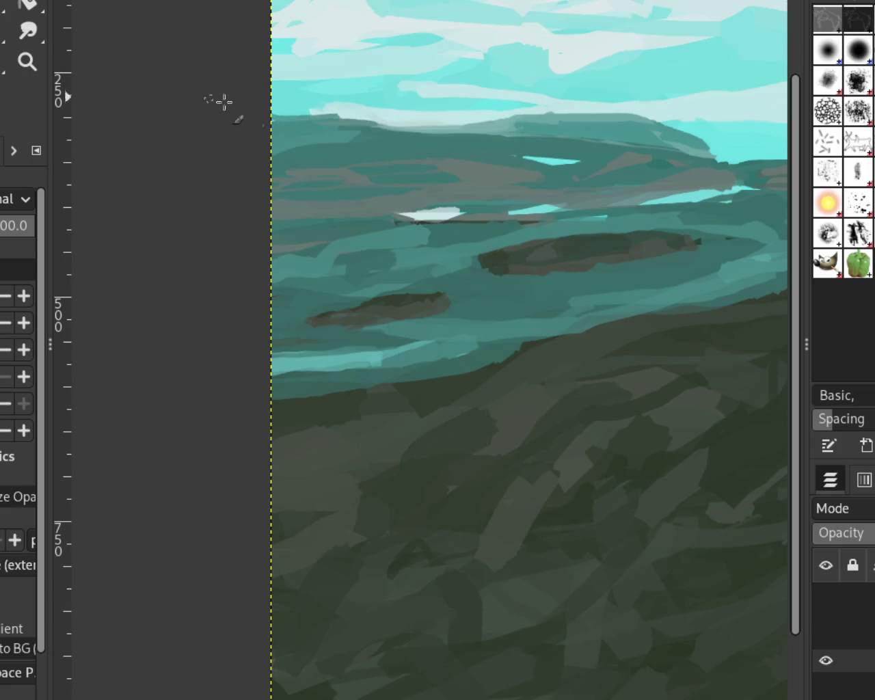
{"action": "key", "text": "ctrl+z"}
{"action": "left_click_drag", "start_coordinate": [341, 121], "coordinate": [167, 134]}
Step: Zoom in on the tree line and soften the cloud edge with light sky colour
{"action": "left_click", "coordinate": [27, 61]}
{"action": "left_click", "coordinate": [581, 221], "text": "ctrl"}
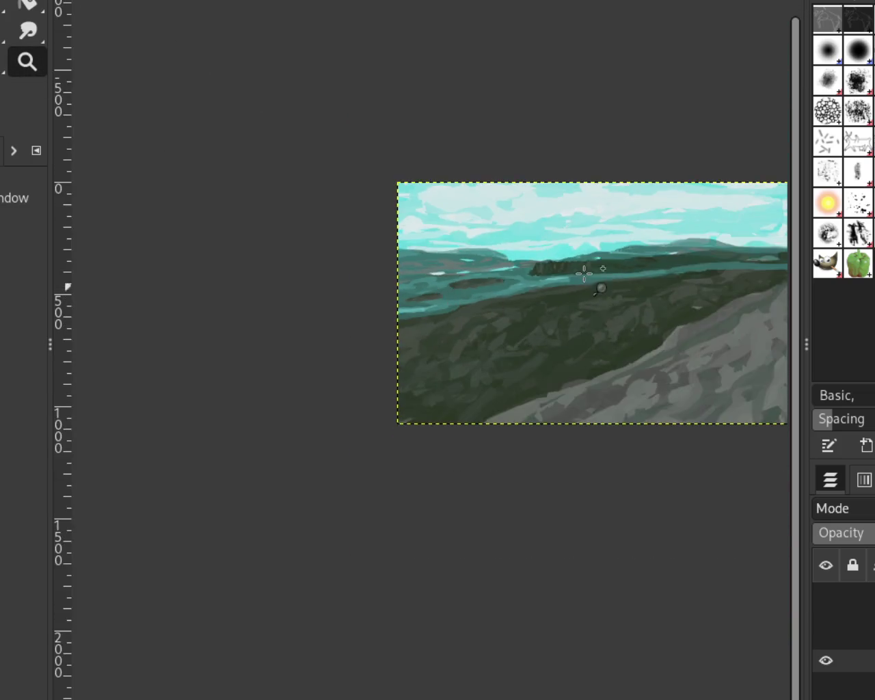
{"action": "left_click", "coordinate": [585, 271]}
{"action": "left_click", "coordinate": [553, 235]}
{"action": "left_click", "coordinate": [445, 171]}
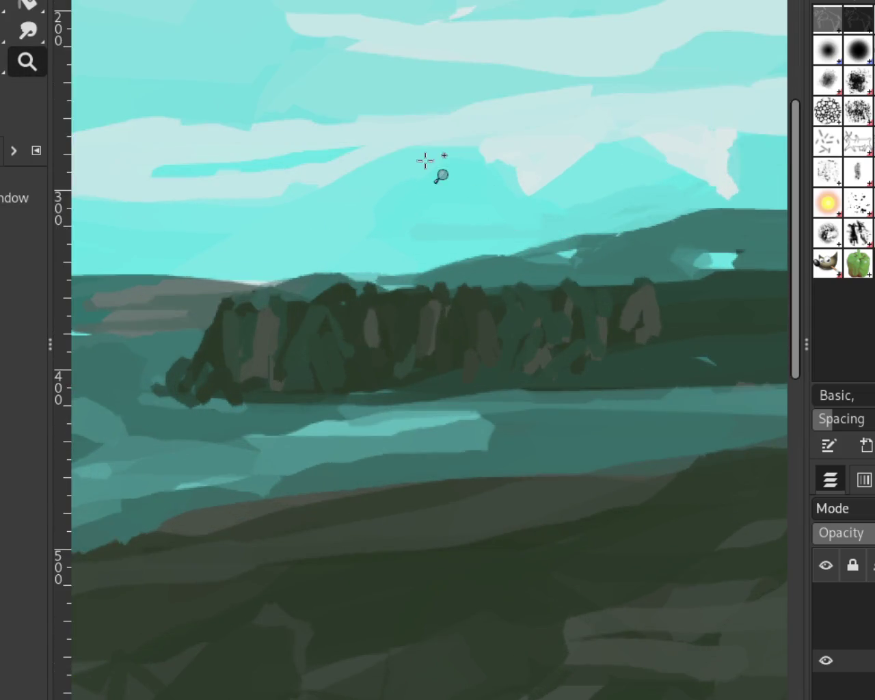
{"action": "key", "text": "p"}
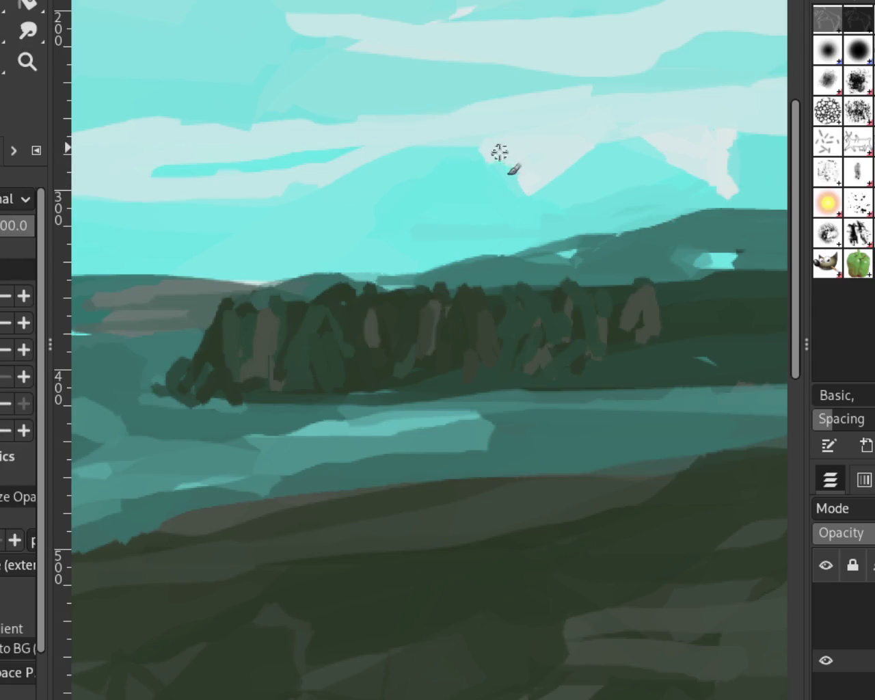
{"action": "left_click_drag", "start_coordinate": [515, 173], "coordinate": [544, 195]}
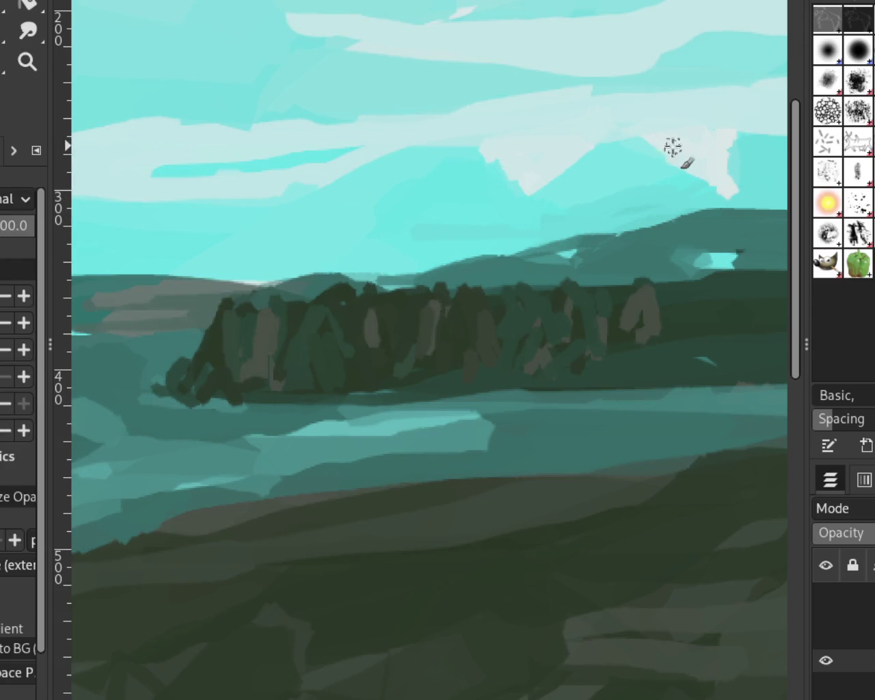
Step: Zoom in on the water and retouch the dark horizon line, extending it leftward
{"action": "left_click", "coordinate": [33, 63]}
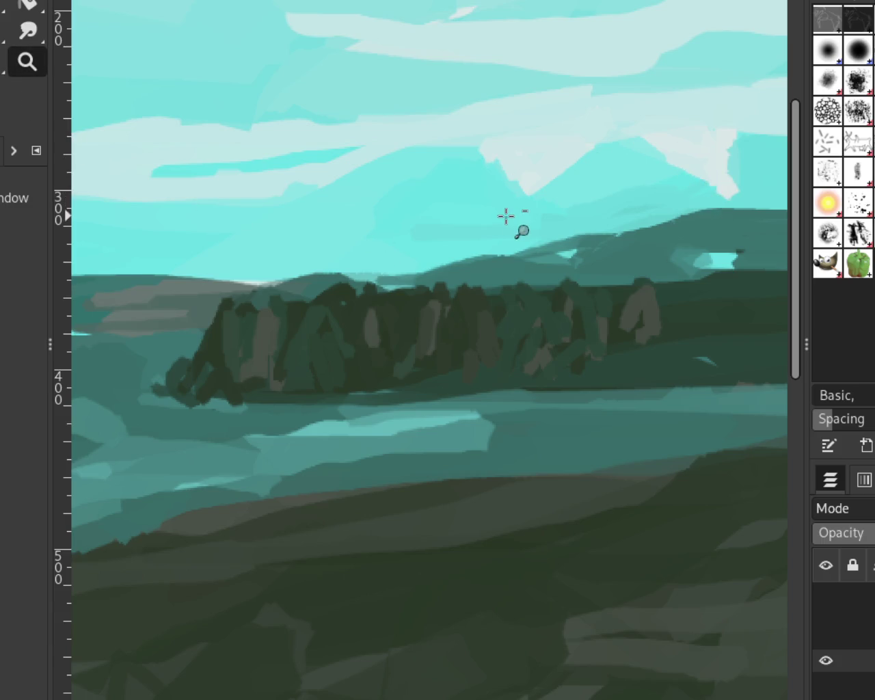
{"action": "left_click", "coordinate": [506, 214], "text": "ctrl"}
{"action": "left_click", "coordinate": [312, 214]}
{"action": "left_click", "coordinate": [324, 281], "text": "ctrl"}
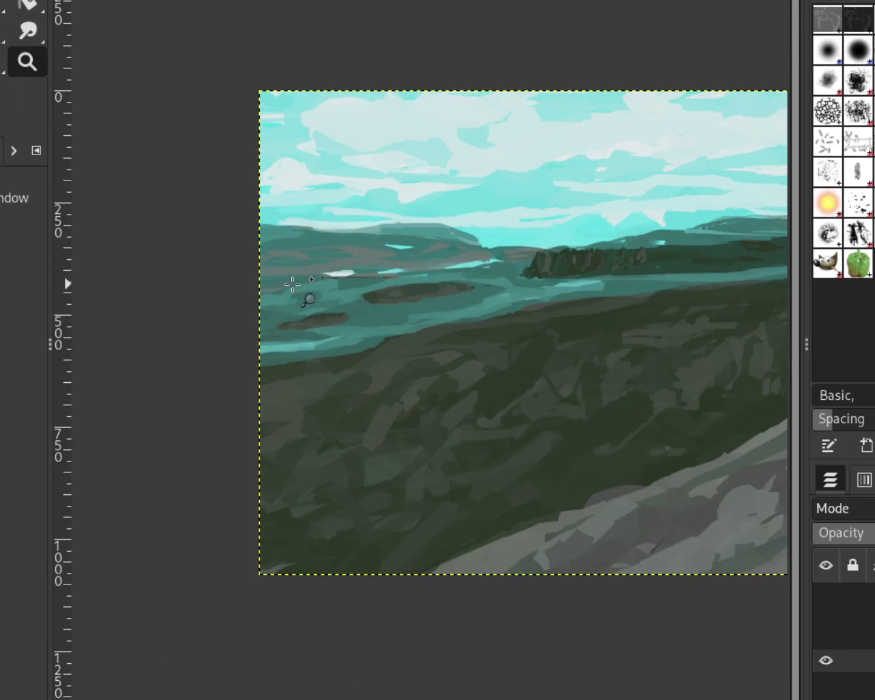
{"action": "left_click", "coordinate": [292, 284]}
{"action": "left_click", "coordinate": [292, 284]}
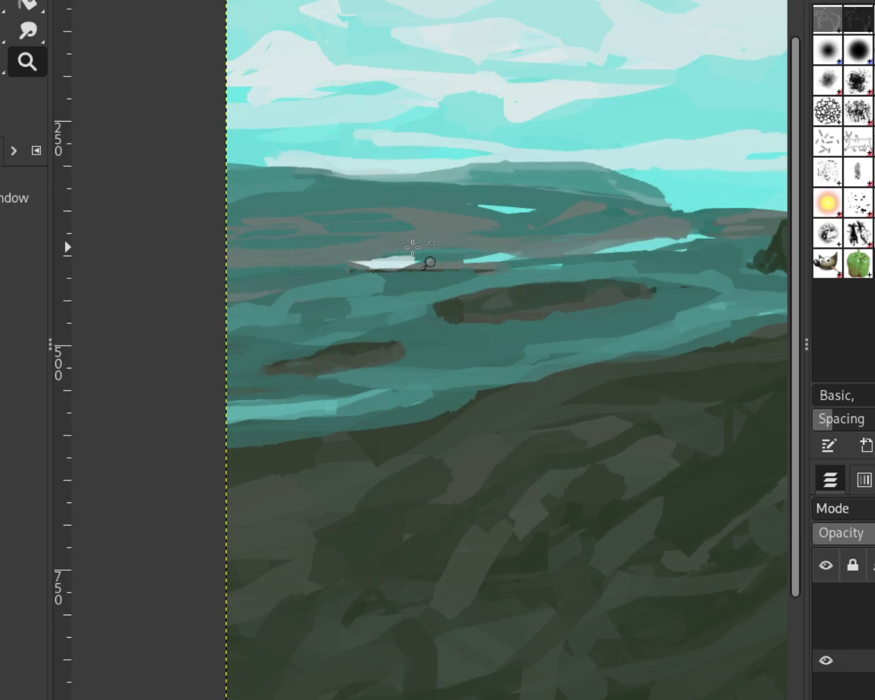
{"action": "left_click", "coordinate": [429, 264], "text": "ctrl"}
{"action": "left_click", "coordinate": [358, 291]}
{"action": "left_click", "coordinate": [359, 291]}
{"action": "key", "text": "p"}
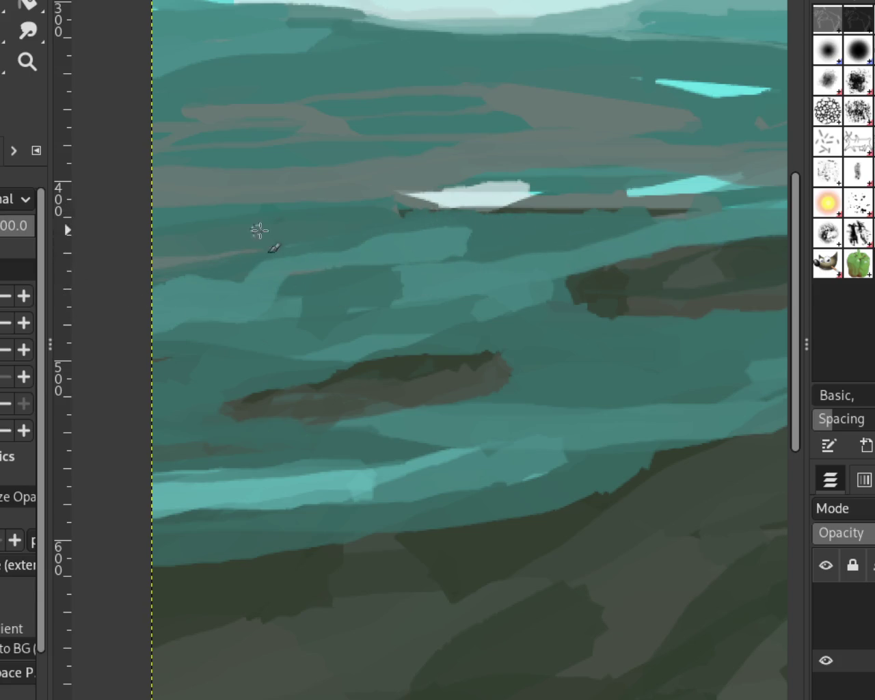
{"action": "left_click_drag", "start_coordinate": [586, 201], "coordinate": [97, 219]}
{"action": "left_click_drag", "start_coordinate": [545, 188], "coordinate": [172, 215]}
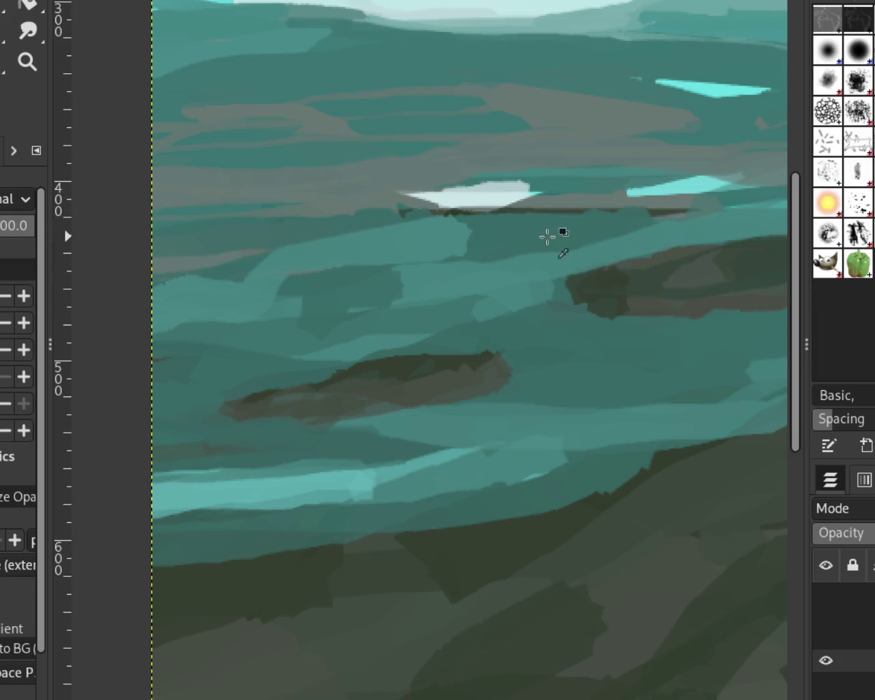
{"action": "mouse_move", "coordinate": [229, 211]}
{"action": "left_mouse_down"}
{"action": "mouse_move", "coordinate": [385, 209]}
{"action": "mouse_move", "coordinate": [365, 203]}
{"action": "left_mouse_up"}
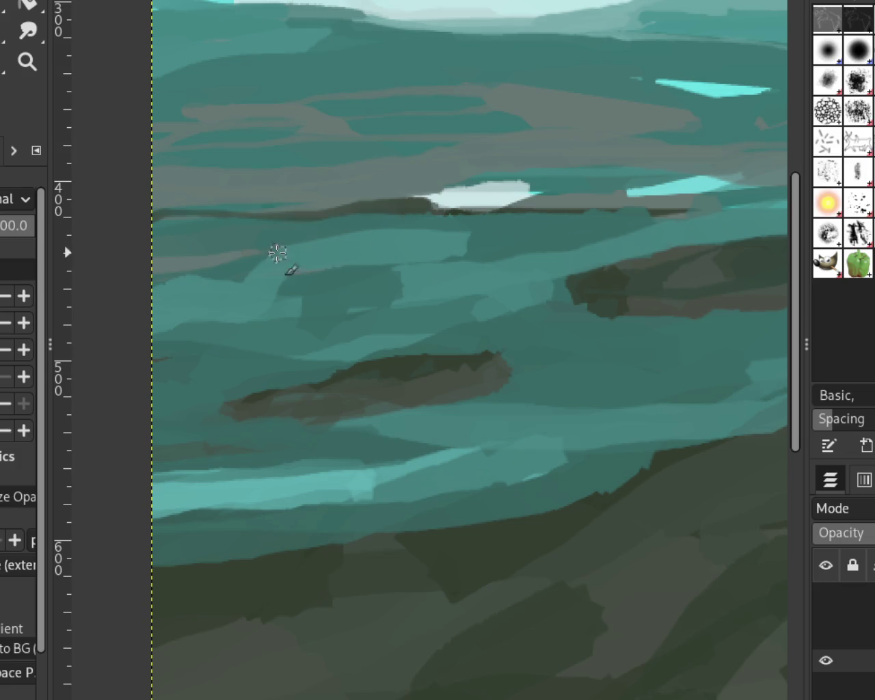
Step: Paint several light-teal strokes across the mid-ground water, undoing one trial stroke
{"action": "left_click_drag", "start_coordinate": [420, 242], "coordinate": [547, 260]}
{"action": "key", "text": "ctrl+z"}
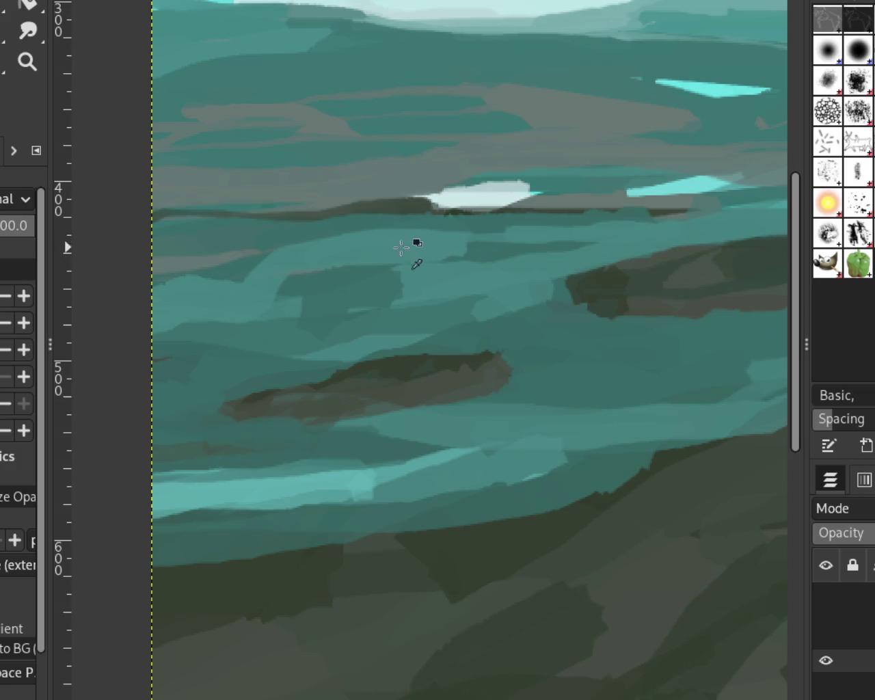
{"action": "left_click_drag", "start_coordinate": [402, 288], "coordinate": [175, 377]}
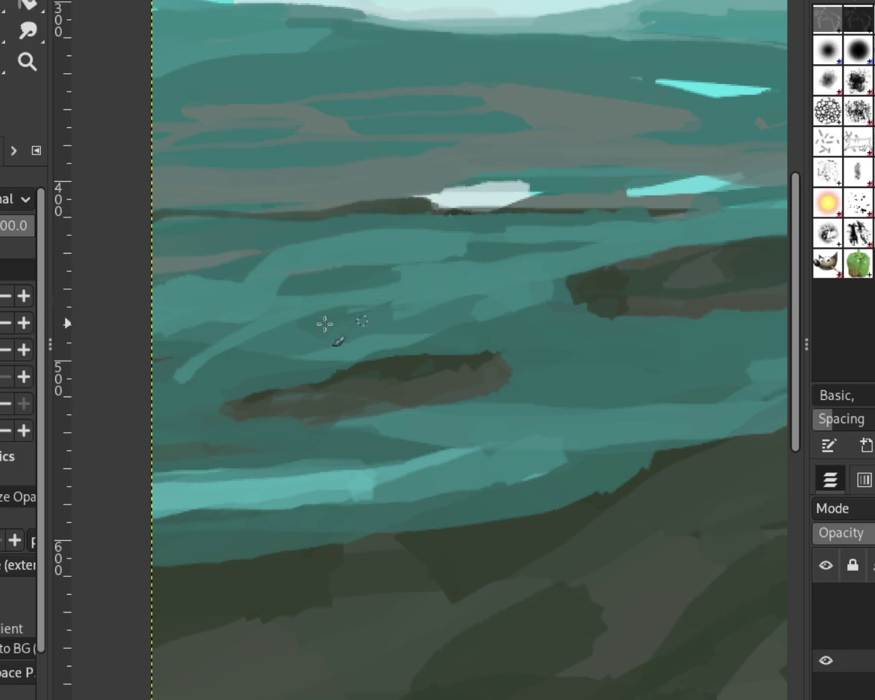
{"action": "left_click_drag", "start_coordinate": [232, 345], "coordinate": [156, 371]}
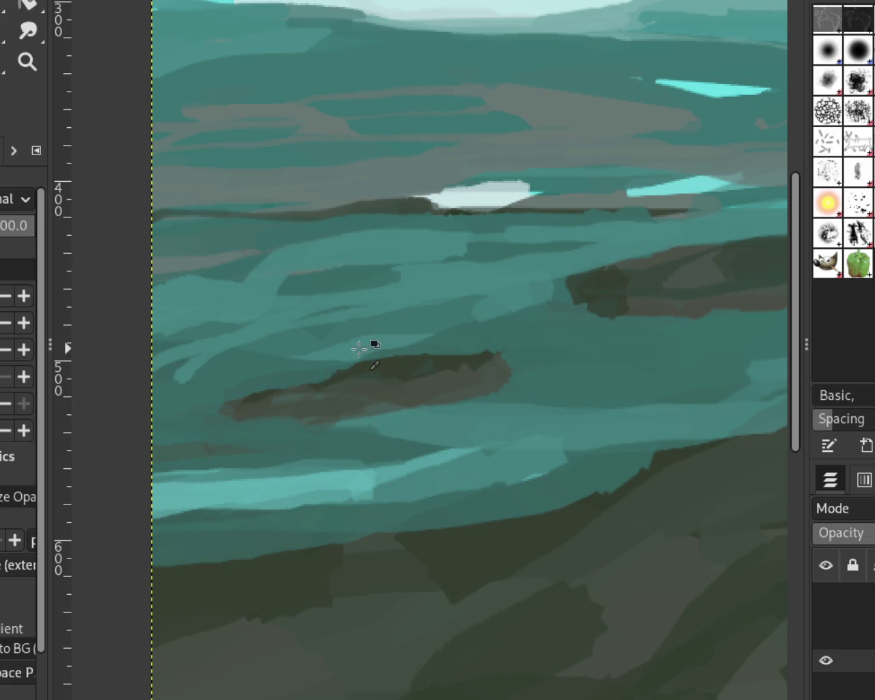
{"action": "left_click_drag", "start_coordinate": [375, 342], "coordinate": [164, 370]}
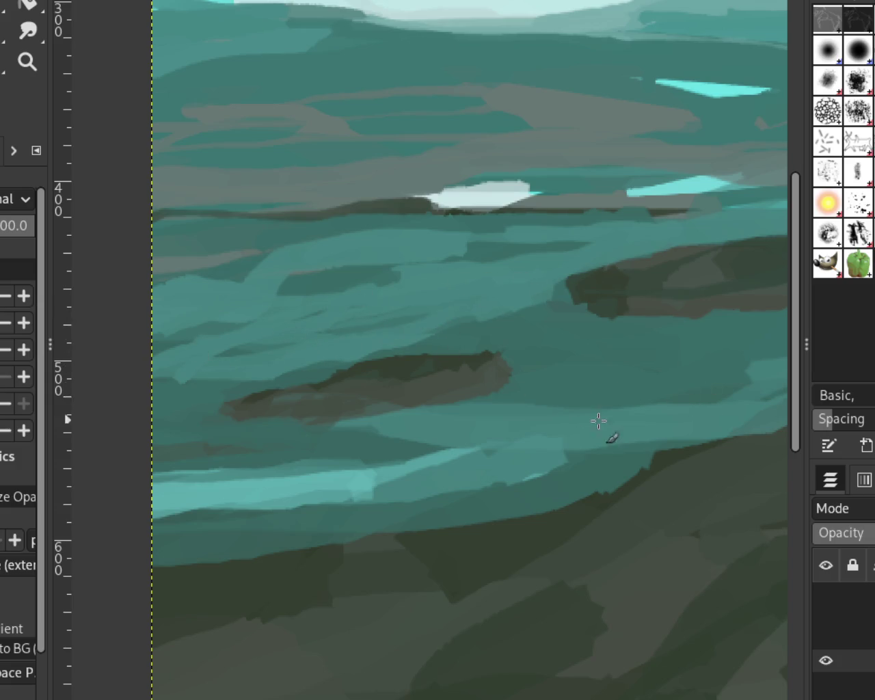
{"action": "left_click_drag", "start_coordinate": [322, 434], "coordinate": [165, 457]}
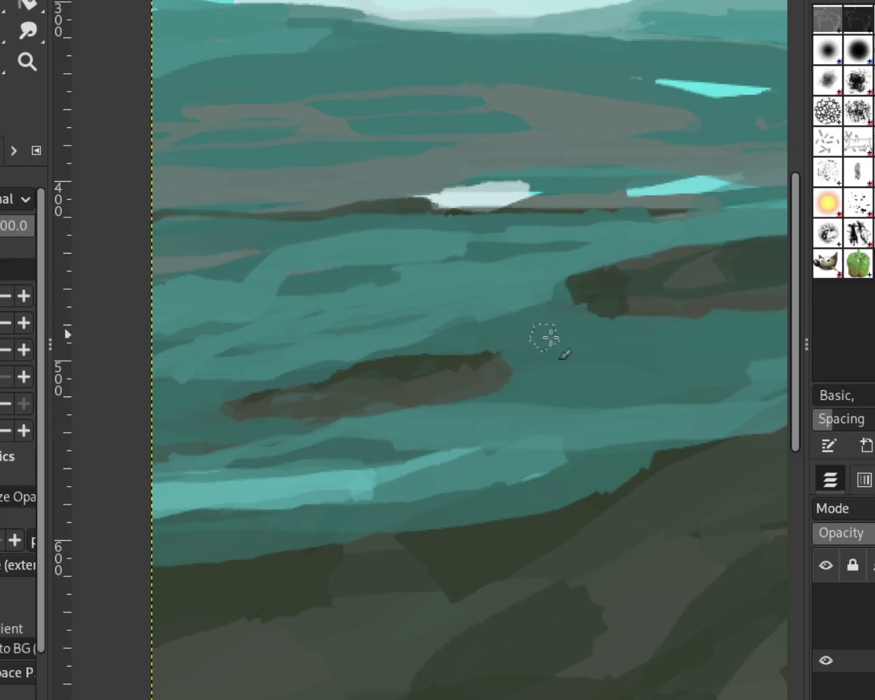
Step: Paint a darker teal band across the water, then pick a deeper teal and add a stroke
{"action": "left_click_drag", "start_coordinate": [567, 299], "coordinate": [102, 351]}
{"action": "left_click_drag", "start_coordinate": [444, 333], "coordinate": [246, 356]}
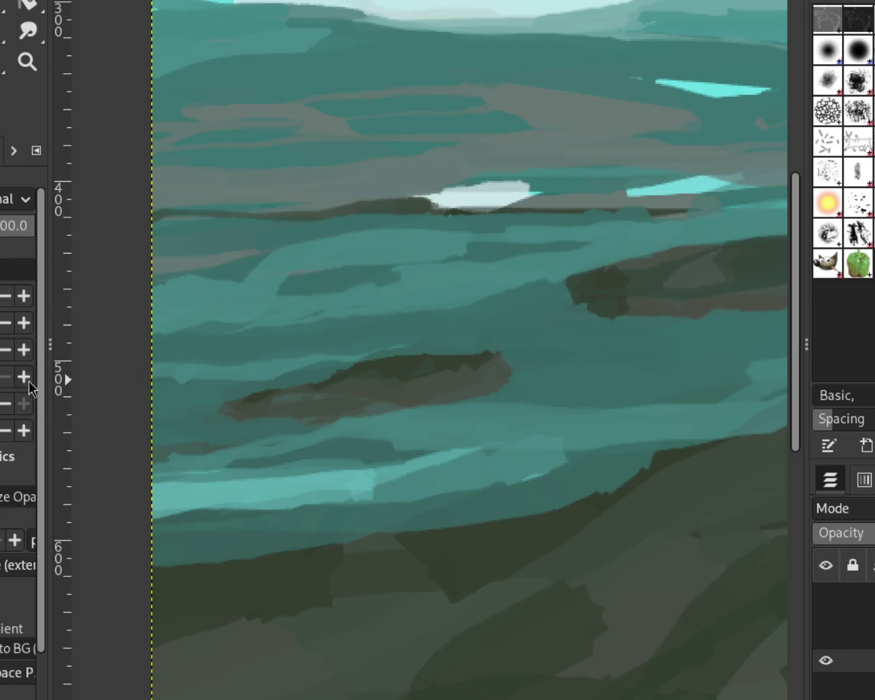
{"action": "left_click_drag", "start_coordinate": [609, 226], "coordinate": [246, 308]}
{"action": "left_click", "coordinate": [465, 280], "text": "ctrl"}
{"action": "mouse_move", "coordinate": [540, 247]}
{"action": "left_mouse_down"}
{"action": "mouse_move", "coordinate": [216, 340]}
{"action": "mouse_move", "coordinate": [538, 260]}
{"action": "left_mouse_up"}
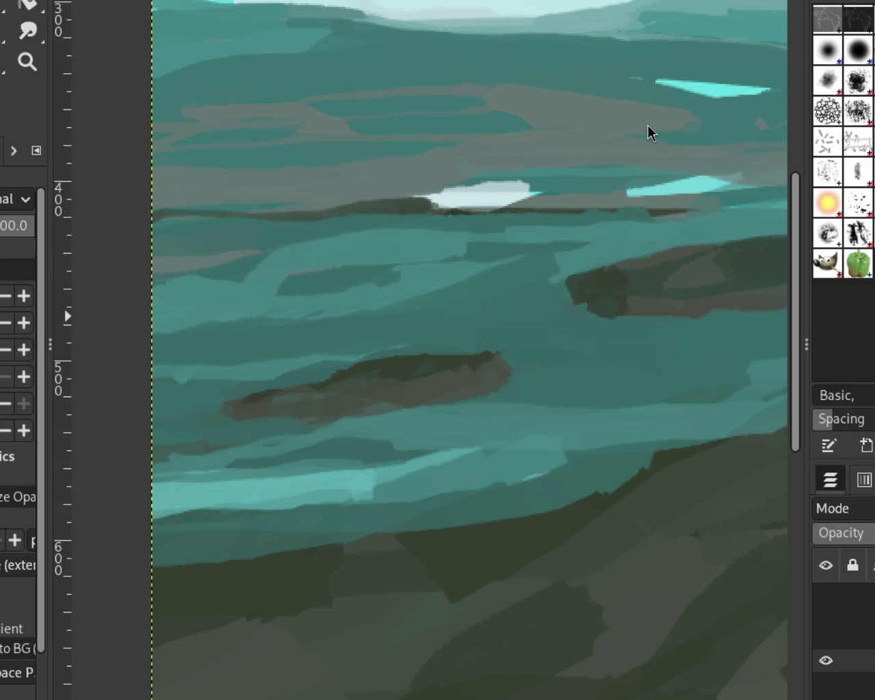
Step: Zoom out and back in until the whole landscape painting fills the window
{"action": "left_click", "coordinate": [28, 61]}
{"action": "left_click", "coordinate": [318, 270], "text": "ctrl"}
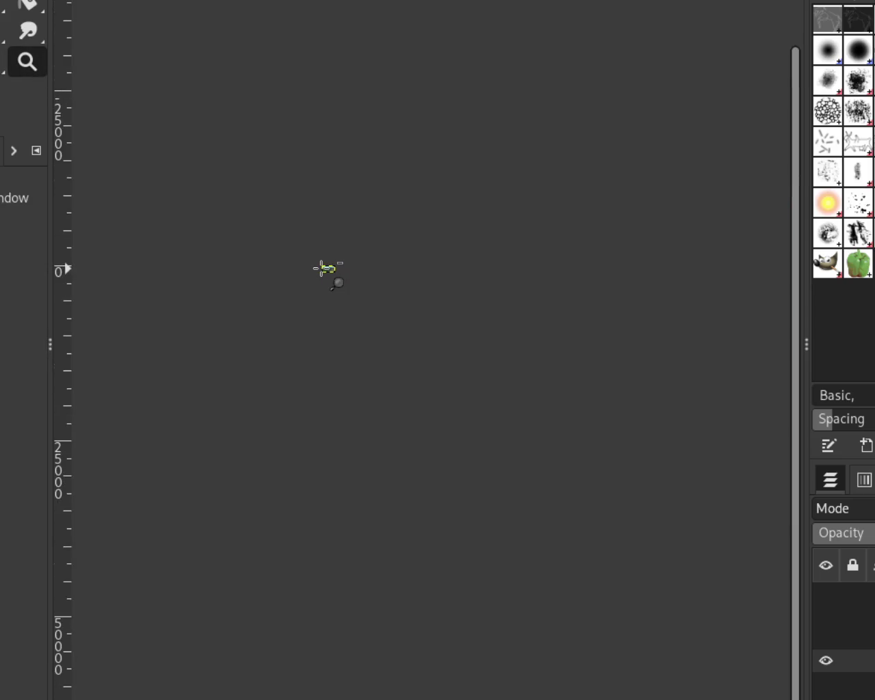
{"action": "left_click", "coordinate": [329, 268]}
{"action": "left_click", "coordinate": [328, 268]}
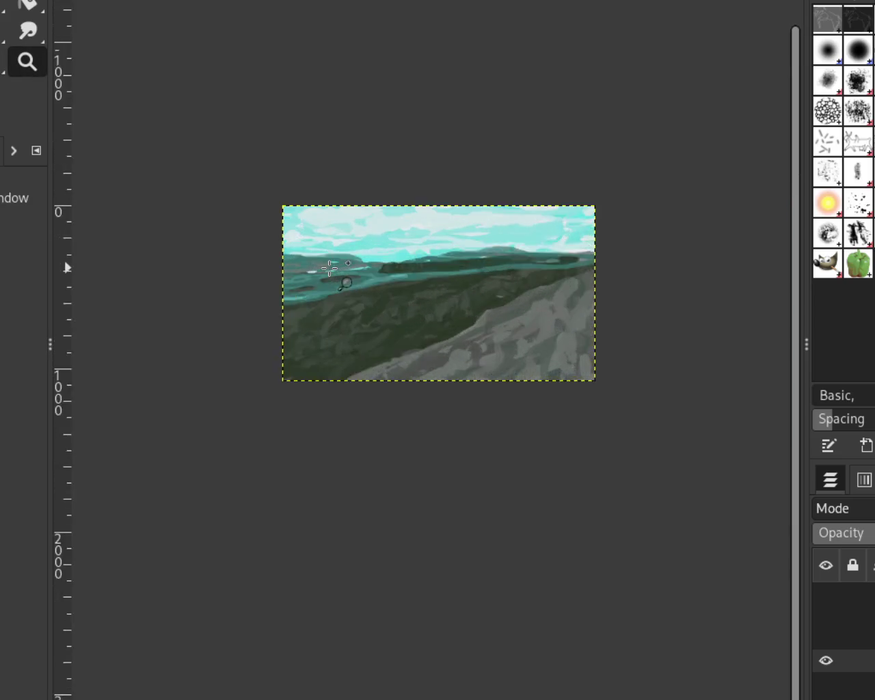
{"action": "left_click", "coordinate": [406, 209]}
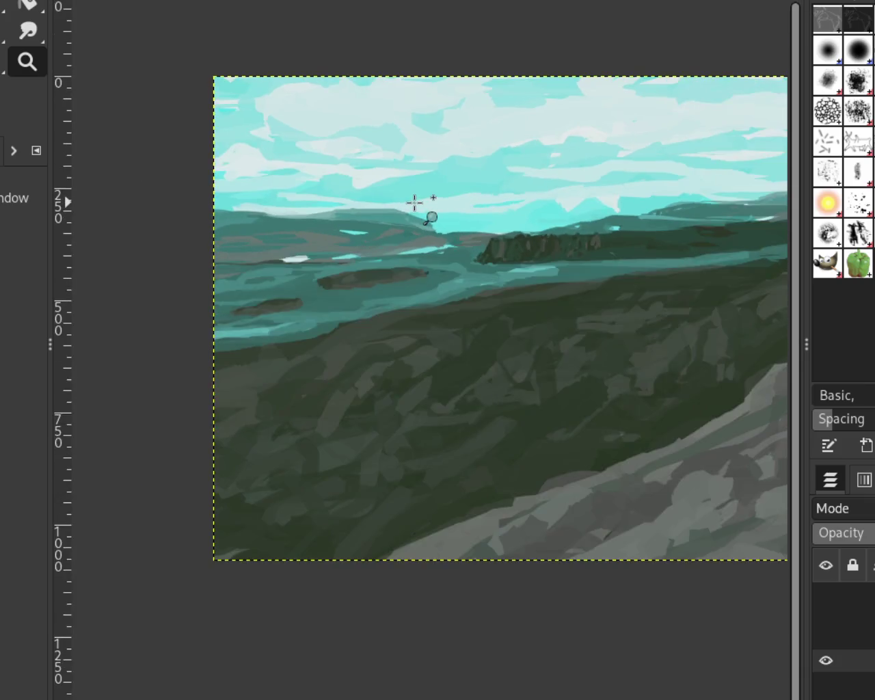
{"action": "left_click", "coordinate": [224, 195]}
{"action": "left_click", "coordinate": [497, 122]}
{"action": "left_click", "coordinate": [541, 113], "text": "ctrl"}
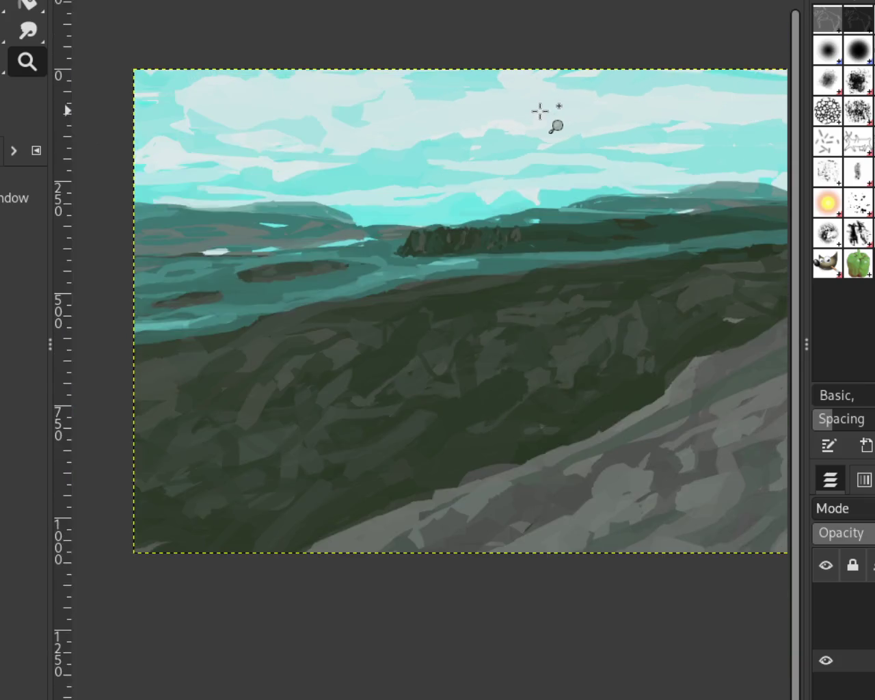
{"action": "left_click", "coordinate": [414, 189], "text": "ctrl"}
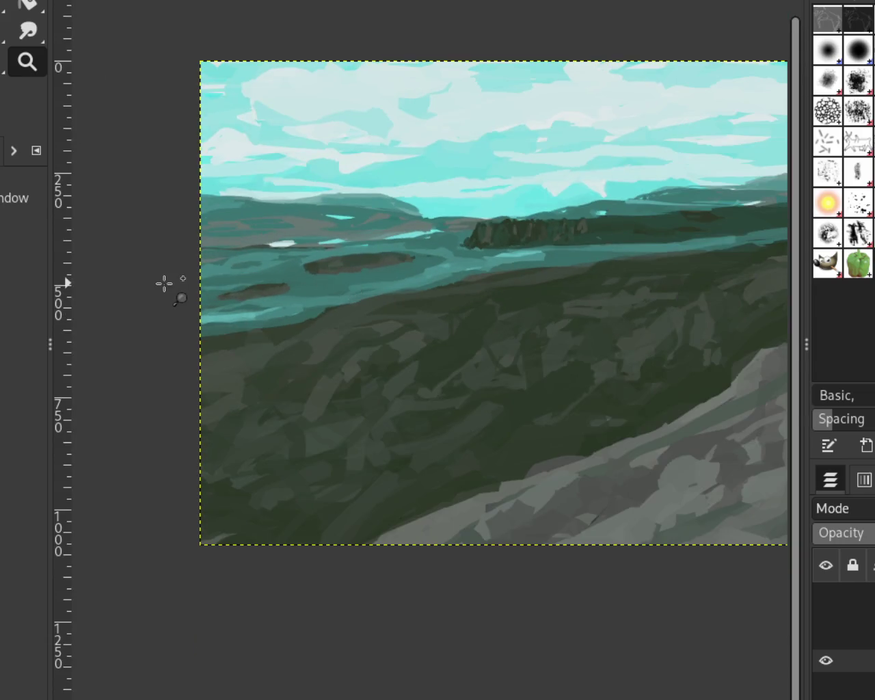
Step: Zoom in on the mid-left and paint a dark stroke across the band above the pale patch
{"action": "left_click", "coordinate": [167, 283]}
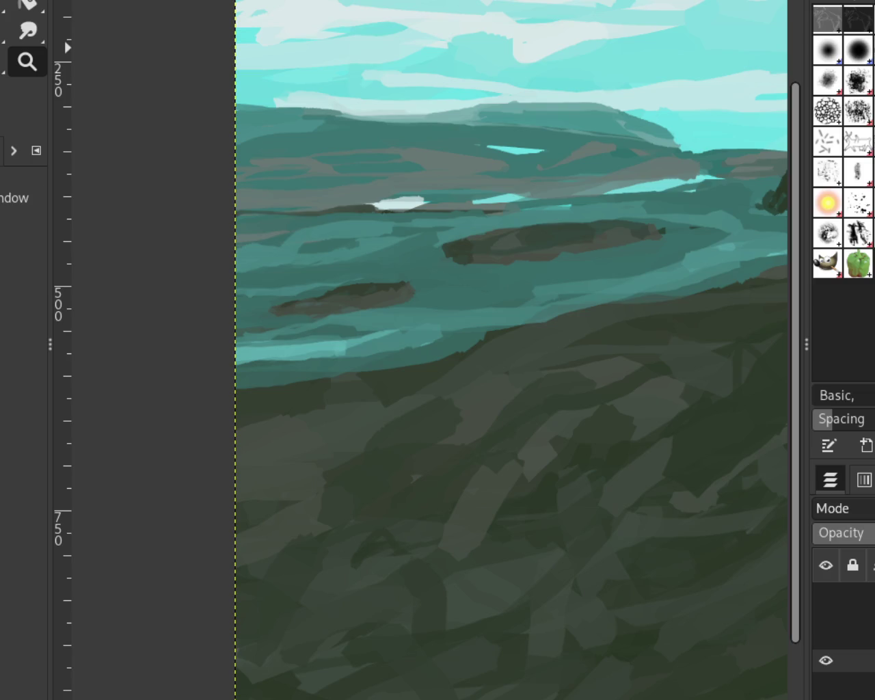
{"action": "key", "text": "p"}
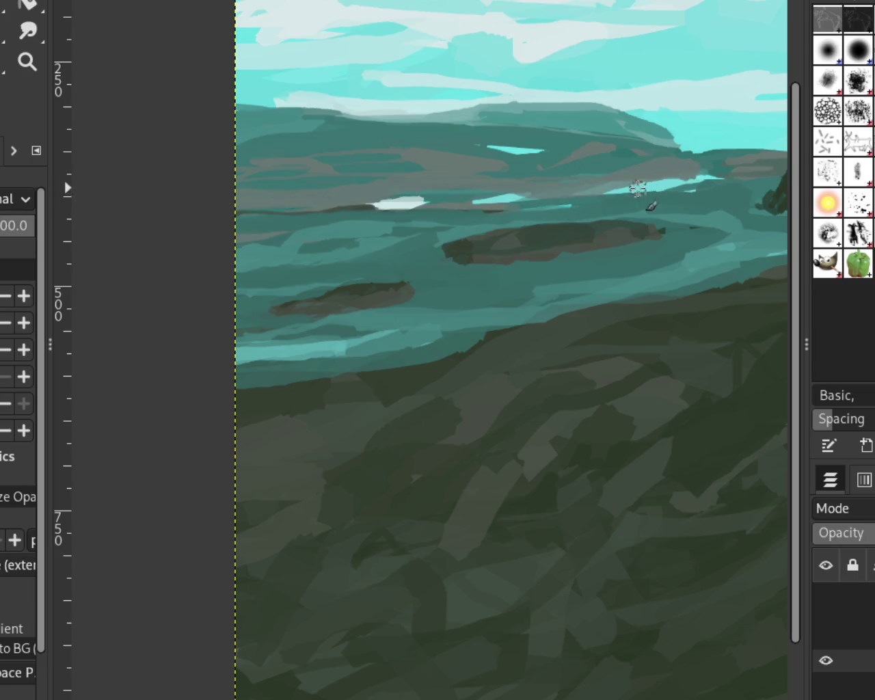
{"action": "left_click_drag", "start_coordinate": [493, 211], "coordinate": [240, 213]}
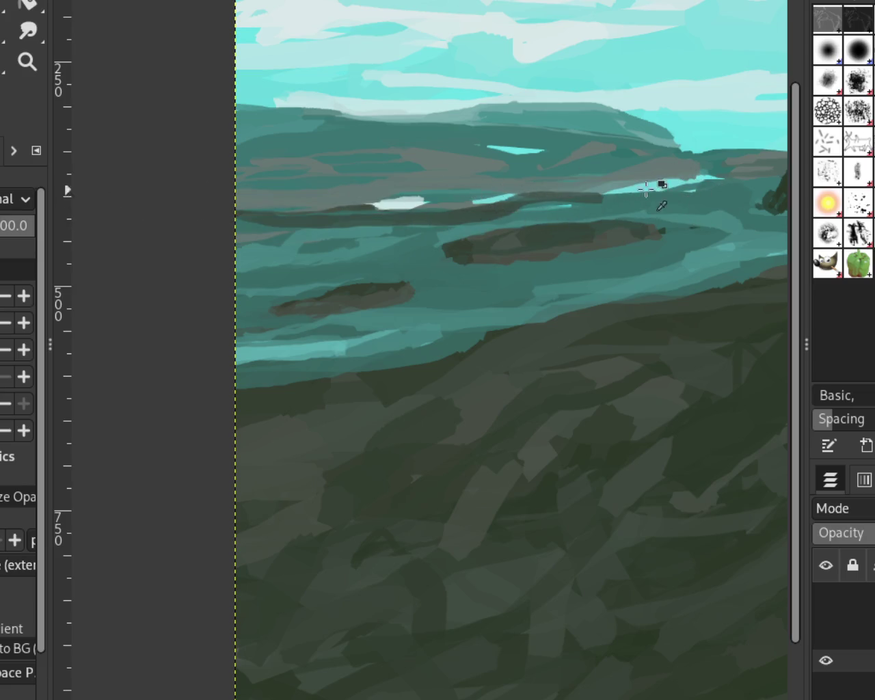
{"action": "key", "text": "ctrl+z"}
{"action": "left_click_drag", "start_coordinate": [580, 201], "coordinate": [137, 210]}
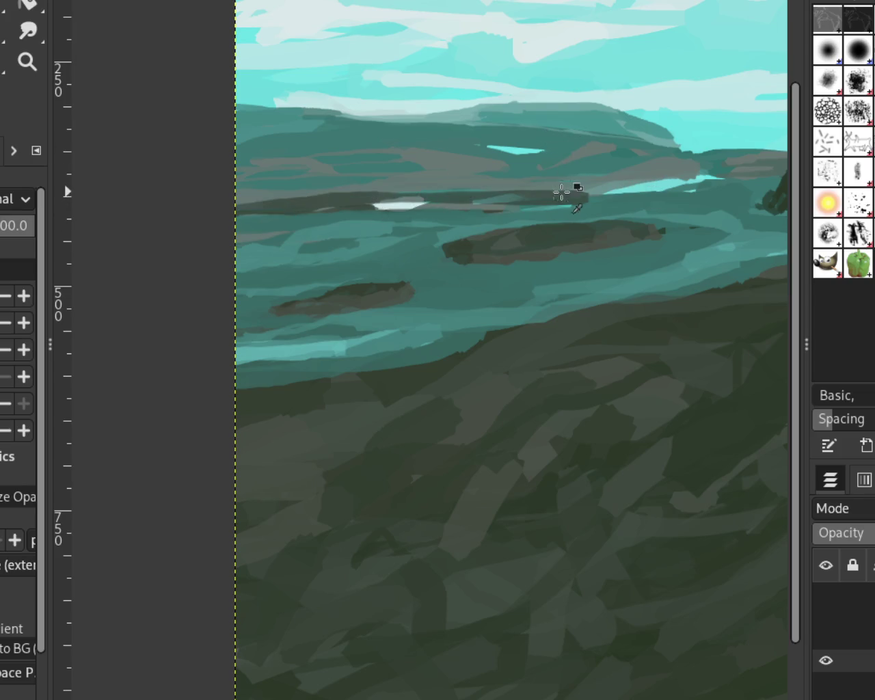
Step: Lay a leftward dark stroke across the distant band, discarding the lighter trial strokes
{"action": "left_click_drag", "start_coordinate": [575, 180], "coordinate": [235, 200]}
{"action": "key", "text": "ctrl+z"}
{"action": "left_click_drag", "start_coordinate": [524, 183], "coordinate": [219, 198]}
{"action": "key", "text": "ctrl+z"}
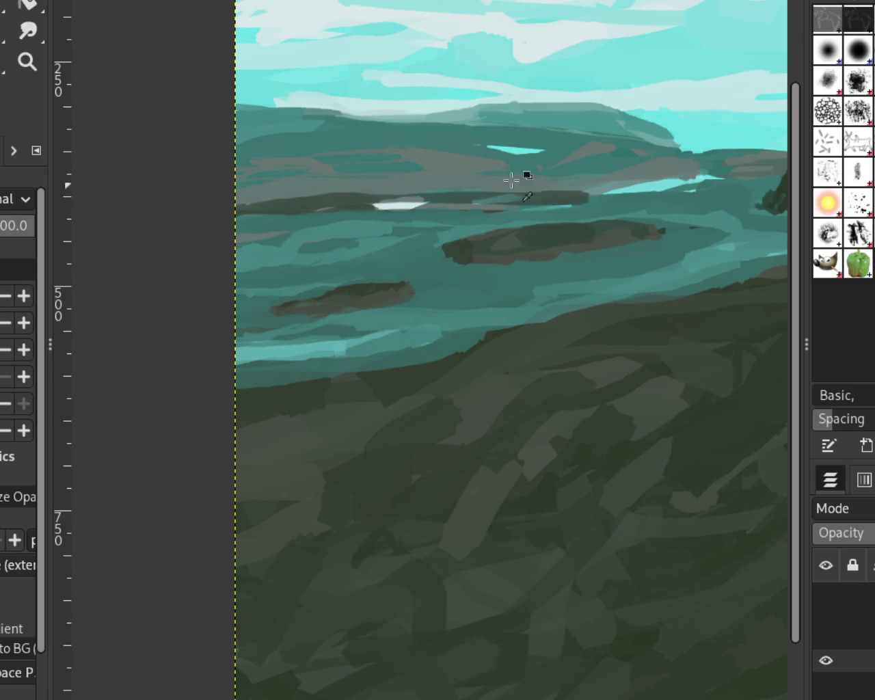
{"action": "left_click_drag", "start_coordinate": [593, 193], "coordinate": [225, 201]}
{"action": "key", "text": "ctrl+z"}
{"action": "left_click_drag", "start_coordinate": [583, 192], "coordinate": [174, 197]}
Step: Add a short dark horizontal stroke, undoing the faint lighter and grey trial strokes
{"action": "left_click_drag", "start_coordinate": [527, 190], "coordinate": [672, 209]}
{"action": "key", "text": "ctrl+z"}
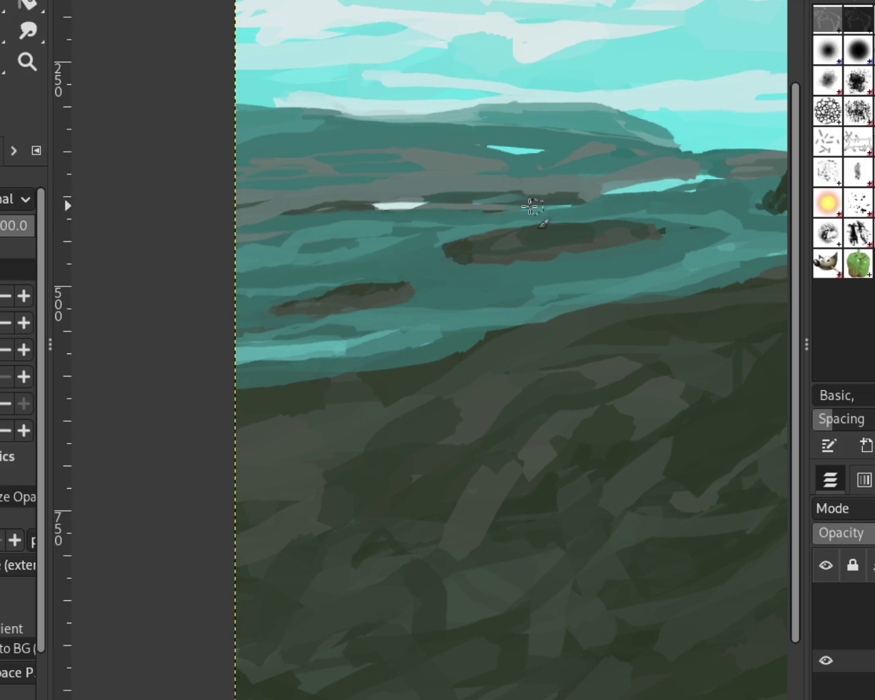
{"action": "left_click_drag", "start_coordinate": [479, 174], "coordinate": [369, 178]}
{"action": "key", "text": "ctrl+z"}
{"action": "mouse_move", "coordinate": [482, 172]}
{"action": "left_mouse_down"}
{"action": "mouse_move", "coordinate": [376, 176]}
{"action": "mouse_move", "coordinate": [455, 168]}
{"action": "mouse_move", "coordinate": [389, 176]}
{"action": "left_mouse_up"}
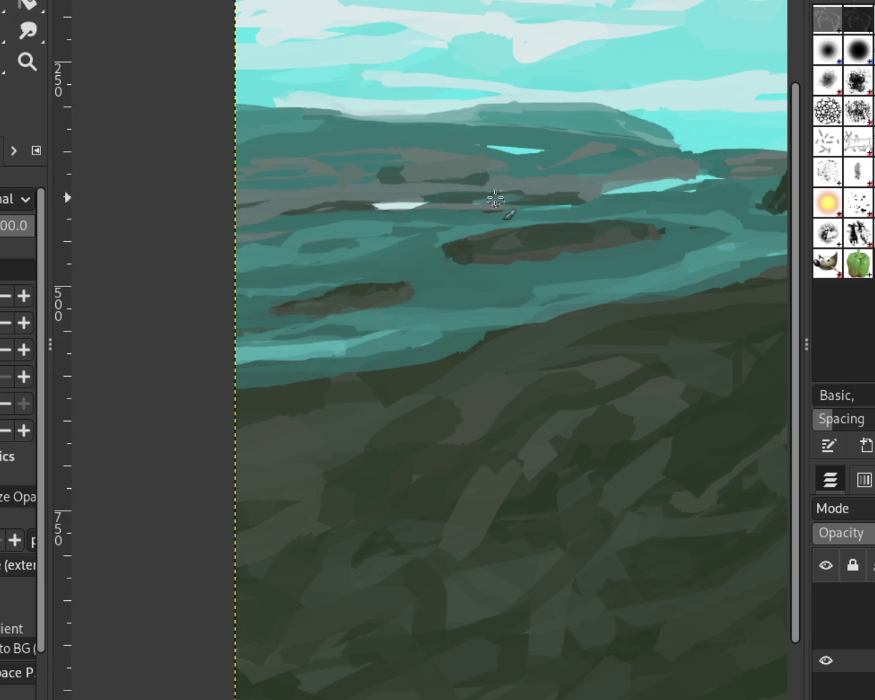
{"action": "left_click_drag", "start_coordinate": [459, 180], "coordinate": [388, 179]}
{"action": "key", "text": "ctrl+z"}
Step: Fit the landscape in view and show the cat-and-birds, horse-and-rider and bare-trees layers
{"action": "left_click", "coordinate": [27, 62]}
{"action": "left_click", "coordinate": [714, 192], "text": "ctrl"}
{"action": "left_click", "coordinate": [732, 166], "text": "ctrl"}
{"action": "left_click", "coordinate": [470, 164], "text": "ctrl"}
{"action": "left_click", "coordinate": [470, 165]}
{"action": "left_click", "coordinate": [403, 208], "text": "ctrl"}
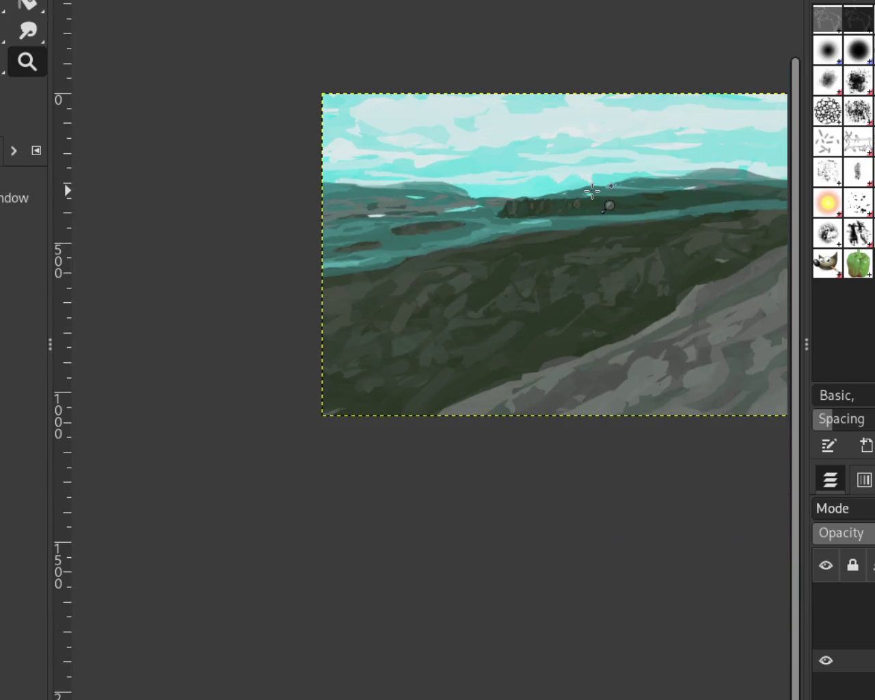
{"action": "left_click", "coordinate": [592, 191]}
{"action": "left_click", "coordinate": [411, 226], "text": "ctrl"}
{"action": "left_click", "coordinate": [386, 188], "text": "ctrl"}
{"action": "left_click", "coordinate": [352, 183]}
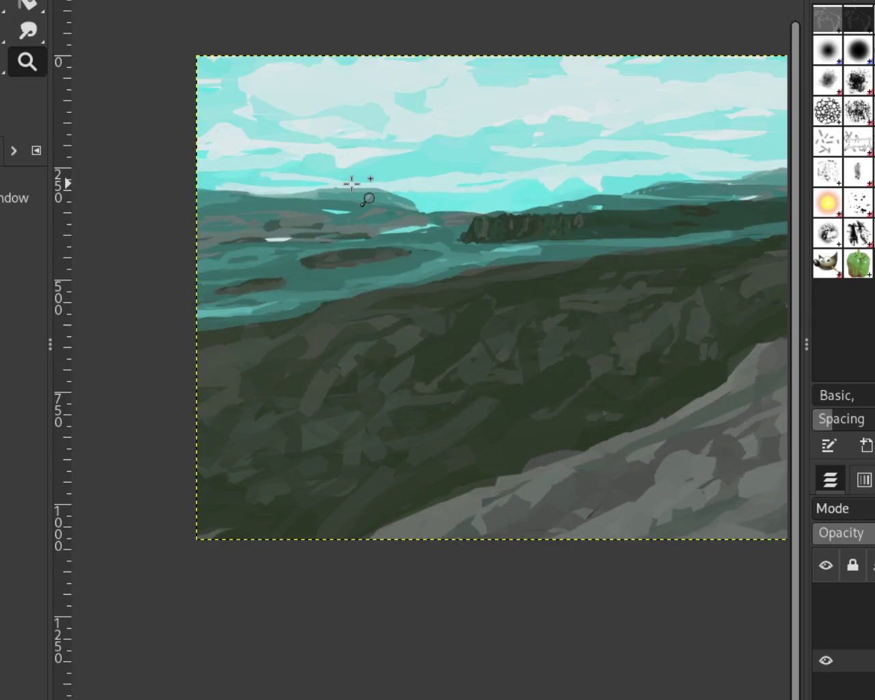
{"action": "left_click", "coordinate": [826, 592]}
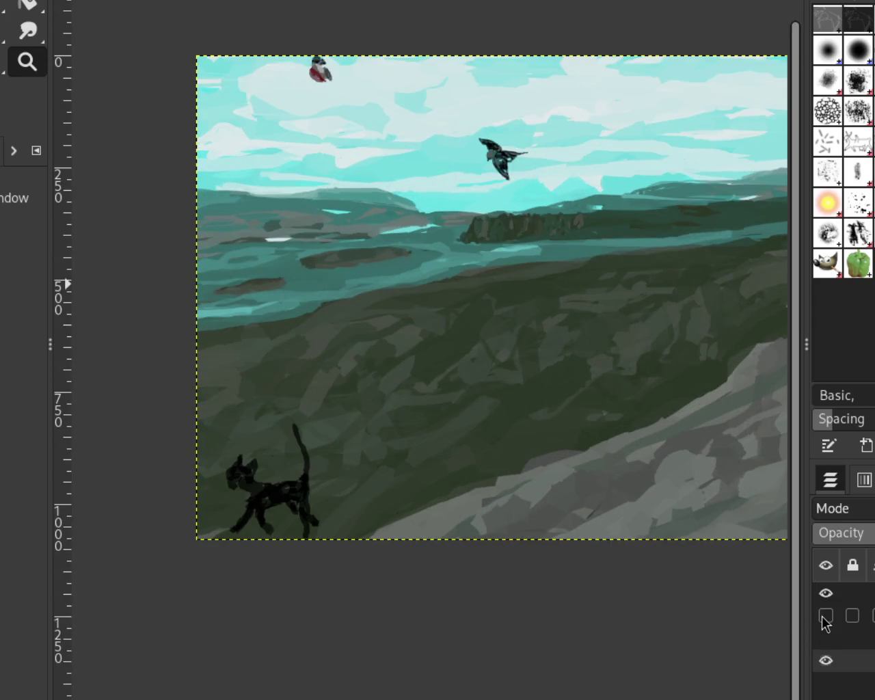
{"action": "left_click", "coordinate": [826, 617]}
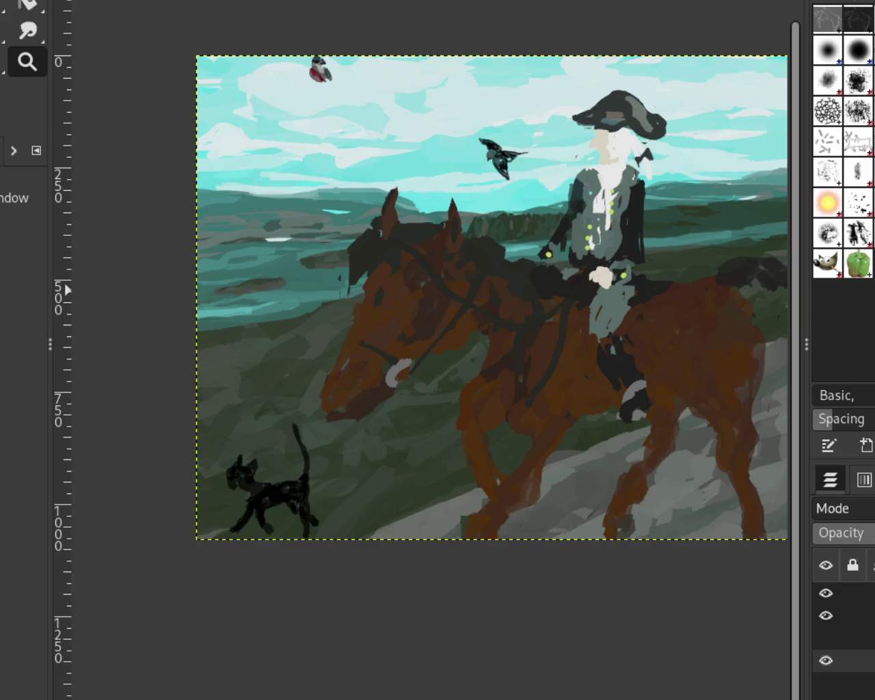
{"action": "left_click", "coordinate": [826, 639]}
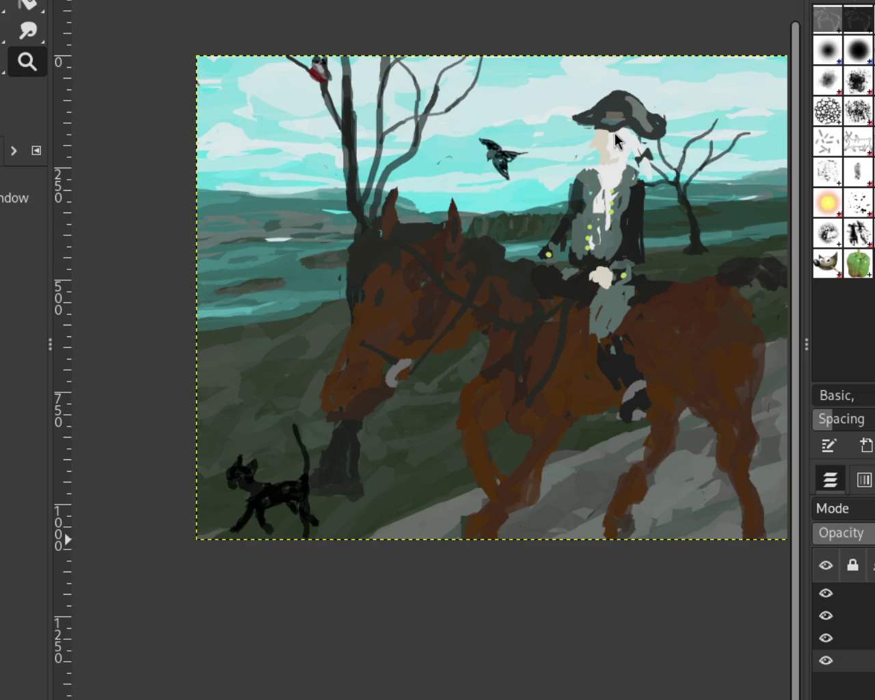
Step: Zoom in and out to inspect the full composition with the figures and trees
{"action": "left_click", "coordinate": [276, 182], "text": "ctrl"}
{"action": "left_click", "coordinate": [287, 190]}
{"action": "left_click", "coordinate": [290, 191]}
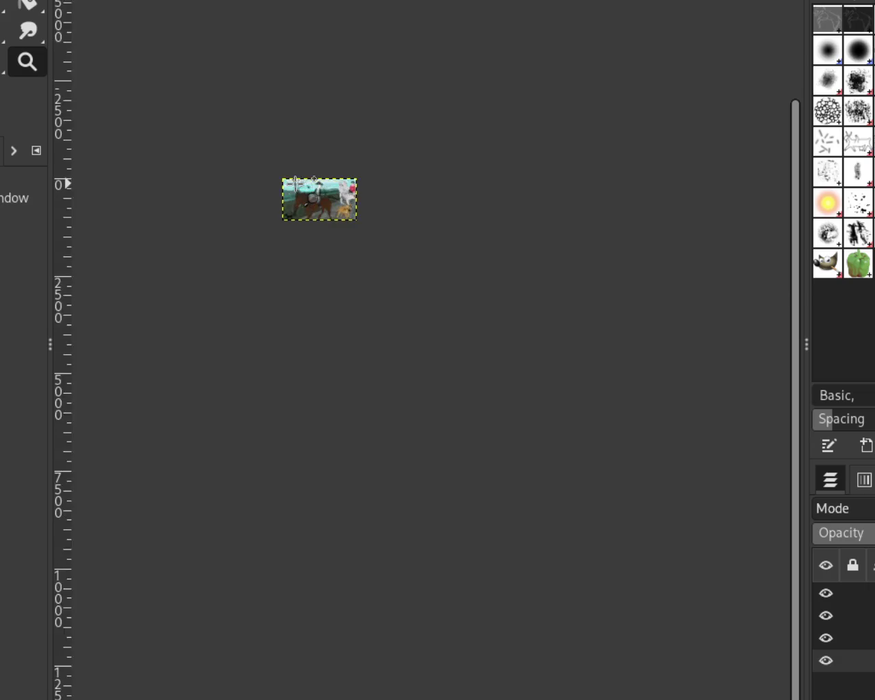
{"action": "left_click", "coordinate": [293, 183]}
{"action": "left_click", "coordinate": [293, 183]}
{"action": "left_click", "coordinate": [282, 187], "text": "ctrl"}
{"action": "left_click", "coordinate": [466, 220]}
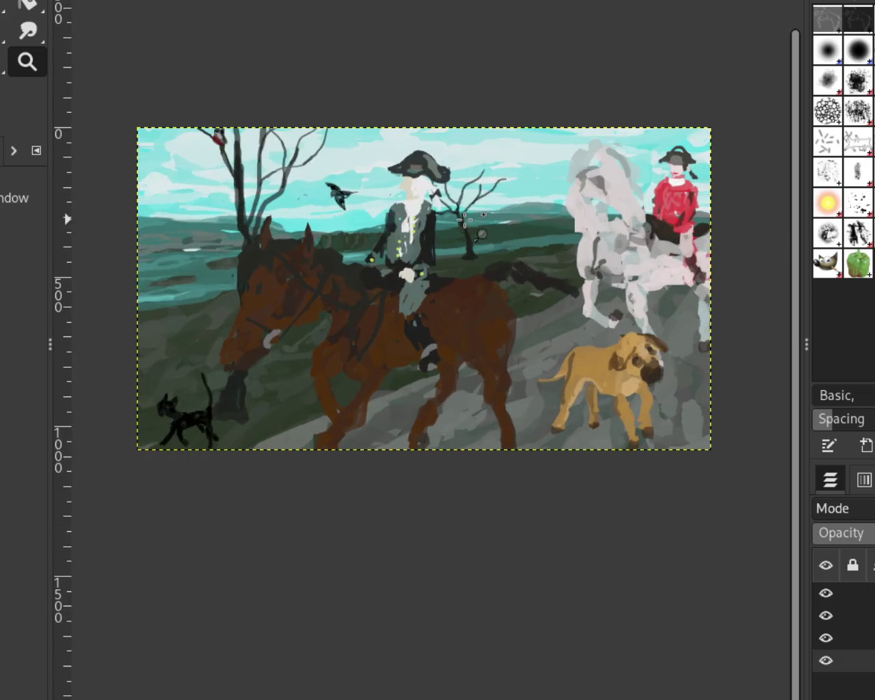
{"action": "left_click", "coordinate": [331, 249], "text": "ctrl"}
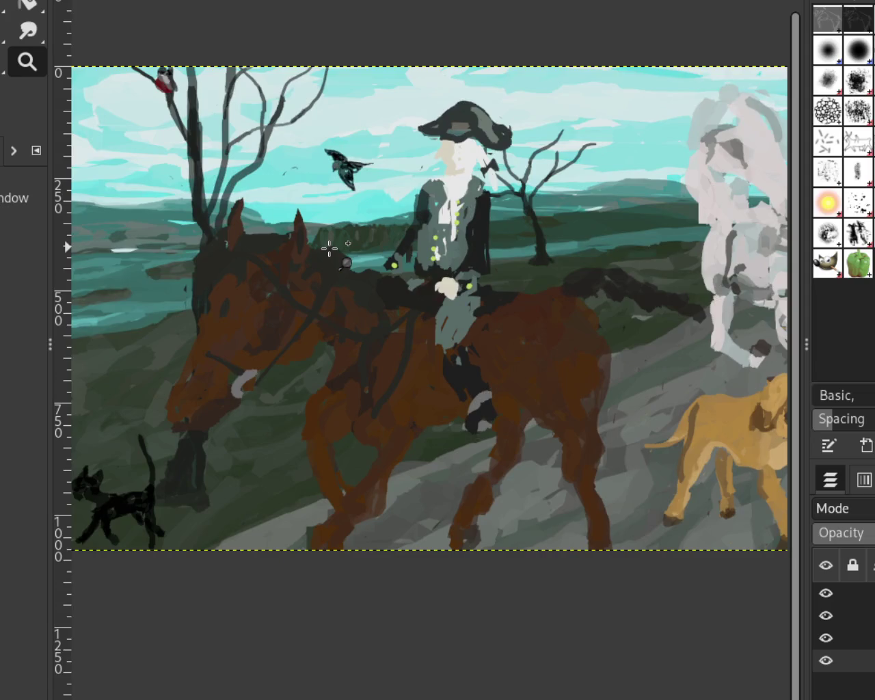
{"action": "left_click", "coordinate": [330, 247], "text": "ctrl"}
{"action": "left_click", "coordinate": [329, 247], "text": "ctrl"}
{"action": "left_click", "coordinate": [331, 248], "text": "ctrl"}
{"action": "left_click", "coordinate": [322, 247]}
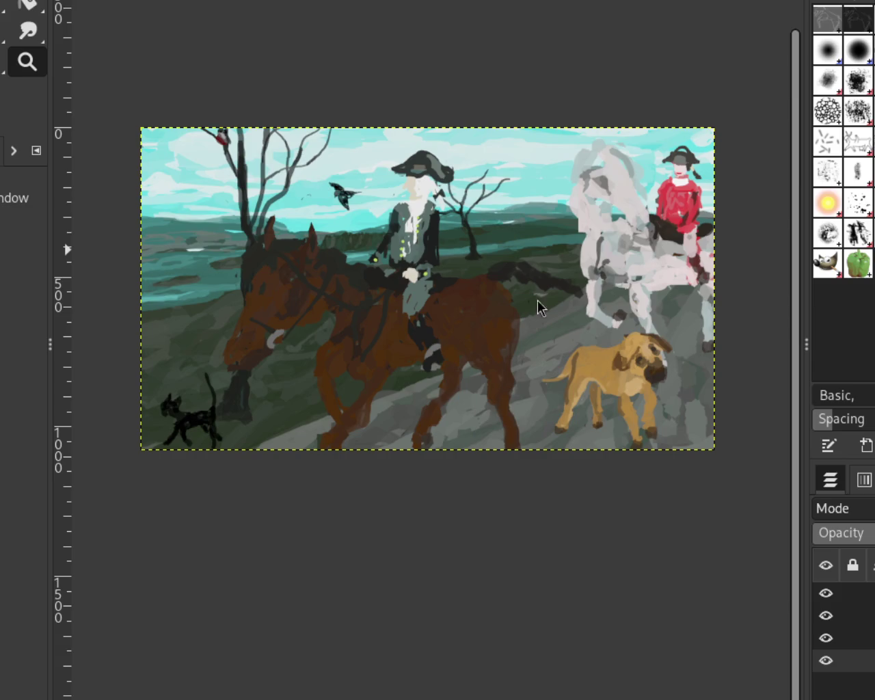
Step: Hide the dog-and-cat, rider and trees layers again, leaving only the landscape
{"action": "left_click", "coordinate": [826, 593]}
{"action": "left_click", "coordinate": [826, 616]}
{"action": "left_click", "coordinate": [826, 638]}
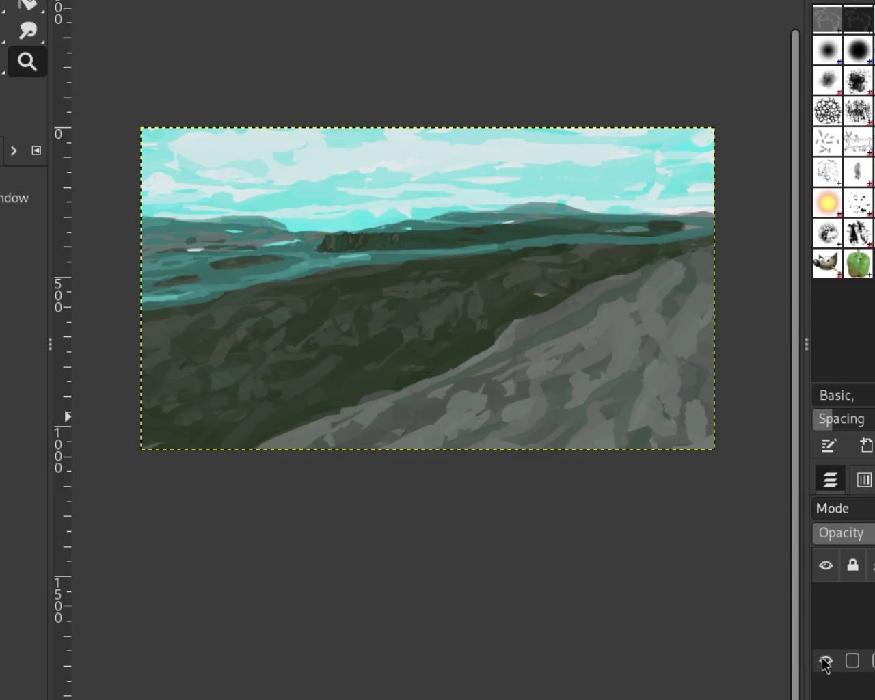
{"action": "left_click", "coordinate": [38, 69]}
{"action": "left_click", "coordinate": [369, 233], "text": "ctrl"}
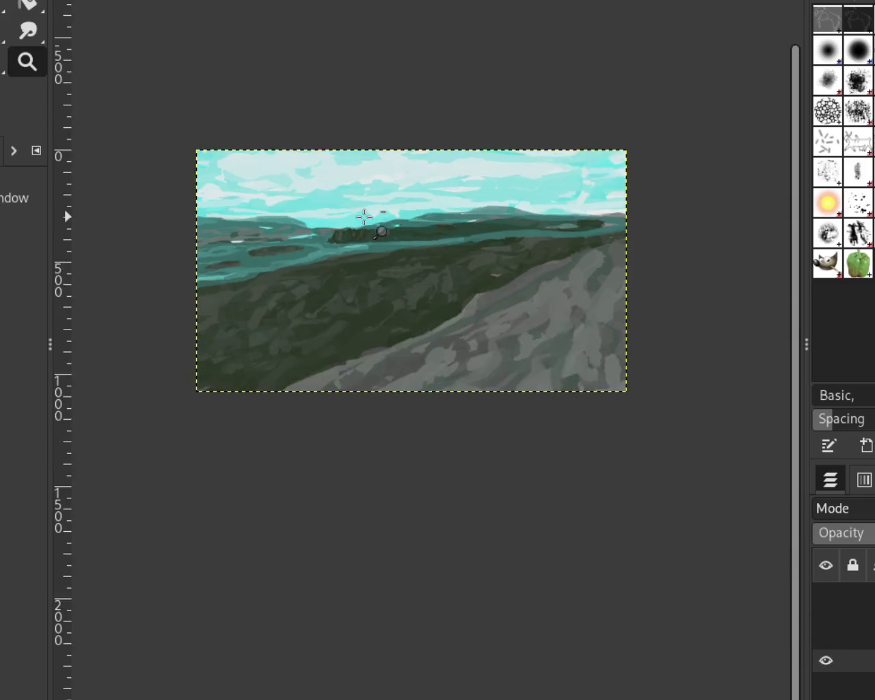
Step: Zoom in on the left-centre water and paint teal over the grey above the dark patch
{"action": "left_click", "coordinate": [311, 250]}
{"action": "left_click", "coordinate": [168, 235]}
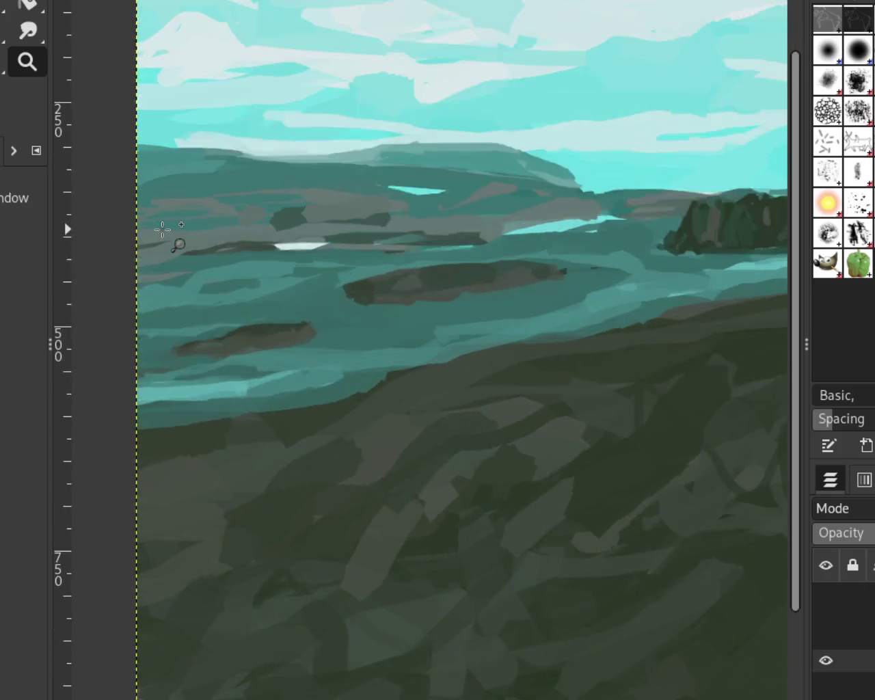
{"action": "left_click", "coordinate": [352, 210]}
{"action": "left_click", "coordinate": [352, 209]}
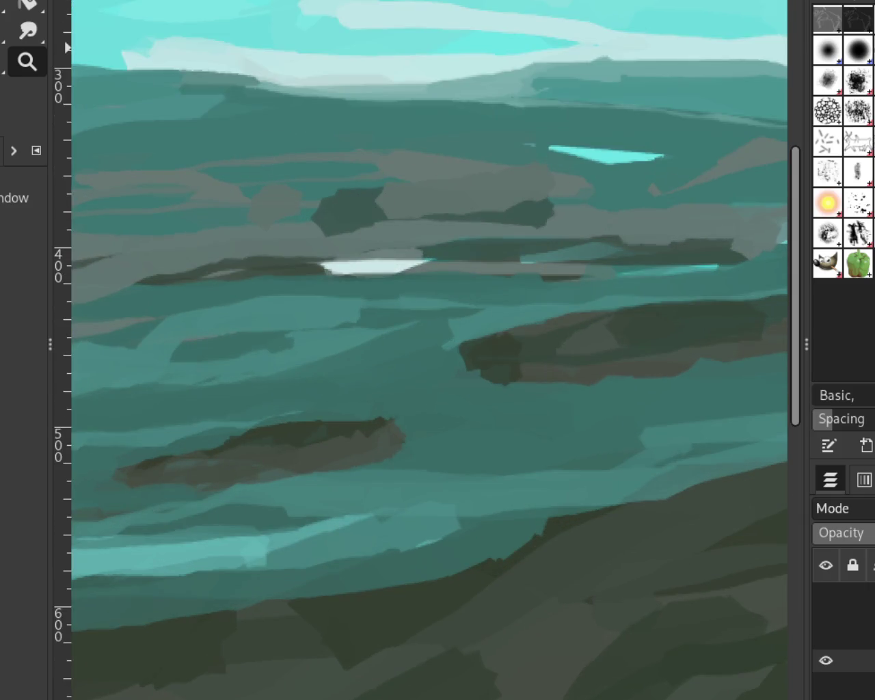
{"action": "key", "text": "p"}
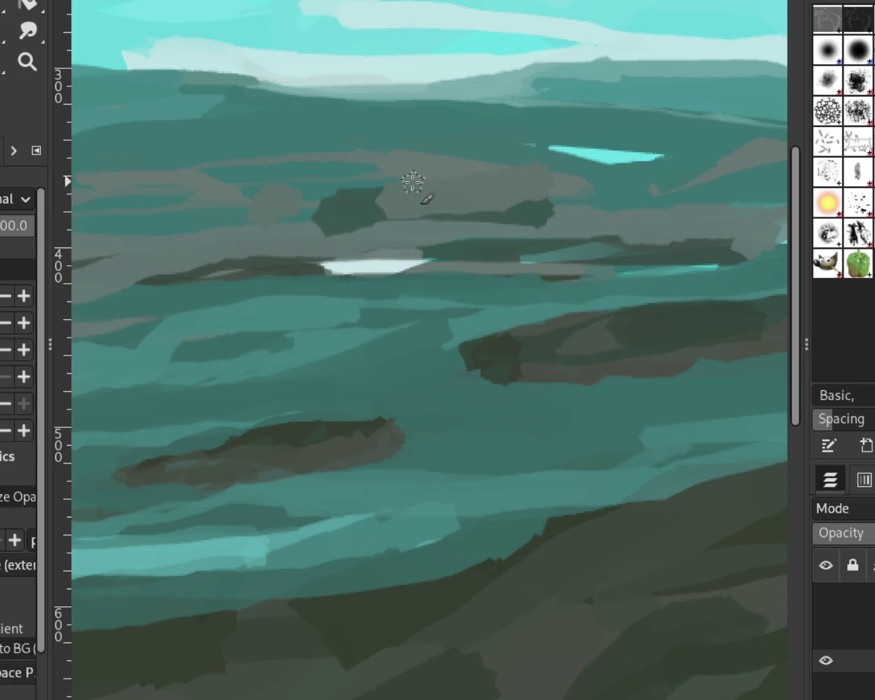
{"action": "left_click_drag", "start_coordinate": [400, 194], "coordinate": [236, 195]}
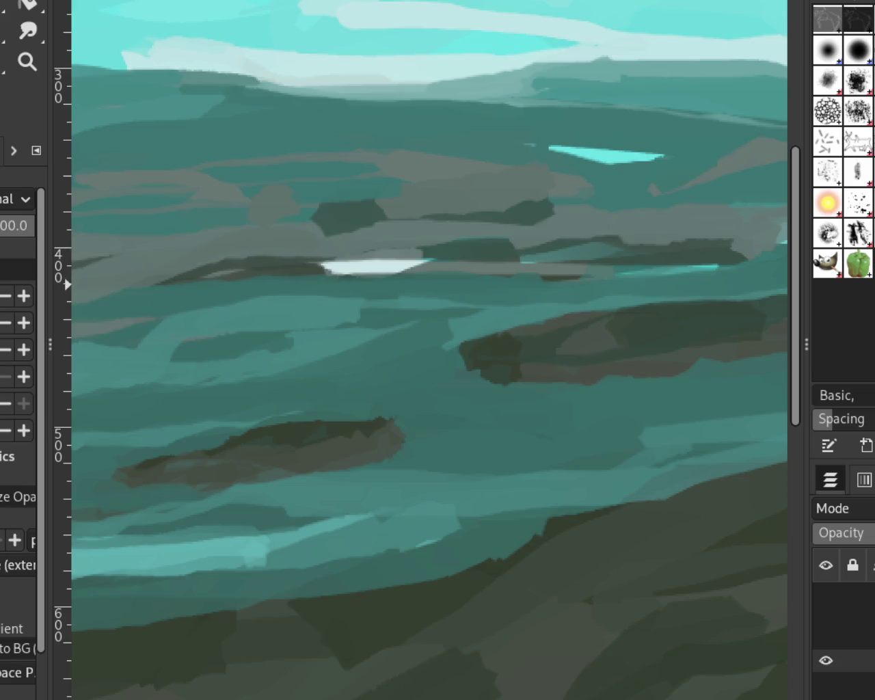
Step: Try grey strokes across the water and over the dark patch, undoing both
{"action": "left_click_drag", "start_coordinate": [286, 258], "coordinate": [516, 265]}
{"action": "key", "text": "ctrl+z"}
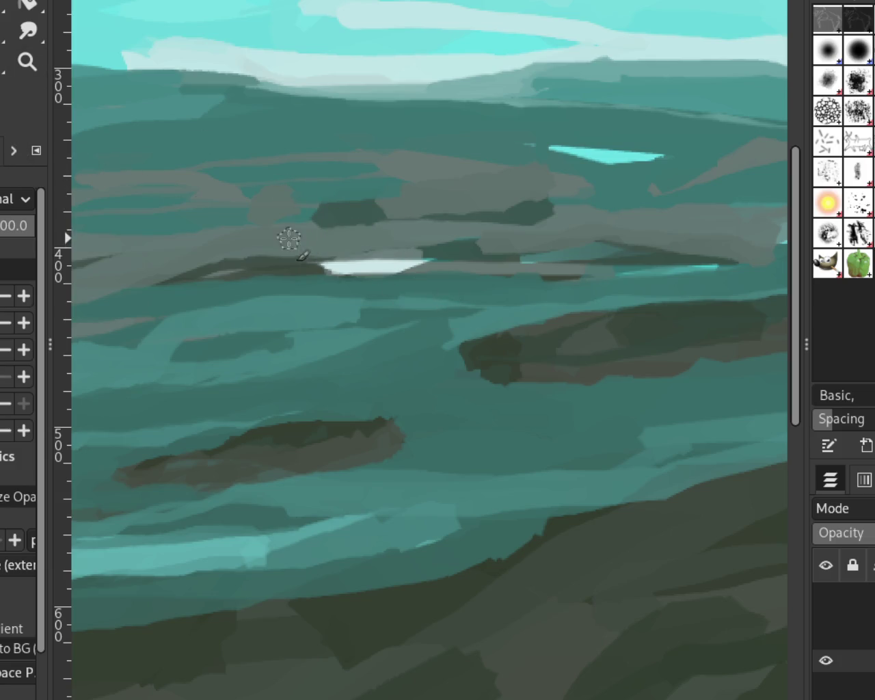
{"action": "left_click_drag", "start_coordinate": [416, 197], "coordinate": [251, 224]}
{"action": "key", "text": "ctrl+z"}
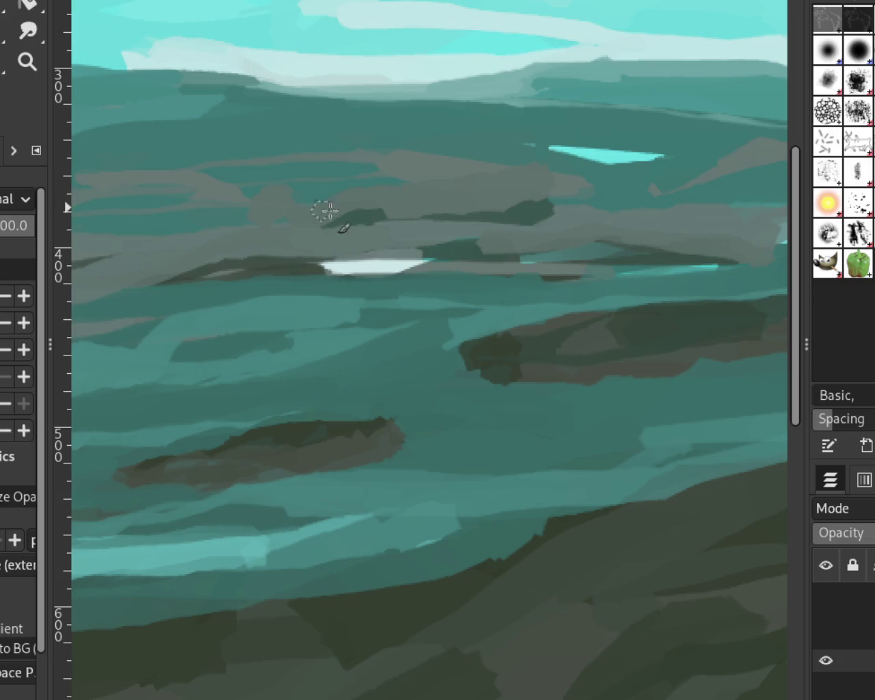
{"action": "left_click", "coordinate": [29, 69]}
{"action": "scroll", "coordinate": [557, 248], "scroll_direction": "down", "scroll_amount": 3}
Step: Scroll-zoom out and in to view the whole landscape, then magnify the wooded headland
{"action": "scroll", "coordinate": [545, 242], "scroll_direction": "up", "scroll_amount": 1}
{"action": "scroll", "coordinate": [424, 264], "scroll_direction": "down", "scroll_amount": 1}
{"action": "scroll", "coordinate": [424, 264], "scroll_direction": "up", "scroll_amount": 1}
{"action": "scroll", "coordinate": [424, 267], "scroll_direction": "down", "scroll_amount": 1}
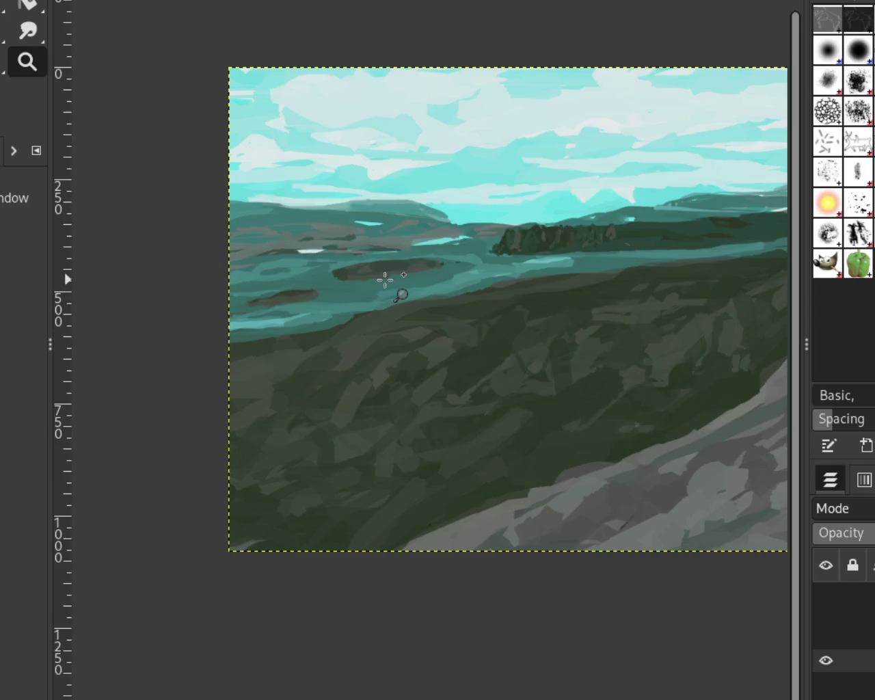
{"action": "scroll", "coordinate": [385, 277], "scroll_direction": "up", "scroll_amount": 2}
{"action": "scroll", "coordinate": [627, 236], "scroll_direction": "down", "scroll_amount": 1}
{"action": "scroll", "coordinate": [628, 236], "scroll_direction": "up", "scroll_amount": 1}
{"action": "scroll", "coordinate": [615, 233], "scroll_direction": "down", "scroll_amount": 1}
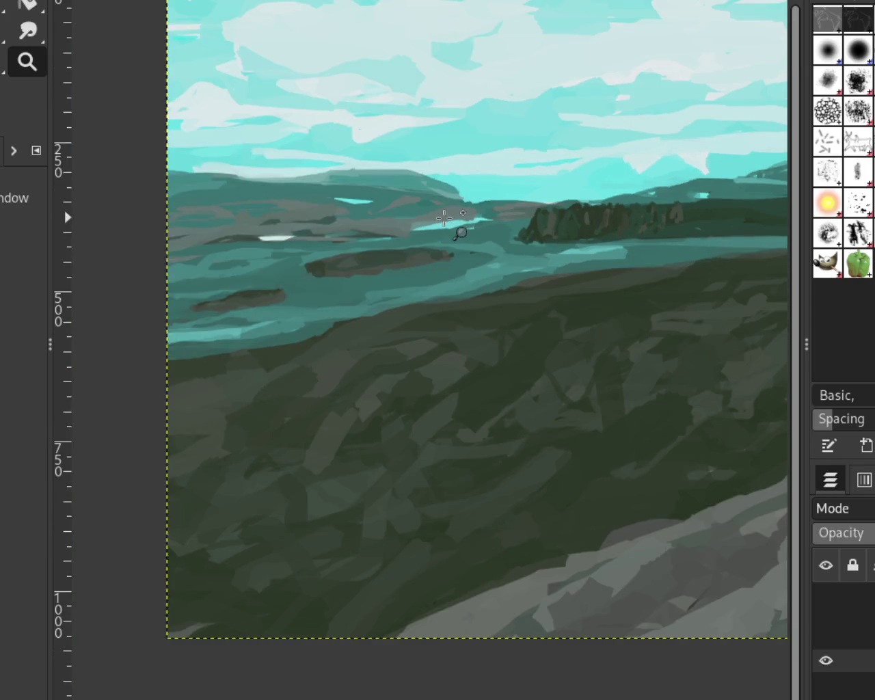
{"action": "scroll", "coordinate": [443, 216], "scroll_direction": "down", "scroll_amount": 1}
{"action": "scroll", "coordinate": [441, 227], "scroll_direction": "up", "scroll_amount": 1}
{"action": "scroll", "coordinate": [452, 233], "scroll_direction": "down", "scroll_amount": 1}
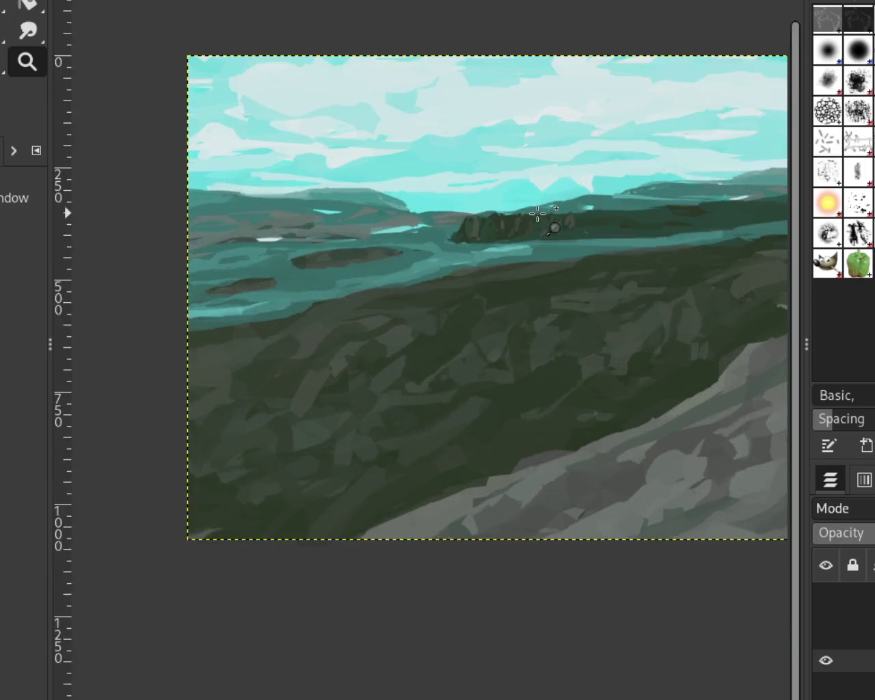
{"action": "scroll", "coordinate": [478, 253], "scroll_direction": "up", "scroll_amount": 1}
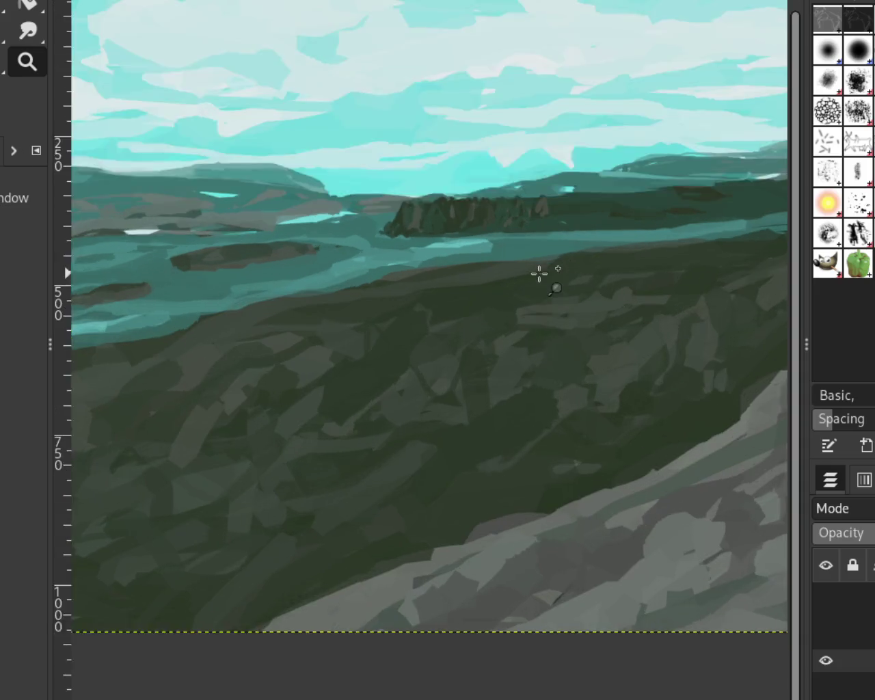
{"action": "left_click", "coordinate": [540, 273]}
{"action": "key", "text": "p"}
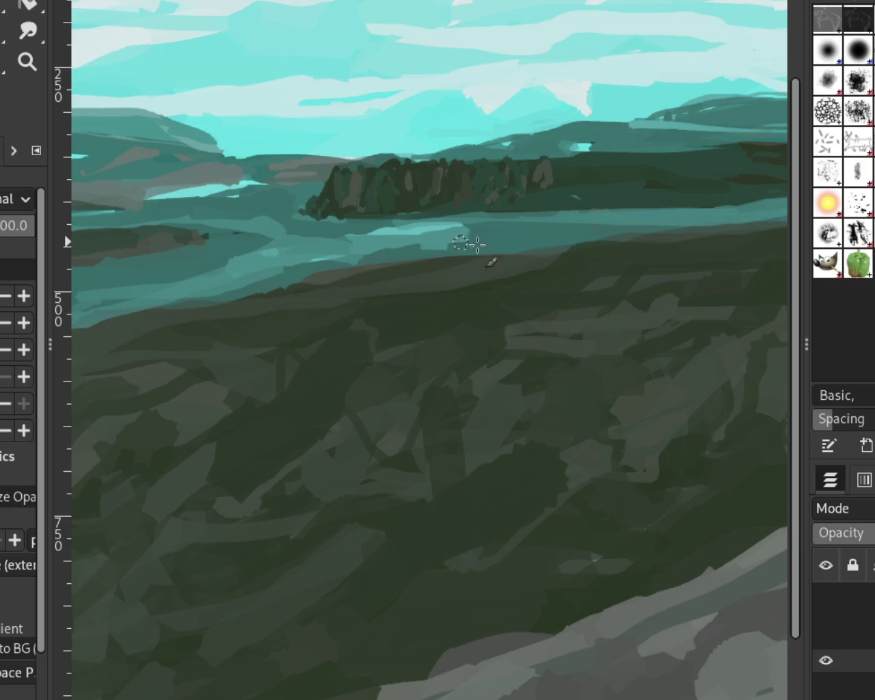
Step: Brush light teal strokes over the water near the headland and across the left water
{"action": "mouse_move", "coordinate": [654, 210]}
{"action": "left_mouse_down"}
{"action": "mouse_move", "coordinate": [567, 231]}
{"action": "mouse_move", "coordinate": [631, 243]}
{"action": "mouse_move", "coordinate": [455, 242]}
{"action": "left_mouse_up"}
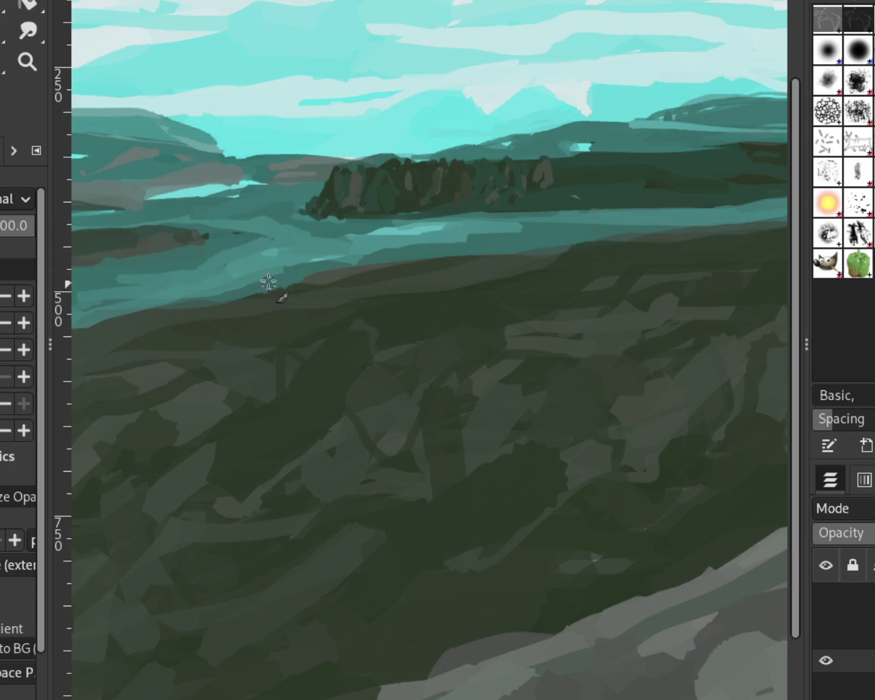
{"action": "left_click_drag", "start_coordinate": [219, 243], "coordinate": [155, 266]}
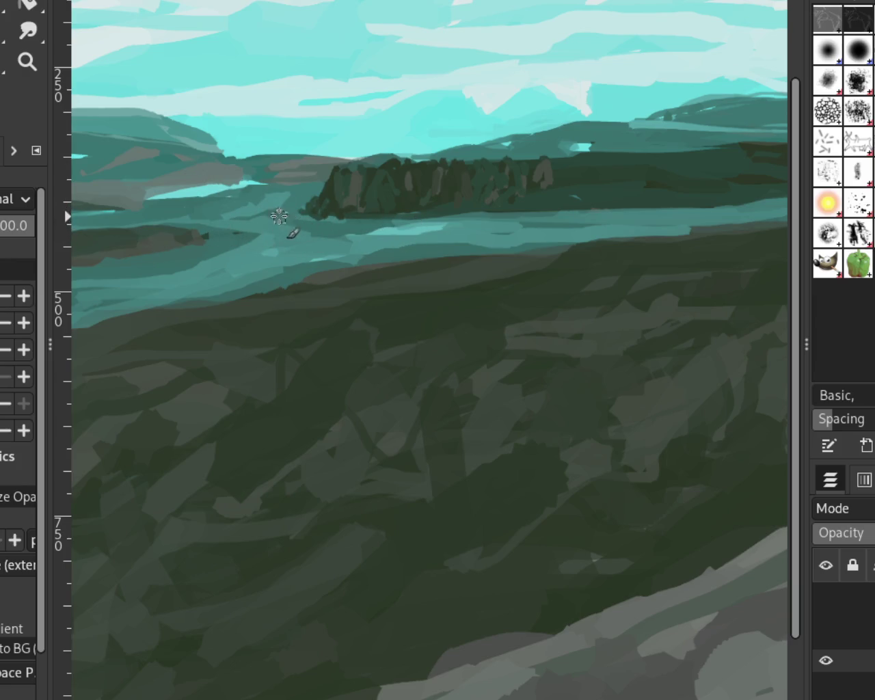
{"action": "mouse_move", "coordinate": [262, 203]}
{"action": "left_mouse_down"}
{"action": "mouse_move", "coordinate": [246, 226]}
{"action": "mouse_move", "coordinate": [217, 226]}
{"action": "left_mouse_up"}
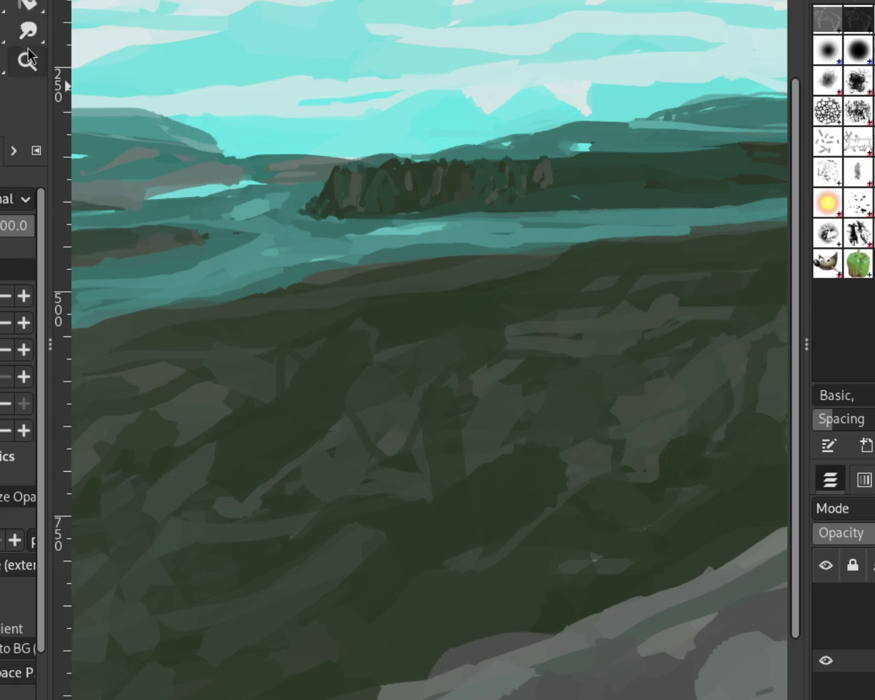
Step: Scroll-zoom out to the full painting, then zoom in on the distant lake and left hills
{"action": "left_click", "coordinate": [28, 58]}
{"action": "scroll", "coordinate": [406, 142], "scroll_direction": "down", "scroll_amount": 2}
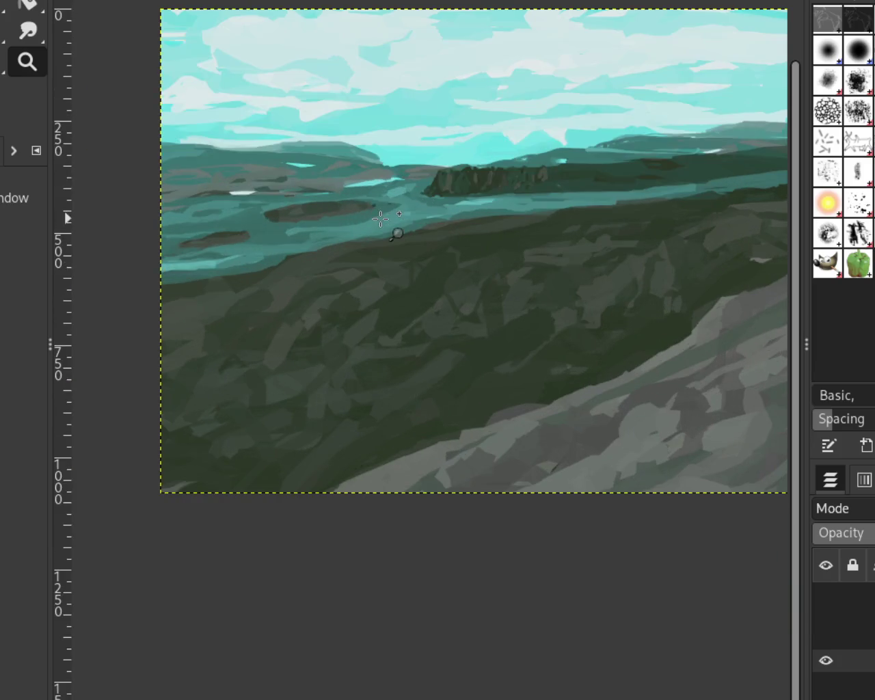
{"action": "scroll", "coordinate": [383, 221], "scroll_direction": "down", "scroll_amount": 1}
{"action": "scroll", "coordinate": [416, 221], "scroll_direction": "up", "scroll_amount": 2}
{"action": "scroll", "coordinate": [402, 207], "scroll_direction": "down", "scroll_amount": 1}
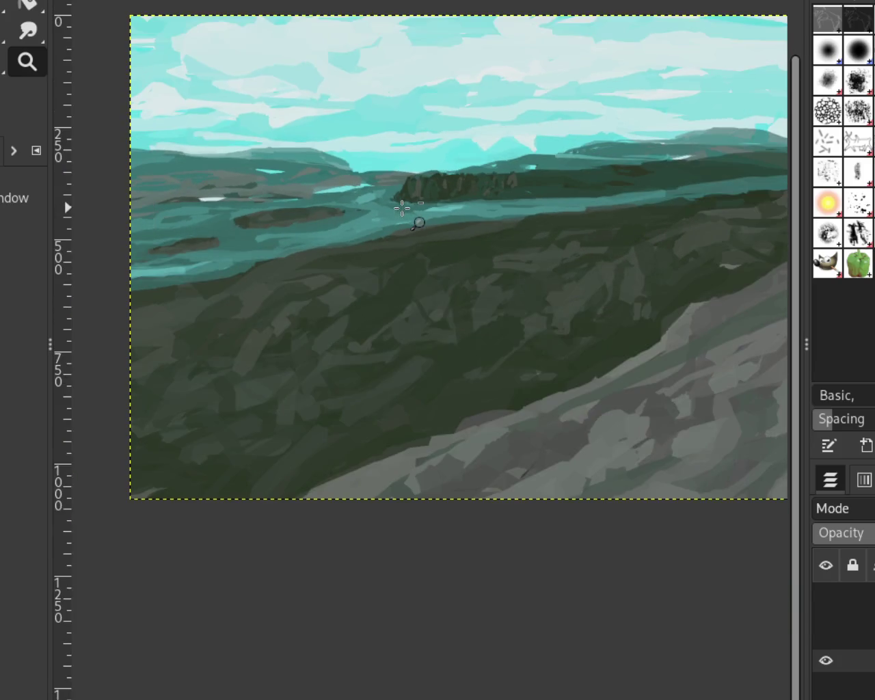
{"action": "scroll", "coordinate": [557, 172], "scroll_direction": "down", "scroll_amount": 1}
{"action": "scroll", "coordinate": [533, 172], "scroll_direction": "up", "scroll_amount": 1}
{"action": "scroll", "coordinate": [355, 172], "scroll_direction": "down", "scroll_amount": 1}
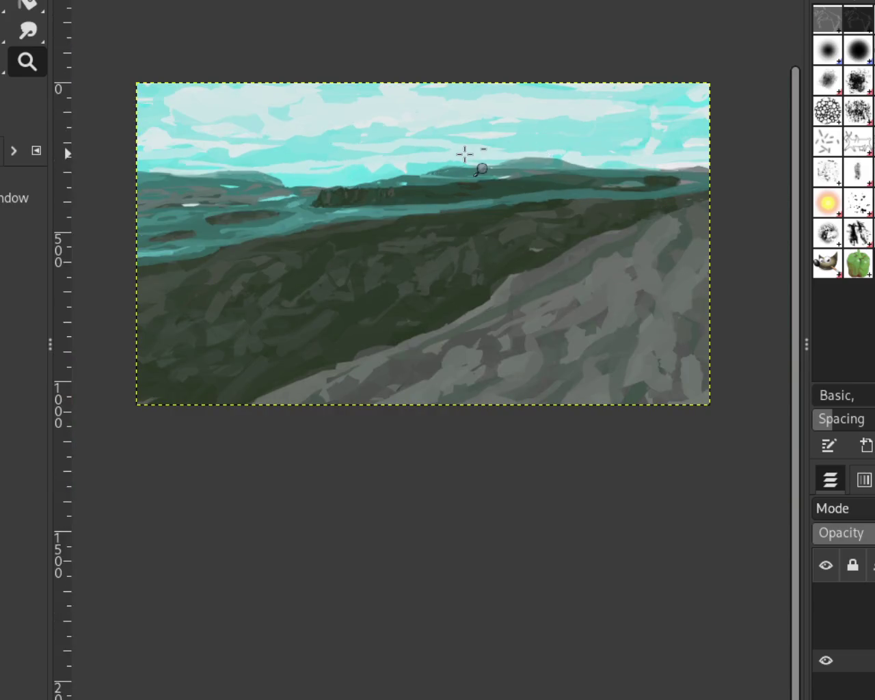
{"action": "scroll", "coordinate": [465, 153], "scroll_direction": "down", "scroll_amount": 2}
{"action": "scroll", "coordinate": [465, 154], "scroll_direction": "up", "scroll_amount": 2}
{"action": "scroll", "coordinate": [438, 156], "scroll_direction": "down", "scroll_amount": 1}
{"action": "scroll", "coordinate": [447, 150], "scroll_direction": "up", "scroll_amount": 1}
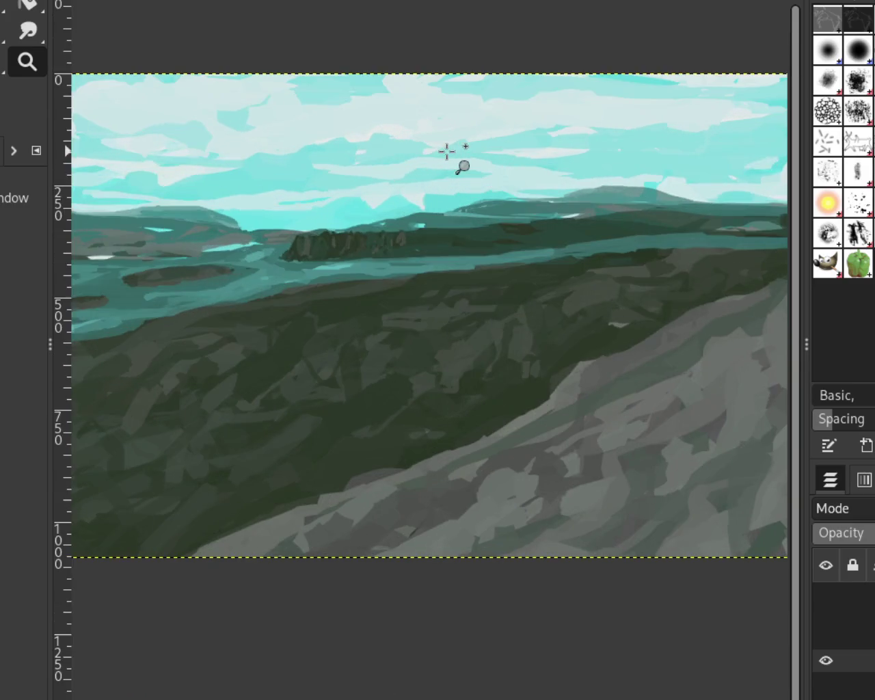
{"action": "scroll", "coordinate": [398, 191], "scroll_direction": "down", "scroll_amount": 1}
{"action": "scroll", "coordinate": [443, 171], "scroll_direction": "up", "scroll_amount": 1}
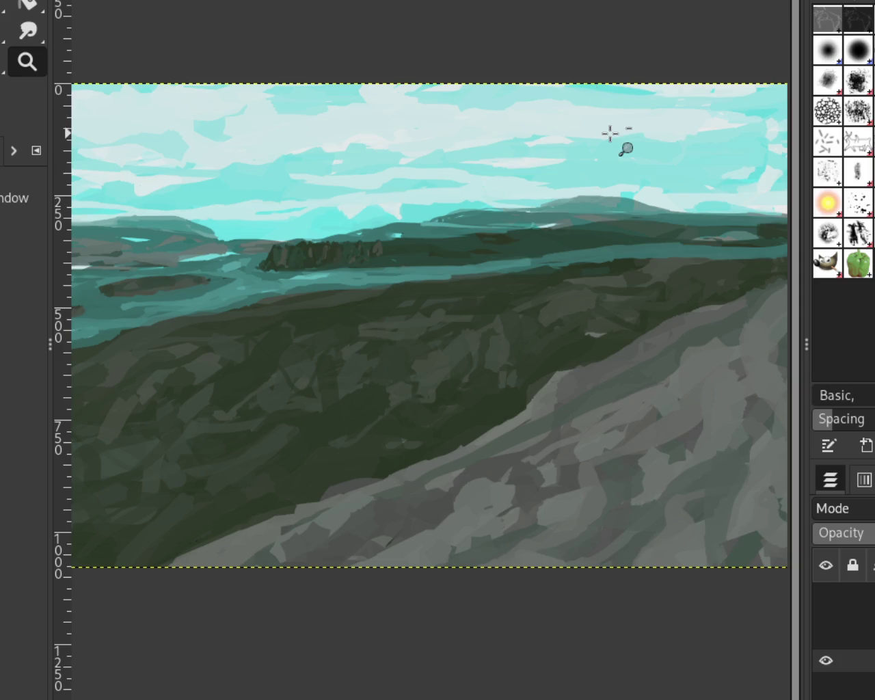
{"action": "scroll", "coordinate": [610, 132], "scroll_direction": "down", "scroll_amount": 2}
{"action": "scroll", "coordinate": [440, 143], "scroll_direction": "up", "scroll_amount": 2}
{"action": "scroll", "coordinate": [448, 146], "scroll_direction": "up", "scroll_amount": 1}
{"action": "scroll", "coordinate": [448, 147], "scroll_direction": "down", "scroll_amount": 1}
{"action": "scroll", "coordinate": [146, 232], "scroll_direction": "up", "scroll_amount": 1}
{"action": "scroll", "coordinate": [146, 232], "scroll_direction": "up", "scroll_amount": 2}
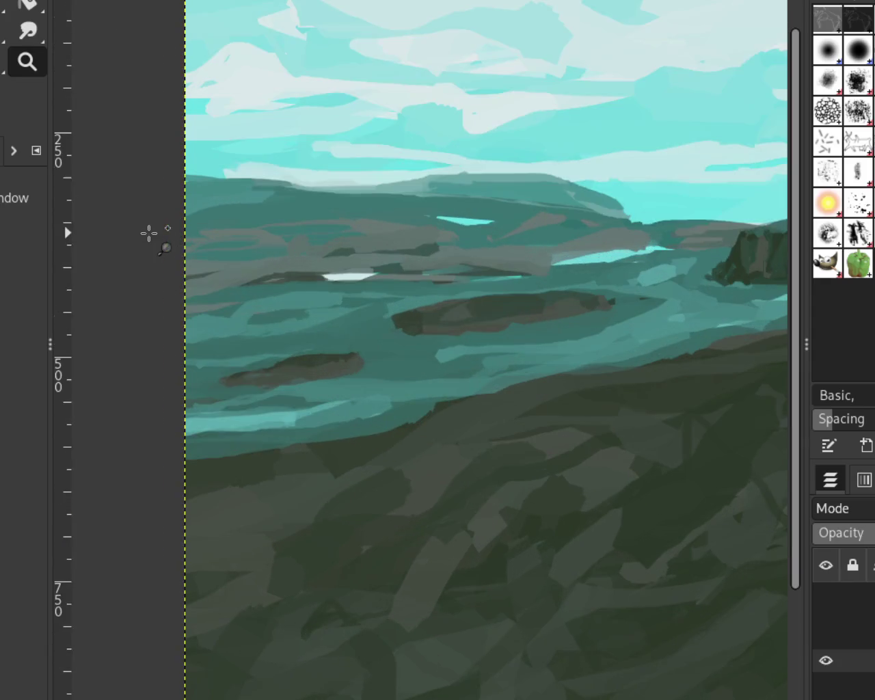
{"action": "scroll", "coordinate": [489, 282], "scroll_direction": "down", "scroll_amount": 2}
{"action": "scroll", "coordinate": [488, 283], "scroll_direction": "up", "scroll_amount": 2}
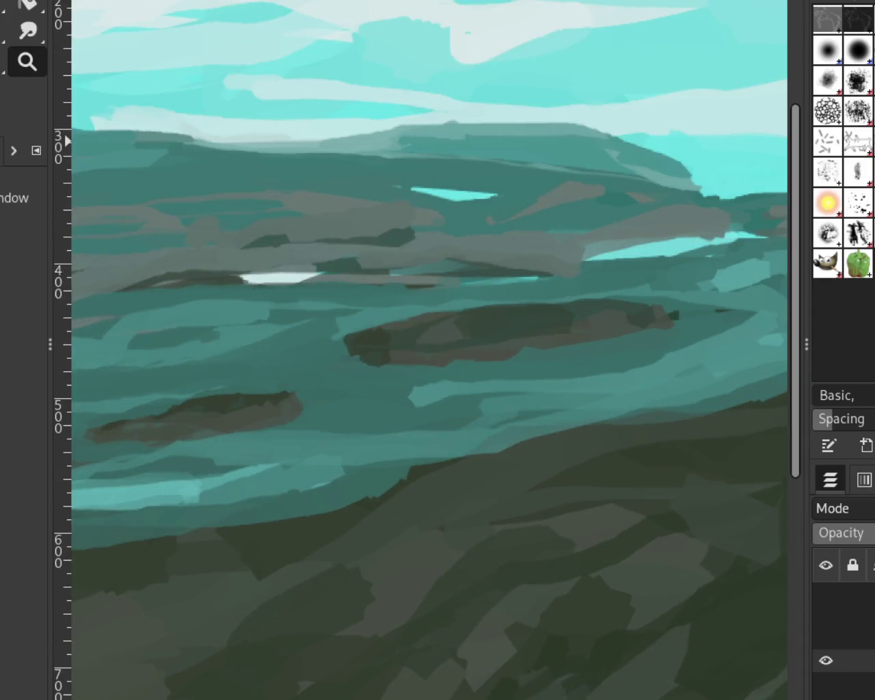
Step: With the Paintbrush, paint a grey band leftward across the lake water, redoing two attempts
{"action": "key", "text": "p"}
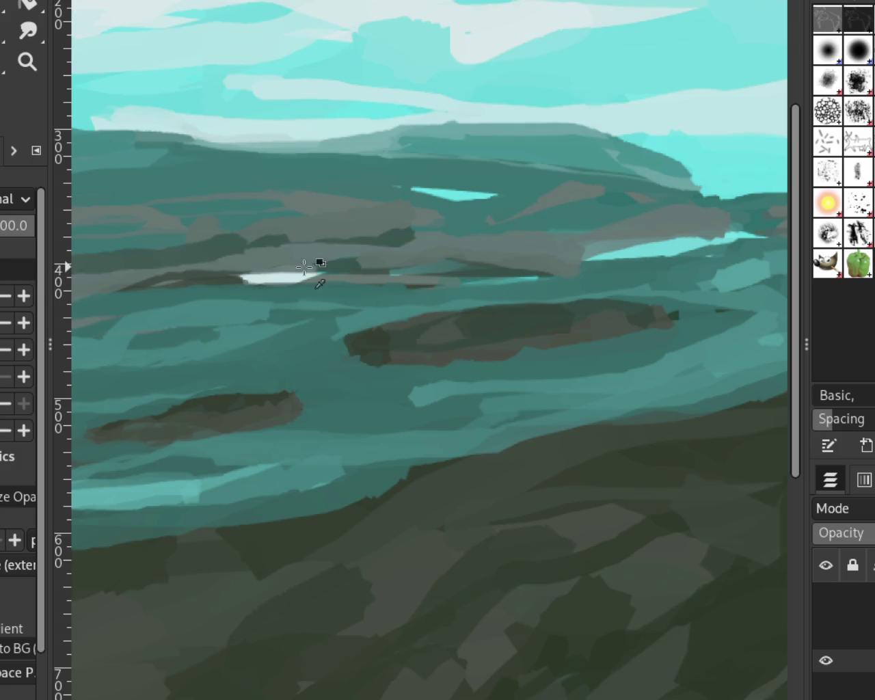
{"action": "left_click_drag", "start_coordinate": [304, 267], "coordinate": [174, 260]}
{"action": "key", "text": "ctrl+z"}
{"action": "left_click_drag", "start_coordinate": [267, 253], "coordinate": [75, 259]}
{"action": "key", "text": "ctrl+z"}
{"action": "left_click_drag", "start_coordinate": [265, 232], "coordinate": [72, 254]}
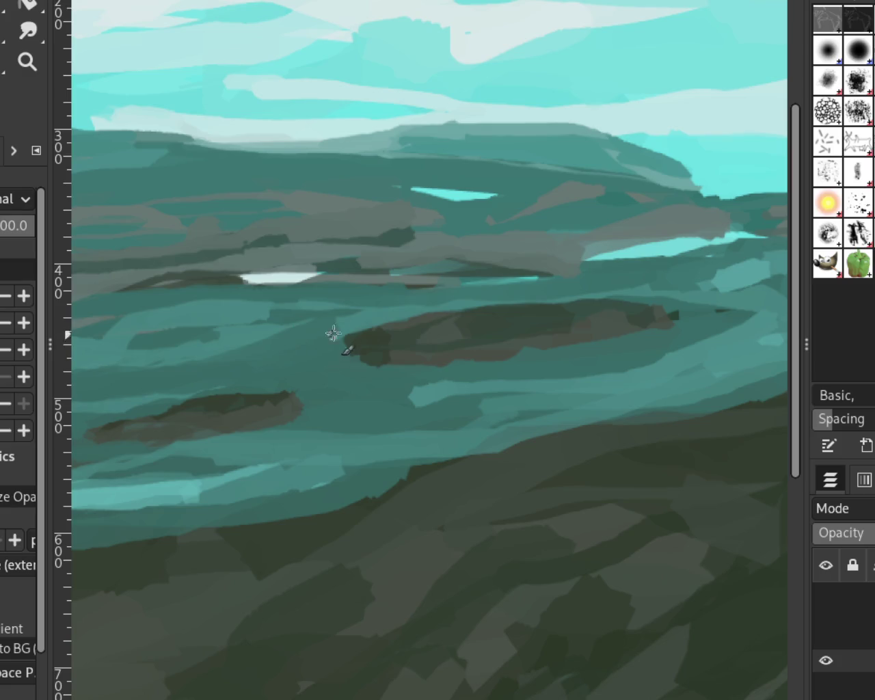
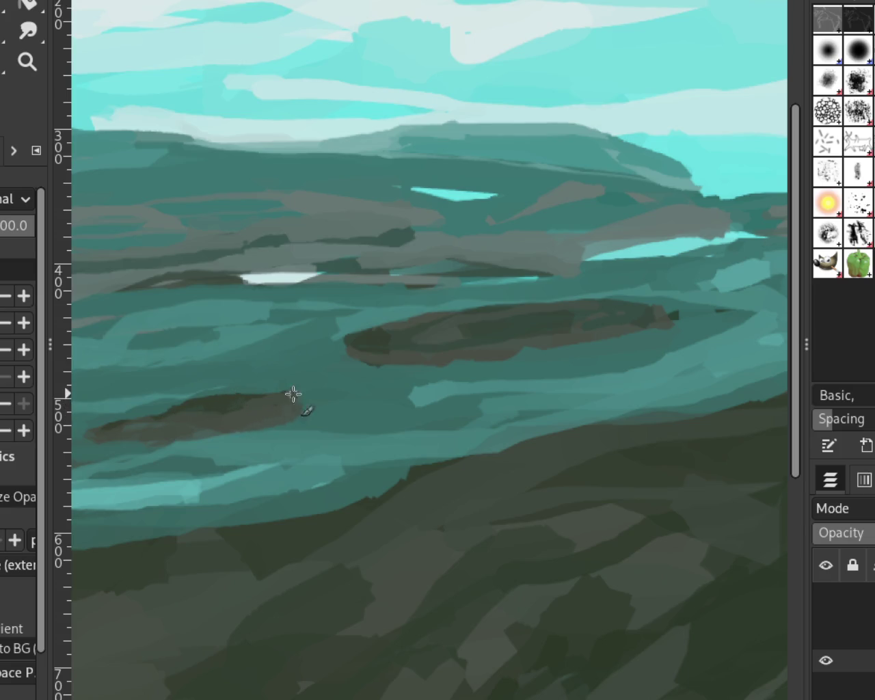
Step: Darken the small island's top edge and distant hills, then zoom in on the left water
{"action": "mouse_move", "coordinate": [230, 397]}
{"action": "left_mouse_down"}
{"action": "mouse_move", "coordinate": [293, 396]}
{"action": "mouse_move", "coordinate": [174, 412]}
{"action": "mouse_move", "coordinate": [185, 434]}
{"action": "left_mouse_up"}
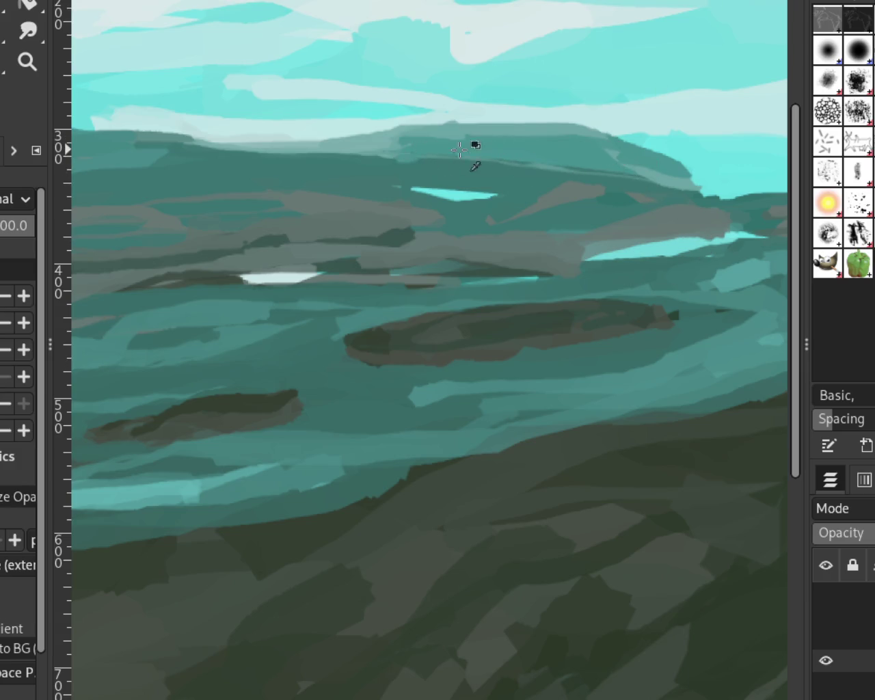
{"action": "left_click_drag", "start_coordinate": [478, 139], "coordinate": [350, 142]}
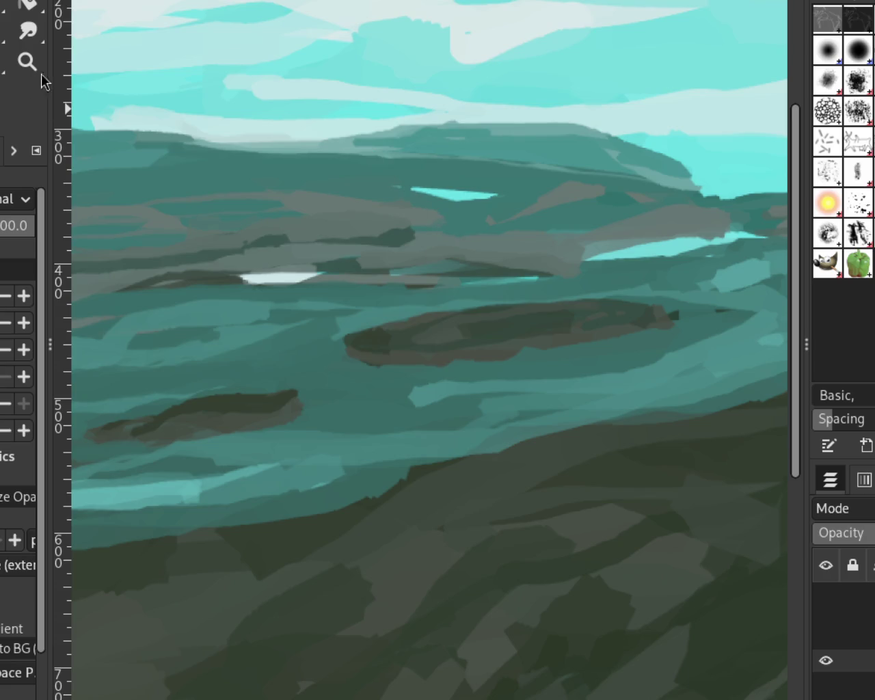
{"action": "left_click", "coordinate": [27, 62]}
{"action": "left_click", "coordinate": [268, 210], "text": "ctrl"}
{"action": "left_click", "coordinate": [386, 234]}
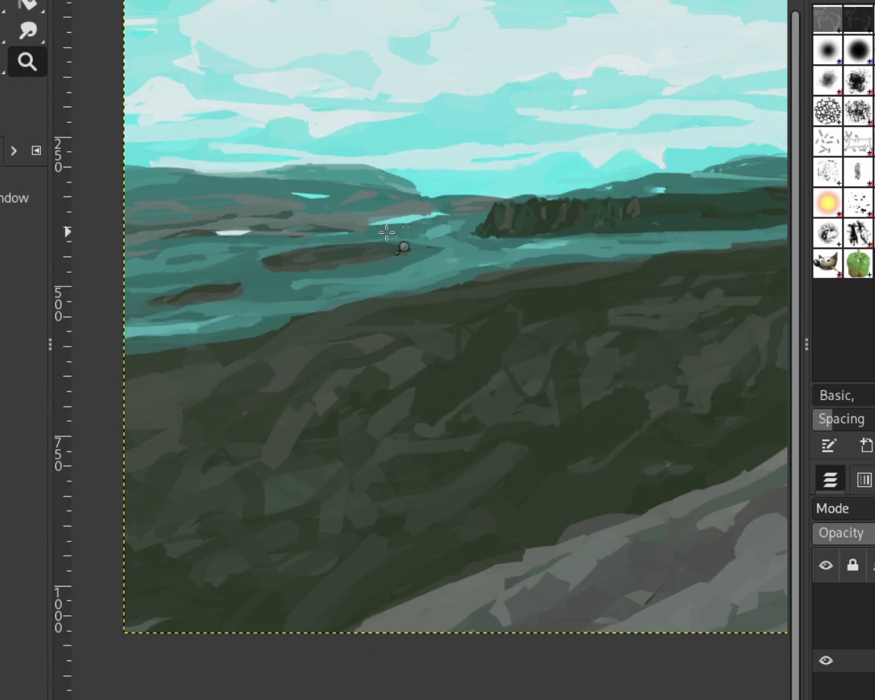
{"action": "left_click", "coordinate": [141, 201]}
{"action": "left_click", "coordinate": [140, 201], "text": "ctrl"}
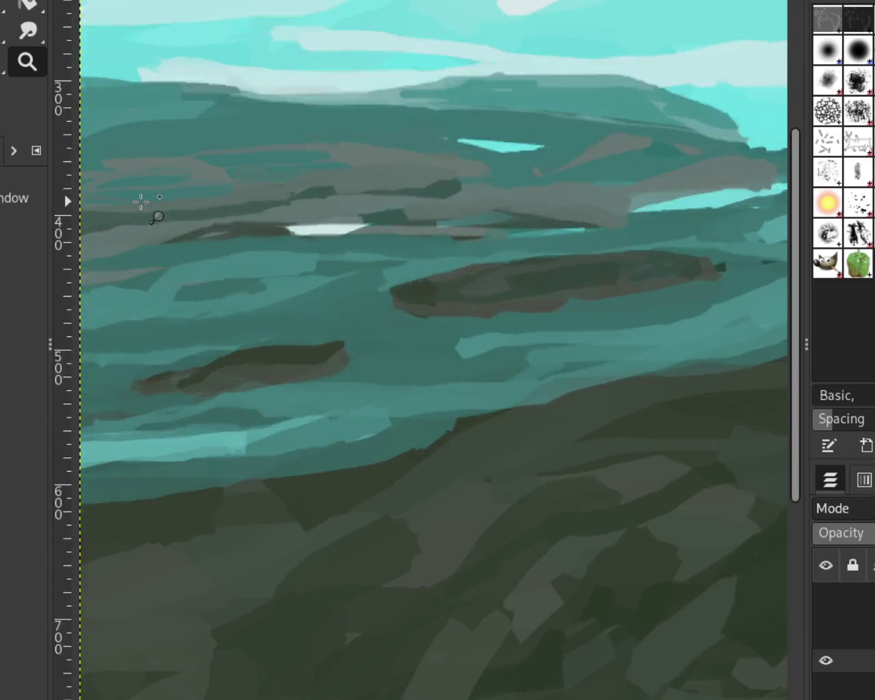
Step: Paint a short white highlight streak across the left water to the edge
{"action": "key", "text": "p"}
{"action": "left_click_drag", "start_coordinate": [408, 240], "coordinate": [71, 272]}
{"action": "key", "text": "ctrl+z"}
{"action": "left_click_drag", "start_coordinate": [233, 244], "coordinate": [71, 274]}
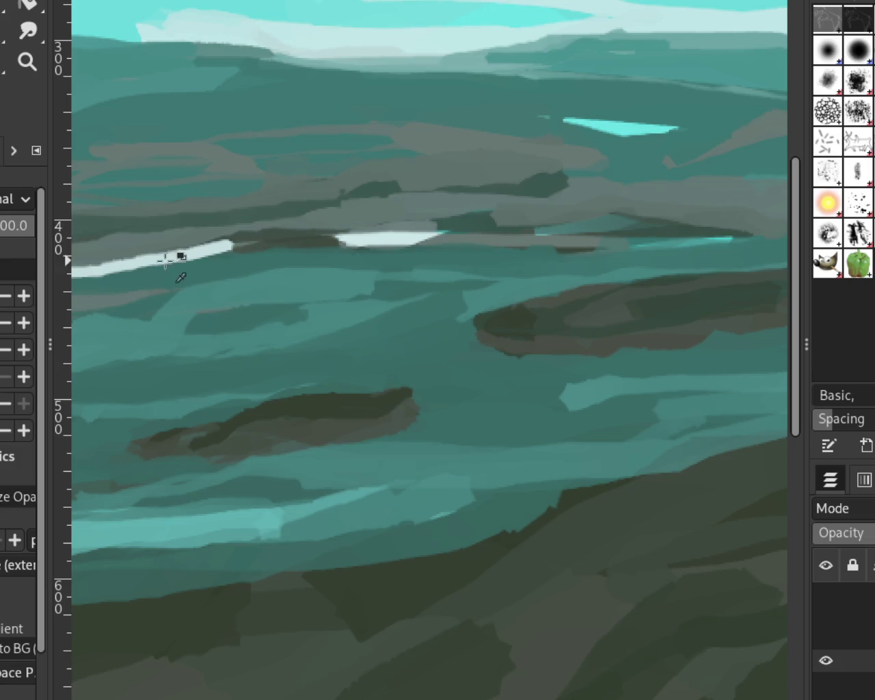
Step: Cover the bright cyan patch in the distant water with muted dark teal
{"action": "left_click", "coordinate": [428, 229], "text": "ctrl"}
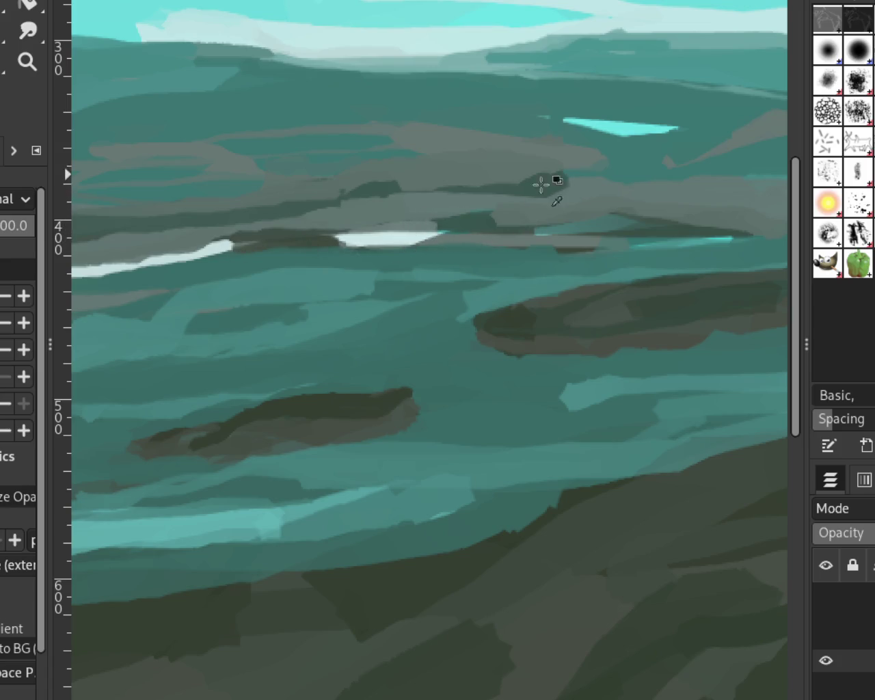
{"action": "left_click_drag", "start_coordinate": [535, 194], "coordinate": [387, 192]}
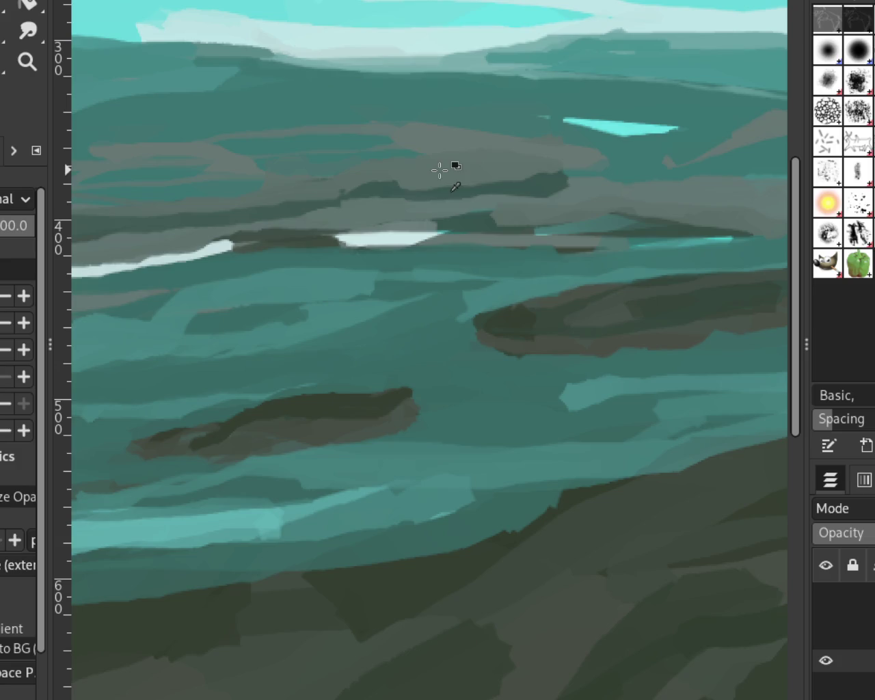
{"action": "key", "text": "ctrl+z"}
{"action": "mouse_move", "coordinate": [629, 123]}
{"action": "left_mouse_down"}
{"action": "mouse_move", "coordinate": [698, 127]}
{"action": "mouse_move", "coordinate": [562, 121]}
{"action": "left_mouse_up"}
{"action": "key", "text": "ctrl+z"}
{"action": "left_click_drag", "start_coordinate": [667, 130], "coordinate": [556, 121]}
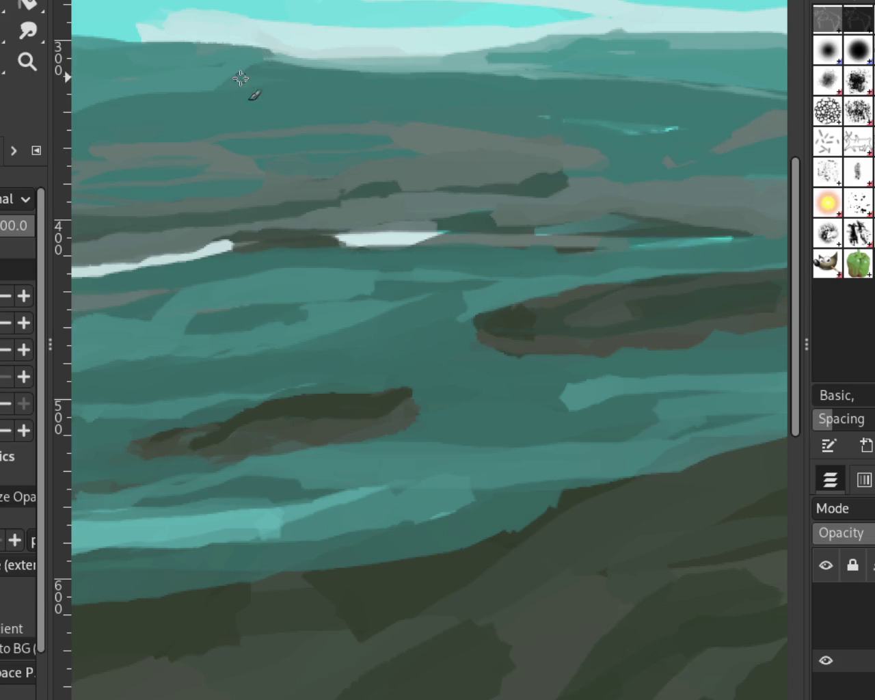
{"action": "left_click", "coordinate": [27, 61]}
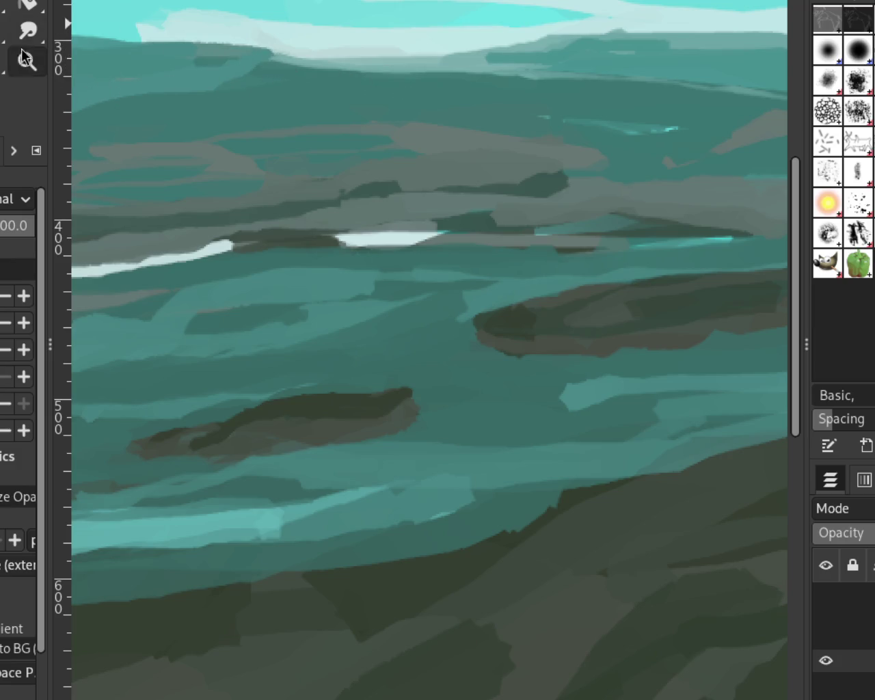
Step: Zoom out until the whole teal landscape painting fits in view
{"action": "scroll", "coordinate": [430, 215], "scroll_direction": "down", "scroll_amount": 10}
{"action": "scroll", "coordinate": [424, 214], "scroll_direction": "up", "scroll_amount": 2}
{"action": "scroll", "coordinate": [433, 217], "scroll_direction": "up", "scroll_amount": 2}
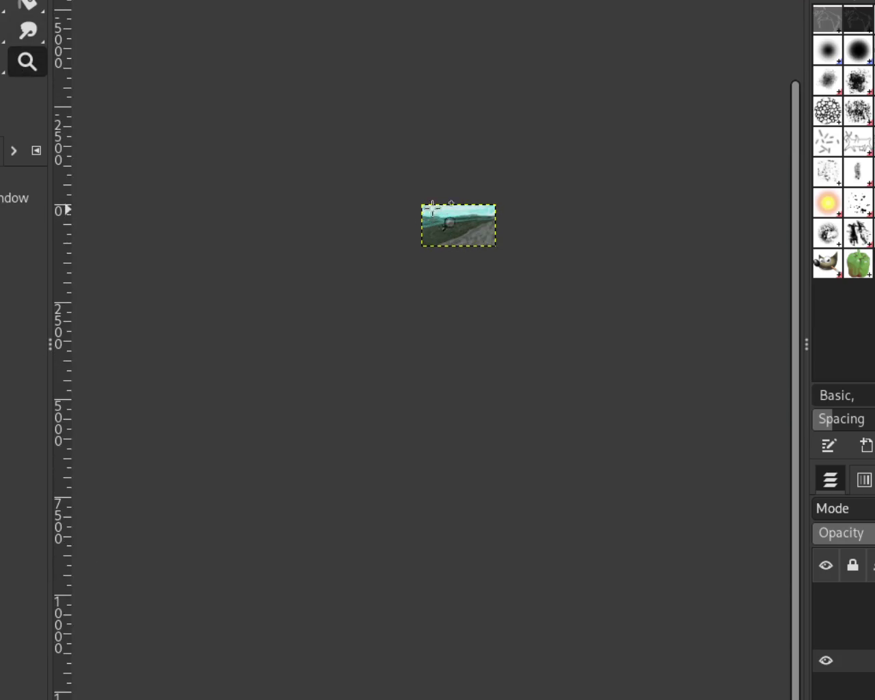
{"action": "scroll", "coordinate": [450, 206], "scroll_direction": "up", "scroll_amount": 2}
{"action": "scroll", "coordinate": [450, 205], "scroll_direction": "up", "scroll_amount": 3}
{"action": "scroll", "coordinate": [401, 201], "scroll_direction": "up", "scroll_amount": 1}
{"action": "scroll", "coordinate": [391, 277], "scroll_direction": "up", "scroll_amount": 1}
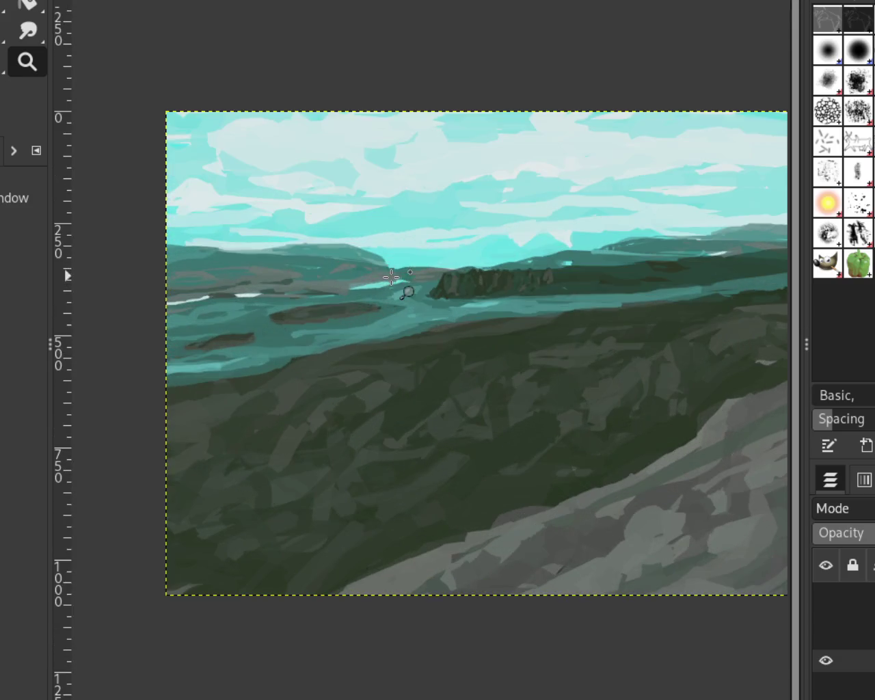
{"action": "scroll", "coordinate": [353, 259], "scroll_direction": "down", "scroll_amount": 1}
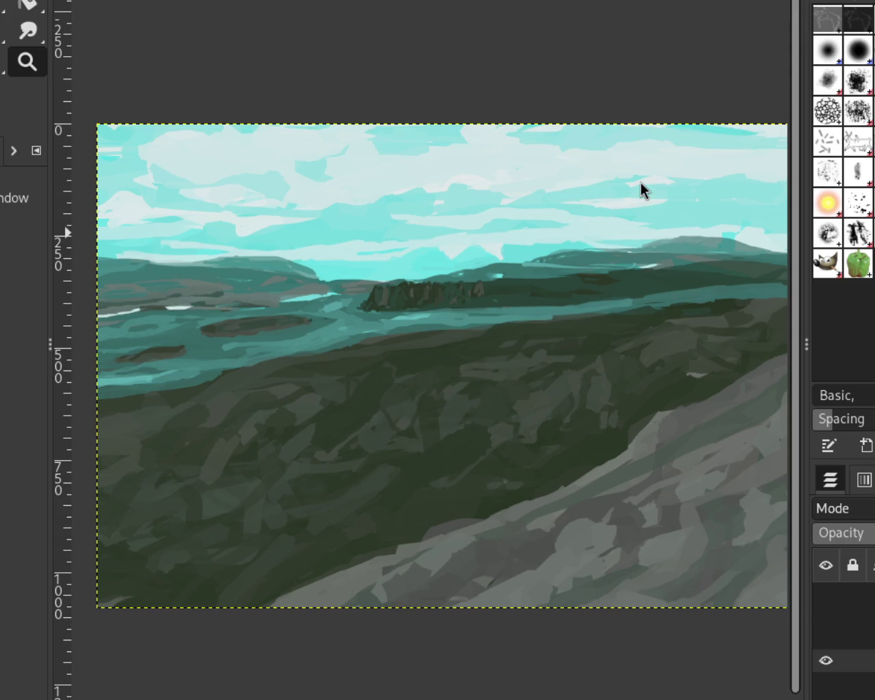
{"action": "left_click", "coordinate": [351, 205], "text": "ctrl"}
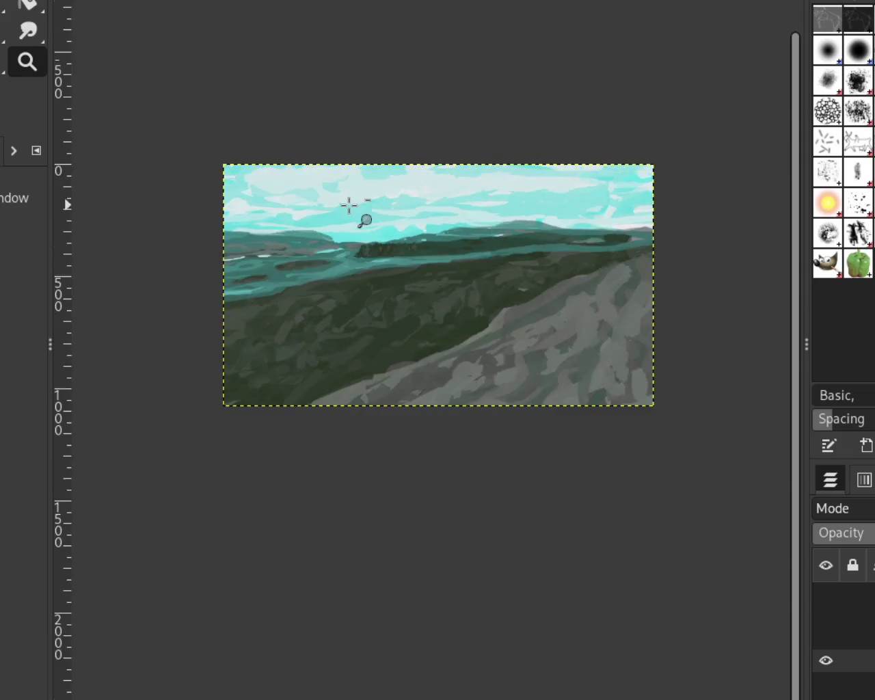
{"action": "left_click", "coordinate": [469, 265]}
{"action": "left_click", "coordinate": [825, 595]}
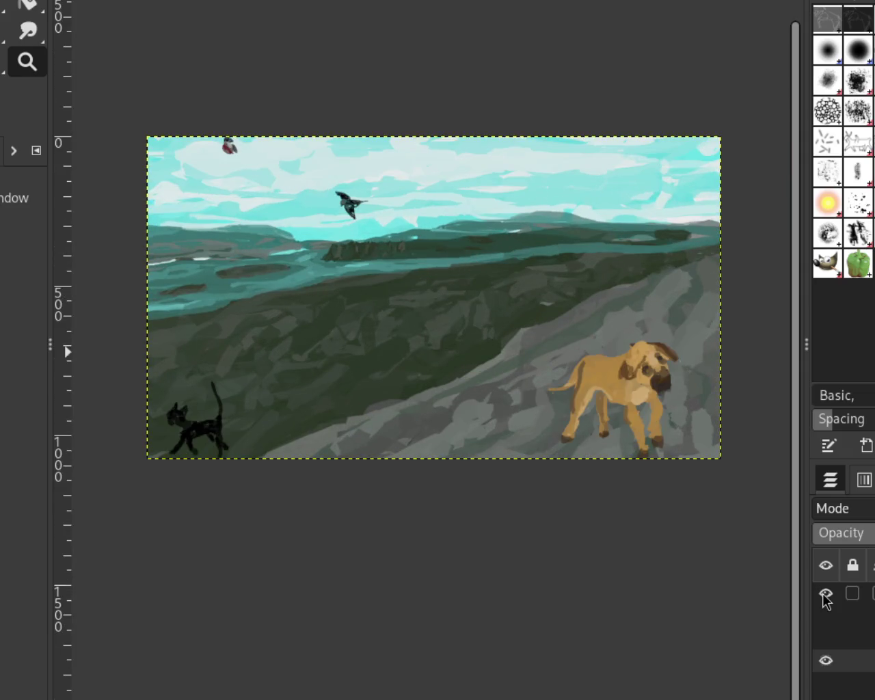
{"action": "left_click", "coordinate": [825, 608]}
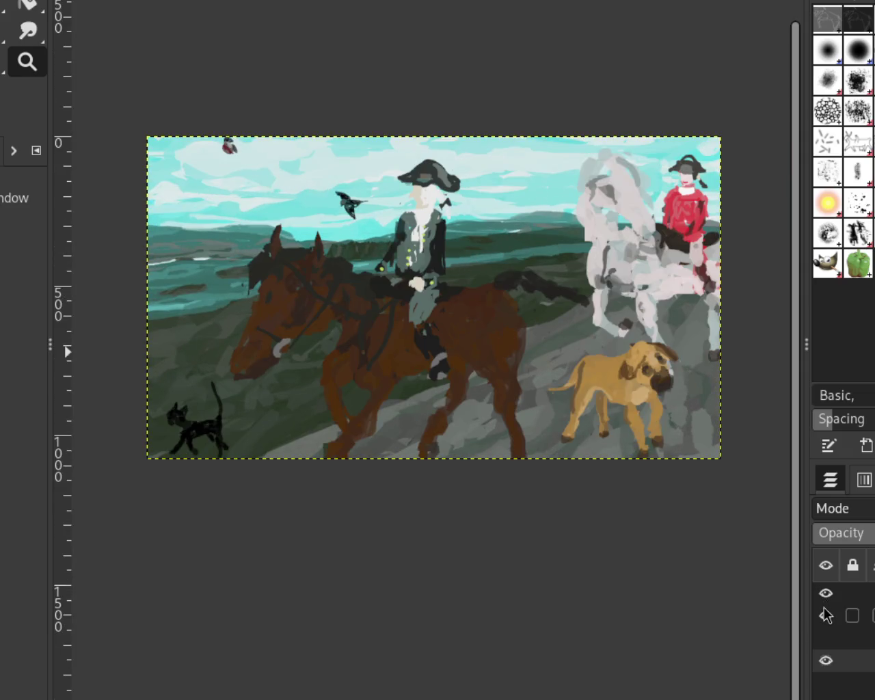
{"action": "left_click", "coordinate": [825, 616]}
{"action": "left_click", "coordinate": [826, 616]}
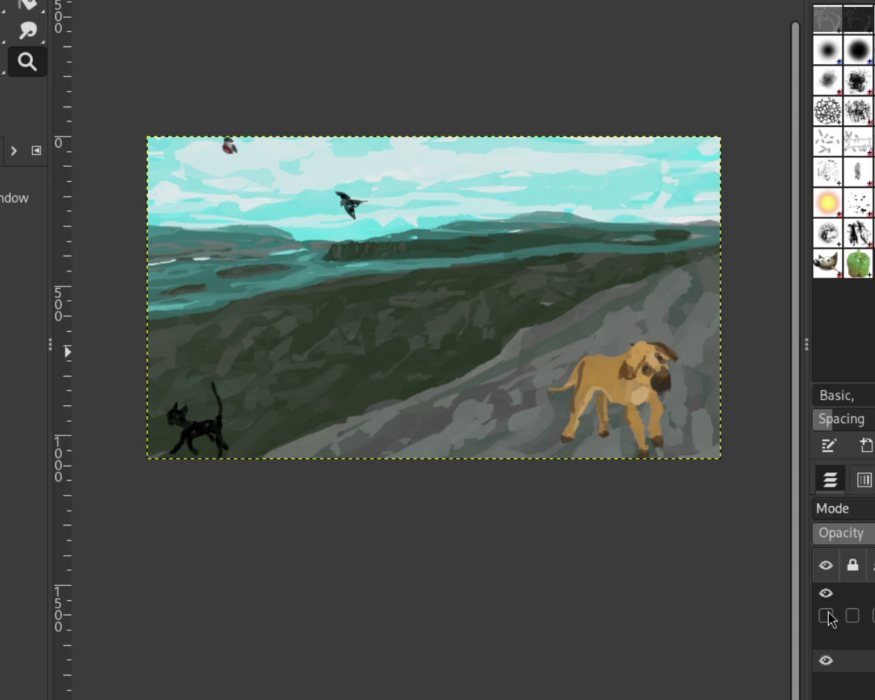
{"action": "left_click", "coordinate": [825, 593]}
{"action": "left_click", "coordinate": [825, 638]}
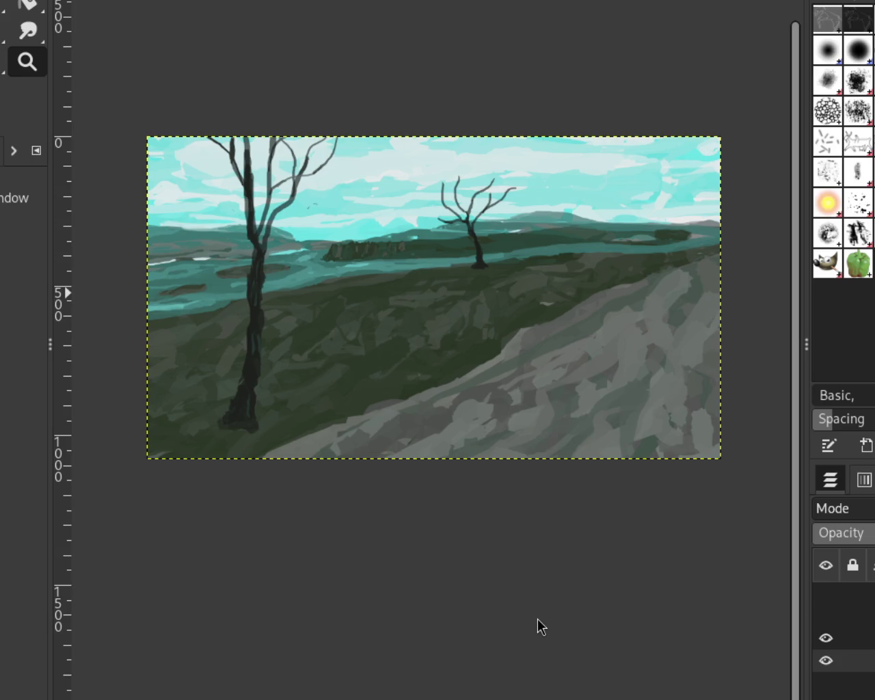
{"action": "scroll", "coordinate": [582, 190], "scroll_direction": "down", "scroll_amount": 1}
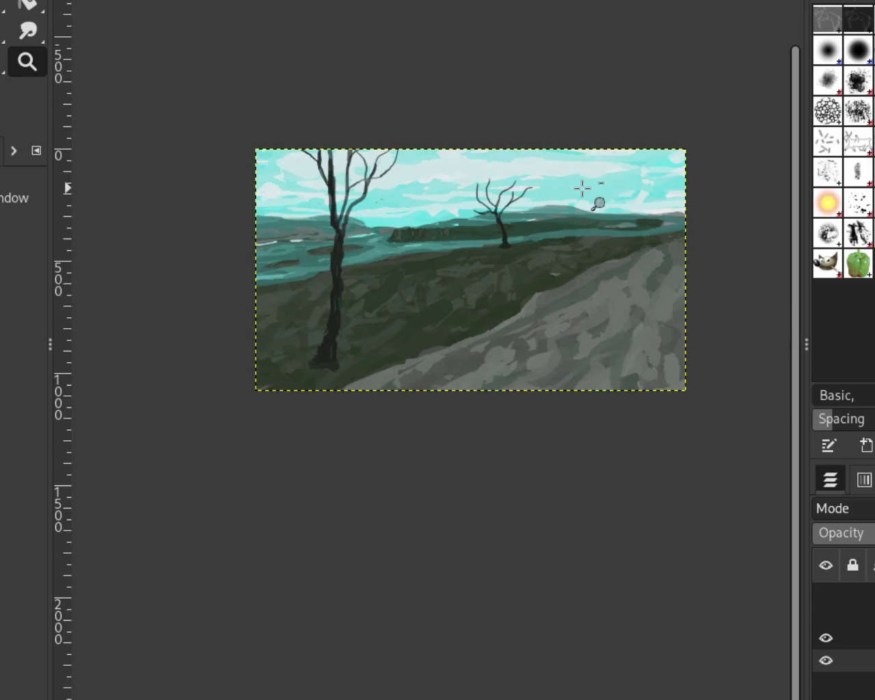
{"action": "scroll", "coordinate": [533, 205], "scroll_direction": "up", "scroll_amount": 1}
{"action": "scroll", "coordinate": [492, 219], "scroll_direction": "up", "scroll_amount": 1}
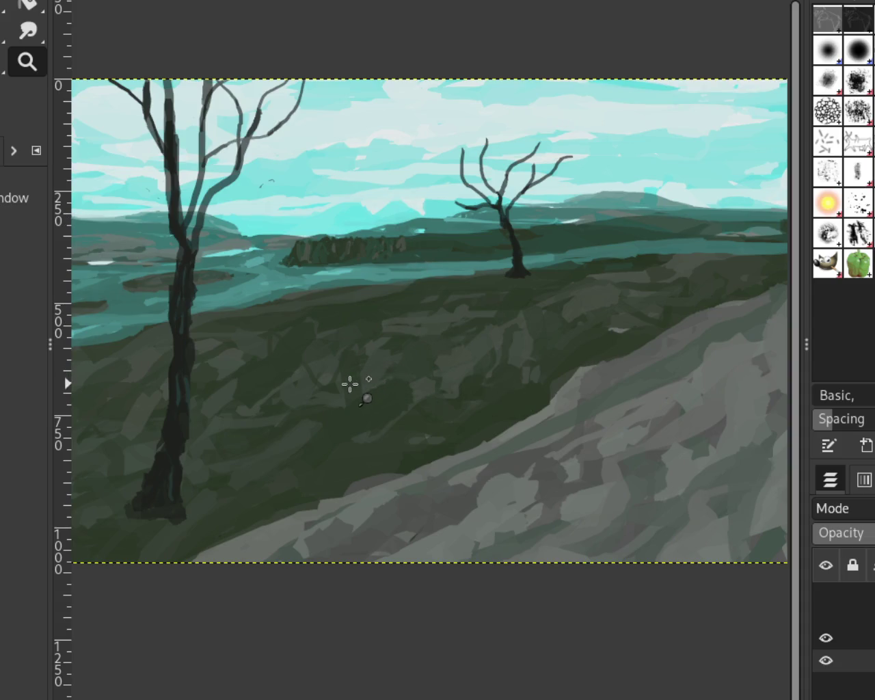
{"action": "left_click", "coordinate": [826, 638]}
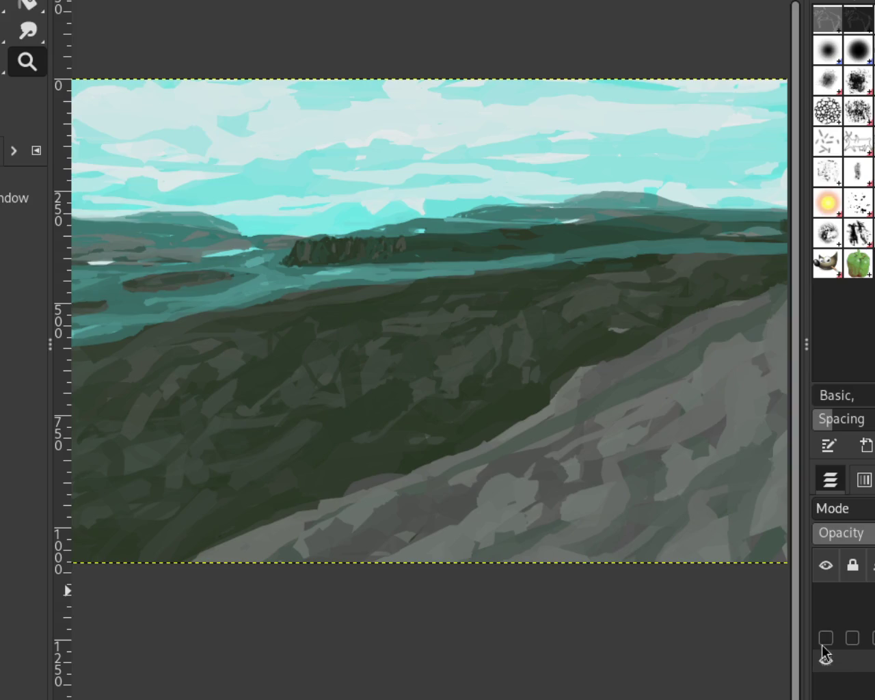
Step: Turn on the animals and riders layers over the landscape layer, then zoom out to view the scene
{"action": "left_click", "coordinate": [826, 660]}
{"action": "left_click", "coordinate": [826, 594]}
{"action": "left_click", "coordinate": [826, 615]}
{"action": "left_click", "coordinate": [826, 615]}
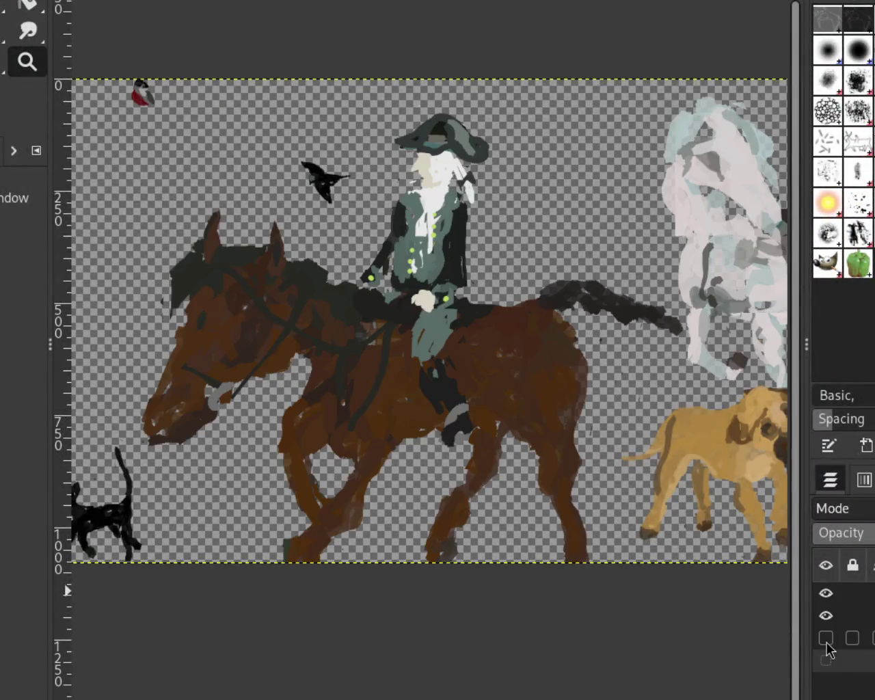
{"action": "left_click", "coordinate": [827, 660]}
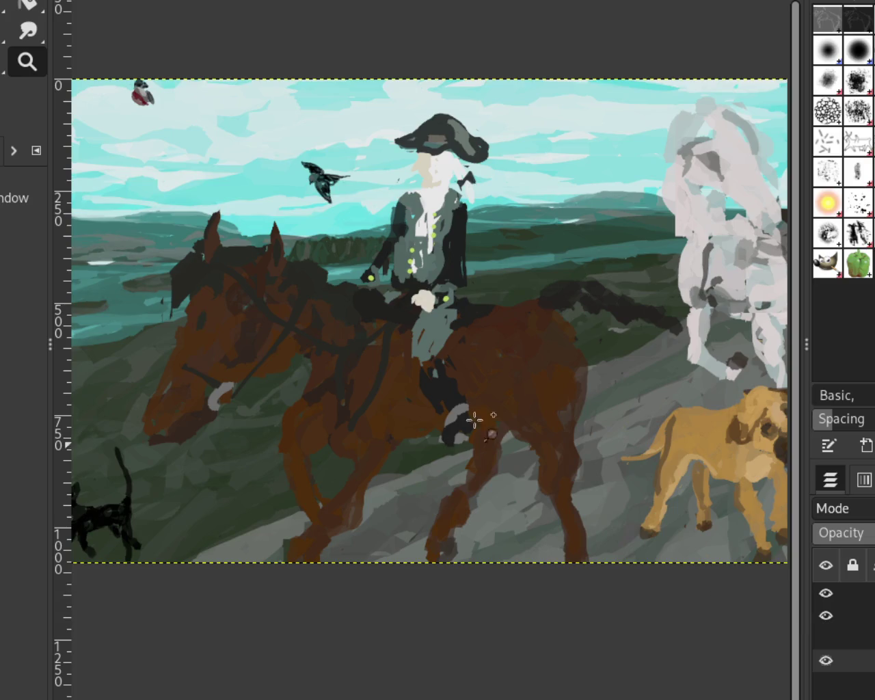
{"action": "left_click", "coordinate": [478, 288], "text": "ctrl"}
{"action": "left_click", "coordinate": [593, 265]}
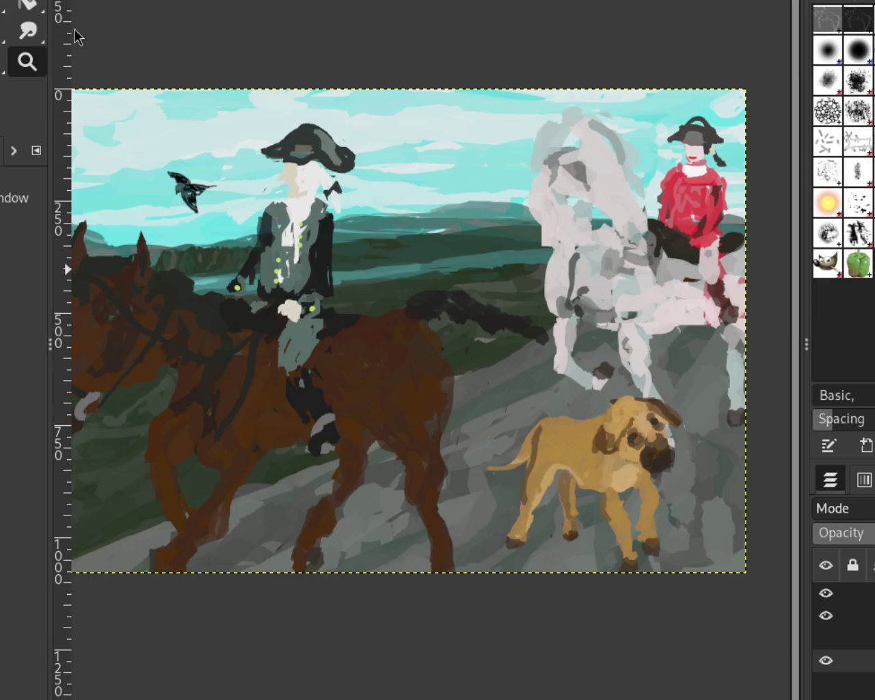
{"action": "left_click", "coordinate": [564, 247], "text": "ctrl"}
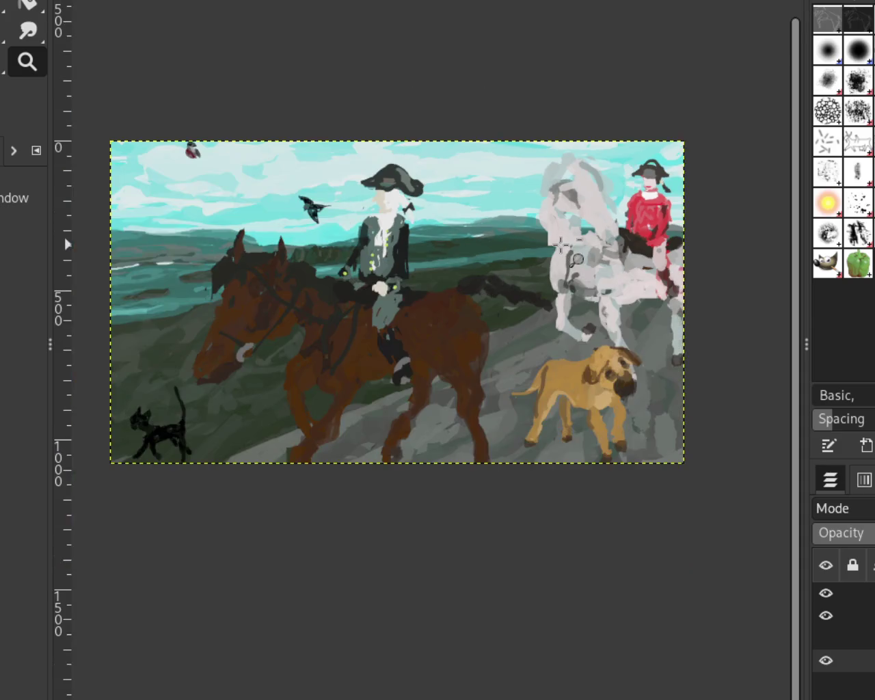
Step: Make the bare trees layer visible and settle the zoom on the whole scene
{"action": "left_click", "coordinate": [561, 244], "text": "ctrl"}
{"action": "left_click", "coordinate": [395, 198]}
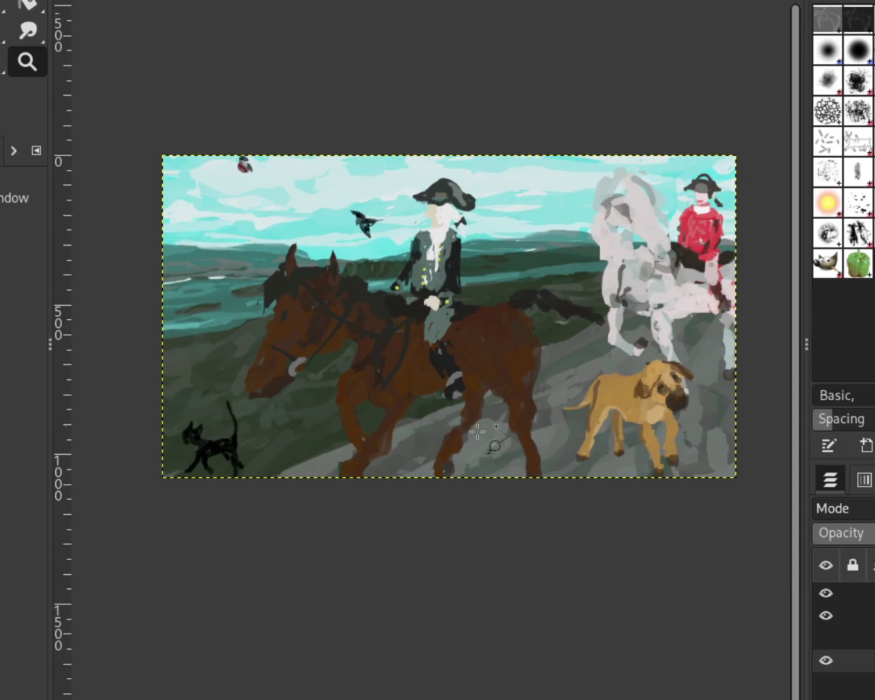
{"action": "left_click", "coordinate": [826, 638]}
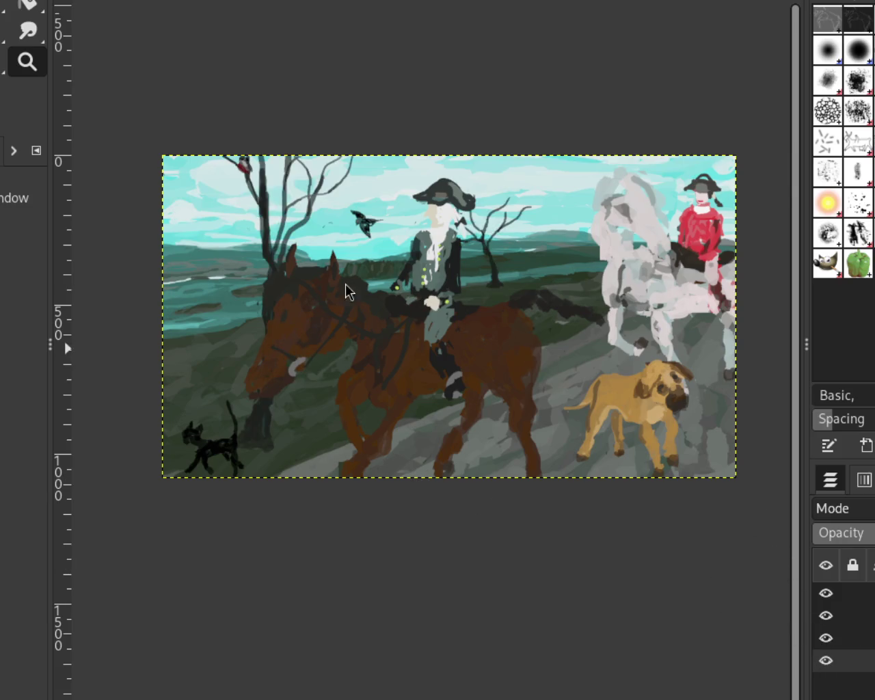
{"action": "left_click", "coordinate": [451, 376], "text": "ctrl"}
{"action": "left_click", "coordinate": [406, 392]}
{"action": "left_click", "coordinate": [408, 390], "text": "ctrl"}
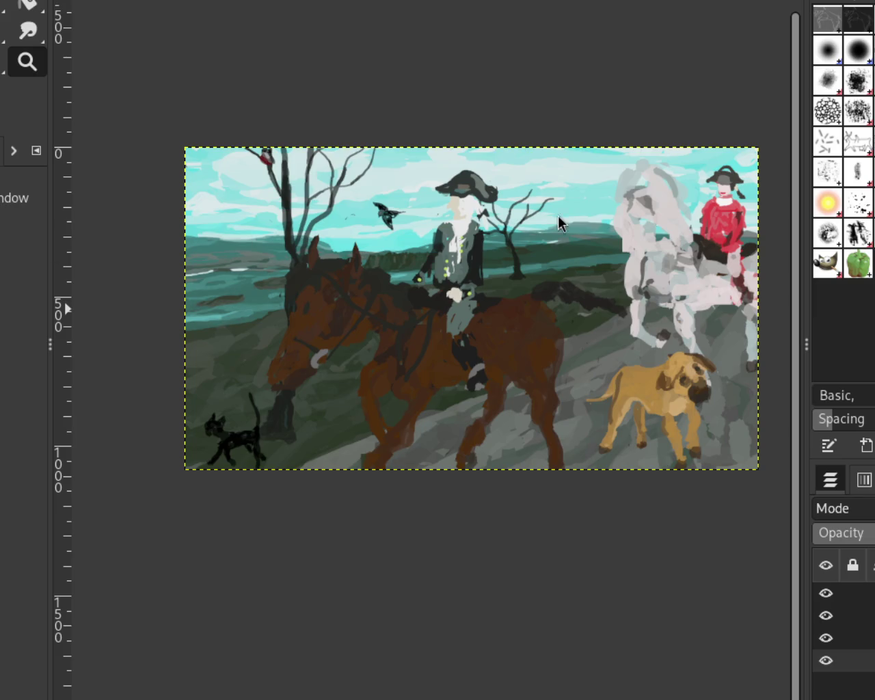
Step: Hide the riders, trees and animals layers, leaving only the landscape background visible
{"action": "mouse_move", "coordinate": [841, 616]}
{"action": "left_click", "coordinate": [826, 616]}
{"action": "left_click", "coordinate": [826, 638]}
{"action": "left_click", "coordinate": [826, 661]}
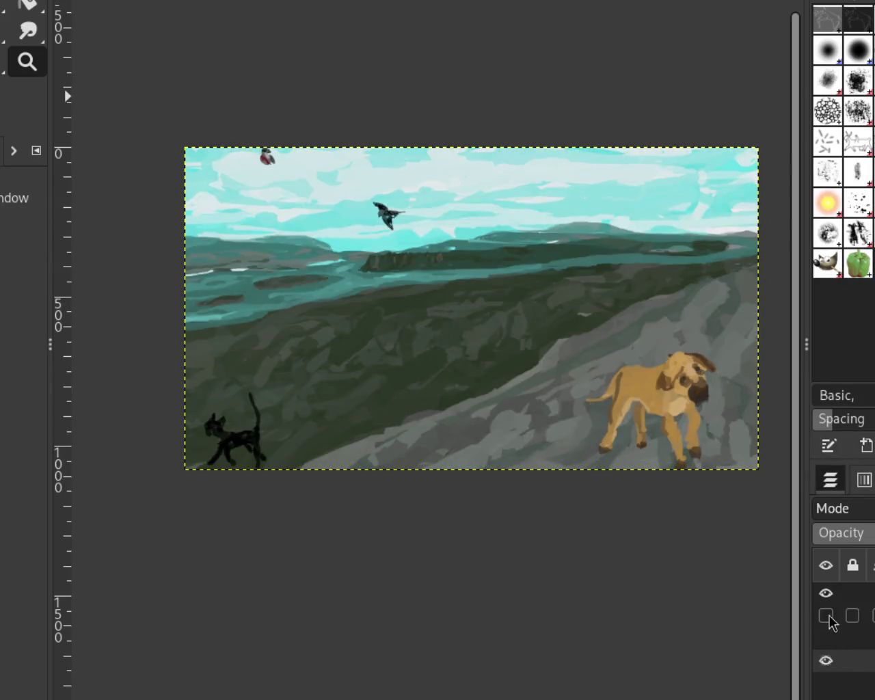
{"action": "left_click", "coordinate": [826, 593]}
{"action": "left_click", "coordinate": [826, 660]}
{"action": "left_click", "coordinate": [826, 592]}
{"action": "left_click", "coordinate": [826, 615]}
{"action": "left_click", "coordinate": [826, 638]}
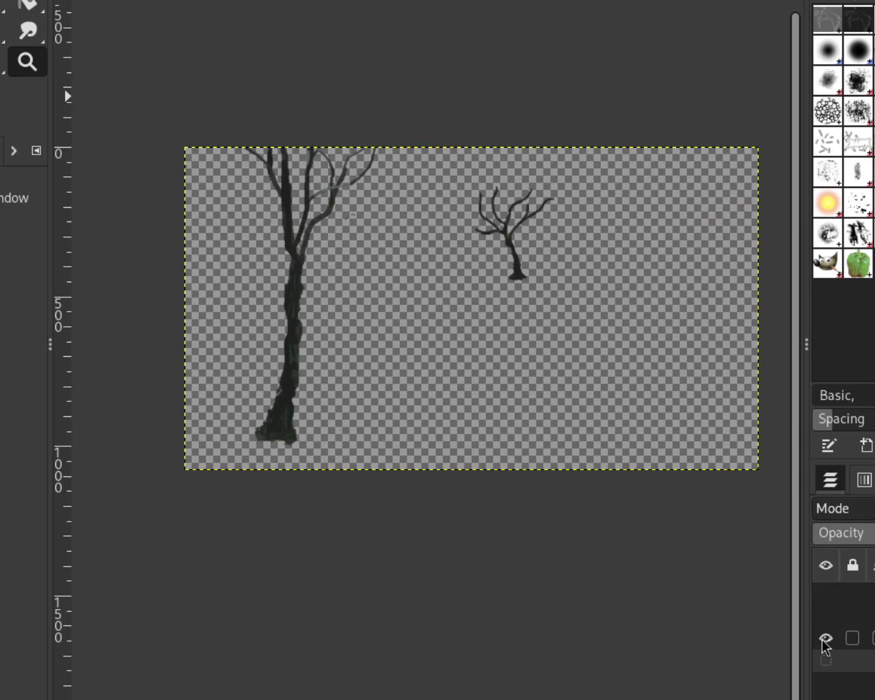
{"action": "left_click", "coordinate": [826, 638]}
{"action": "left_click", "coordinate": [826, 660]}
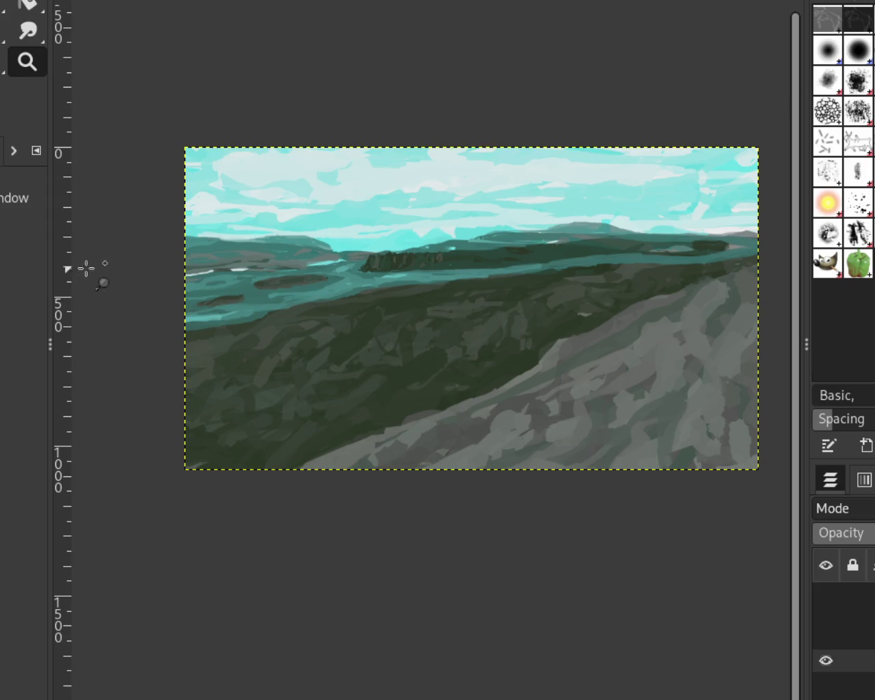
Step: Zoom in closely on the distant hills along the horizon
{"action": "left_click", "coordinate": [378, 216]}
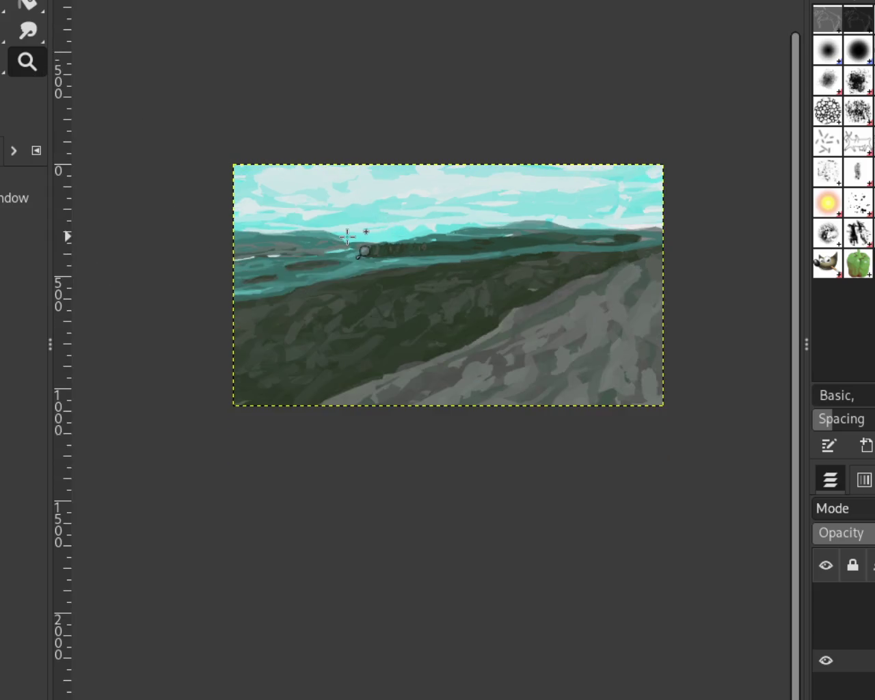
{"action": "left_click", "coordinate": [348, 237], "text": "ctrl"}
{"action": "left_click", "coordinate": [351, 276]}
{"action": "left_click", "coordinate": [351, 276]}
{"action": "left_click", "coordinate": [477, 220], "text": "ctrl"}
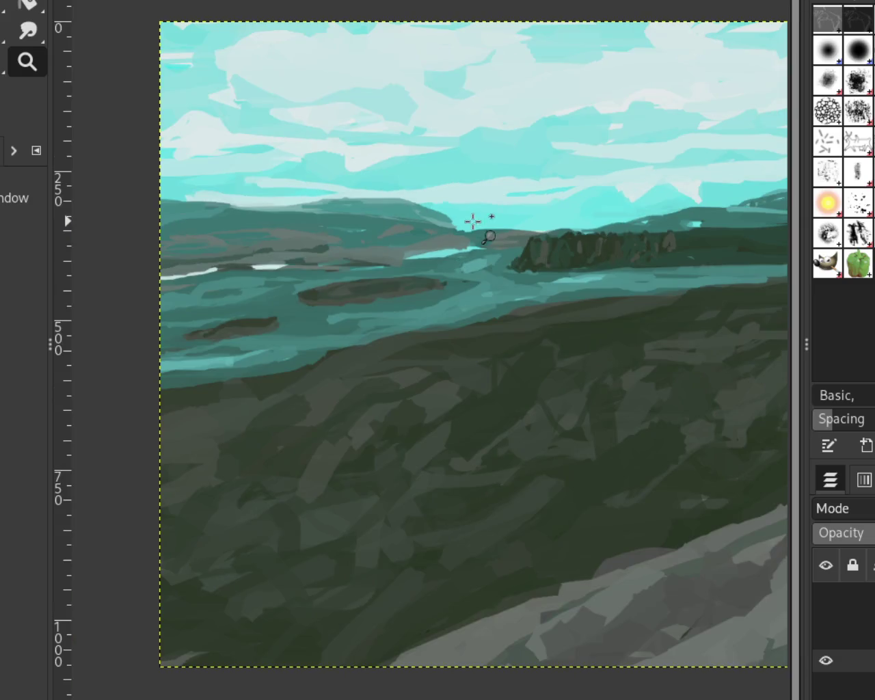
{"action": "left_click", "coordinate": [388, 210], "text": "ctrl"}
{"action": "left_click", "coordinate": [388, 210], "text": "ctrl"}
{"action": "left_click", "coordinate": [633, 205]}
{"action": "left_click", "coordinate": [311, 205]}
{"action": "left_click", "coordinate": [311, 205]}
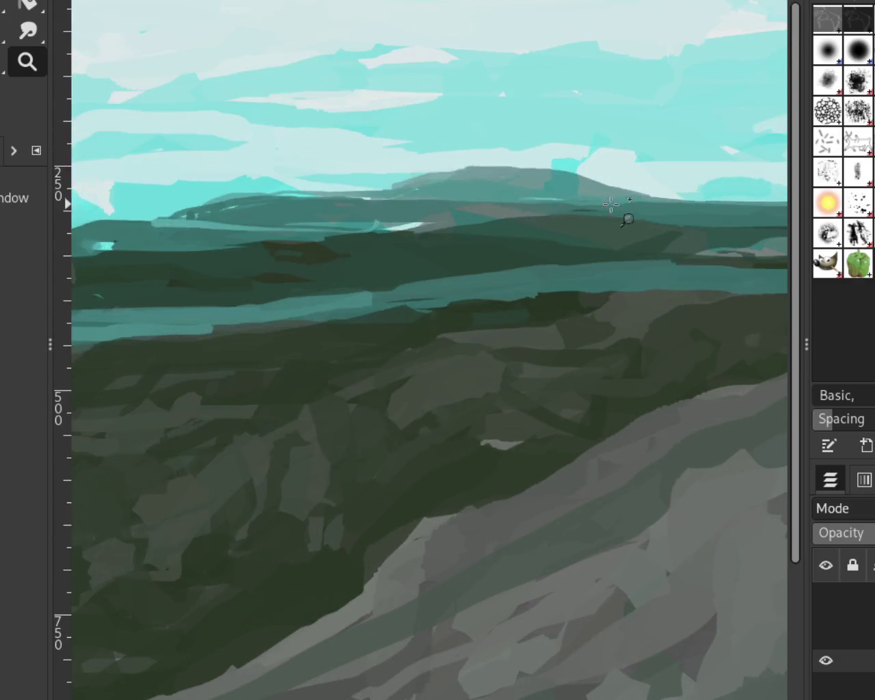
{"action": "left_click", "coordinate": [424, 186]}
{"action": "left_click", "coordinate": [424, 186]}
{"action": "key", "text": "p"}
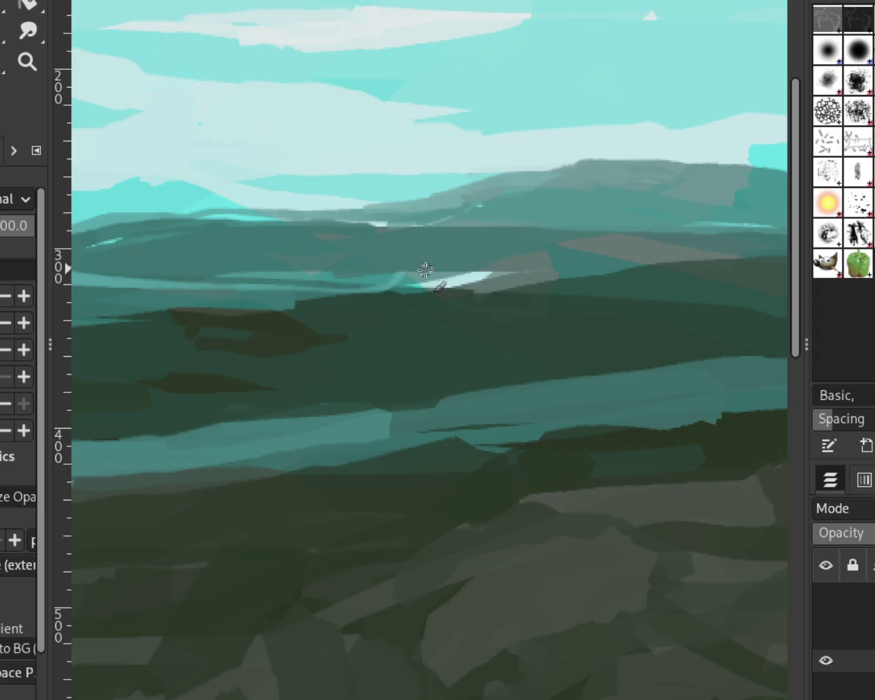
Step: Add a light-teal touch on the horizon and zoom in on the distant hills
{"action": "left_click_drag", "start_coordinate": [426, 269], "coordinate": [383, 277]}
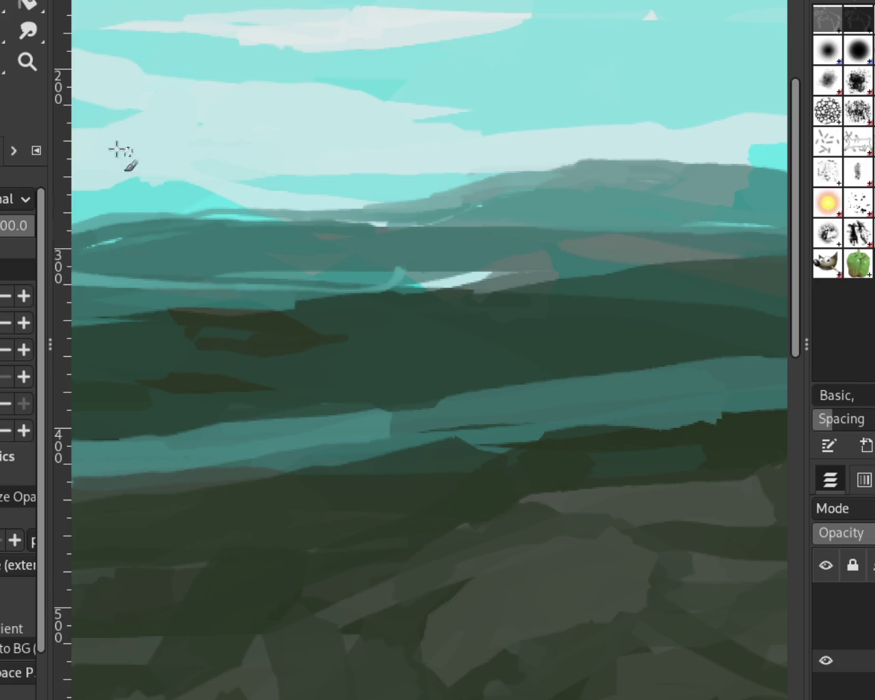
{"action": "left_click", "coordinate": [27, 63]}
{"action": "left_click", "coordinate": [493, 248], "text": "ctrl"}
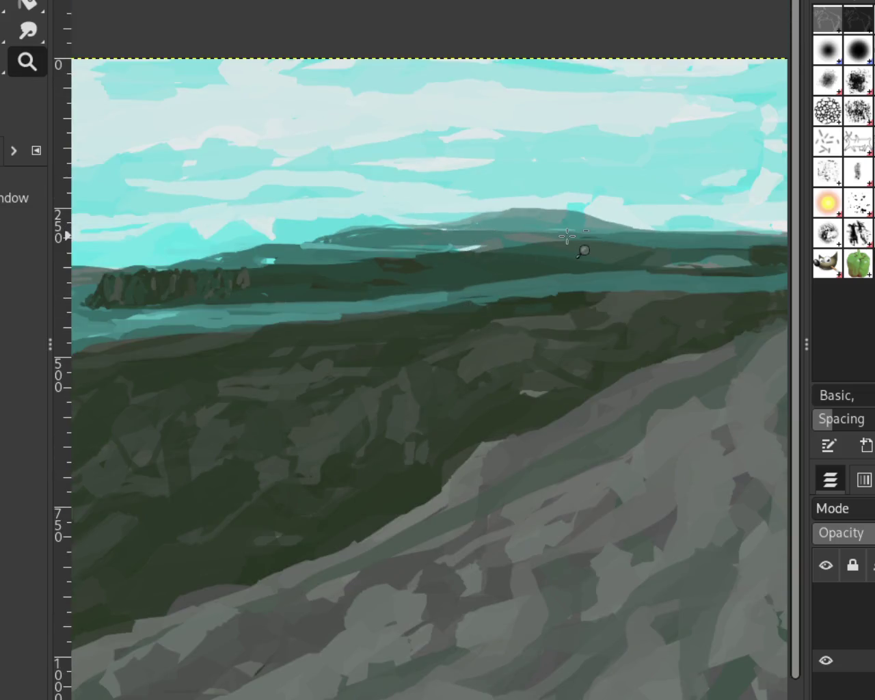
{"action": "key", "text": "shift+ctrl+j"}
{"action": "left_click_drag", "start_coordinate": [520, 229], "coordinate": [572, 211]}
{"action": "left_click", "coordinate": [706, 229]}
{"action": "left_click", "coordinate": [629, 228], "text": "ctrl"}
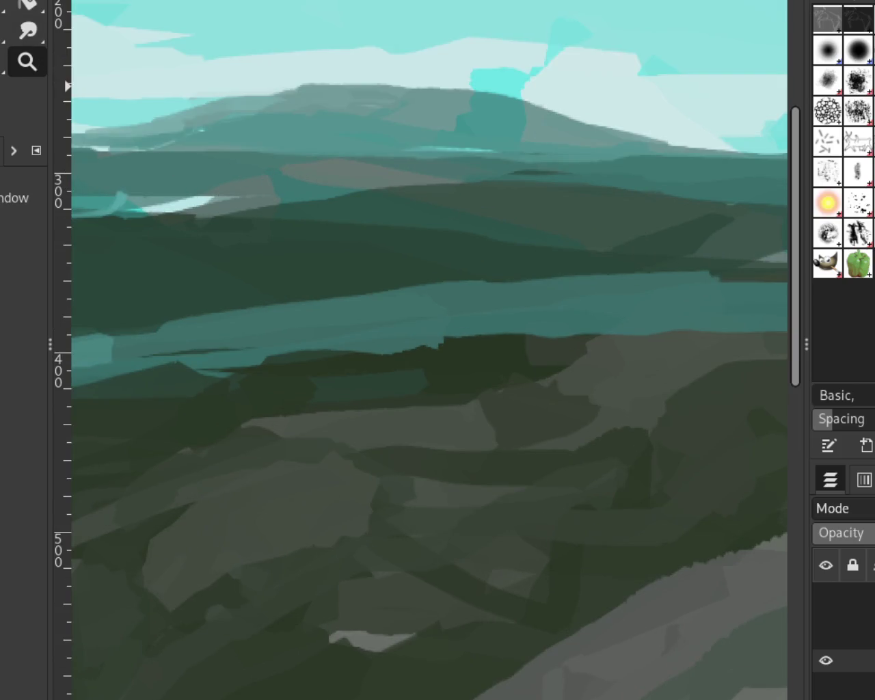
{"action": "key", "text": "p"}
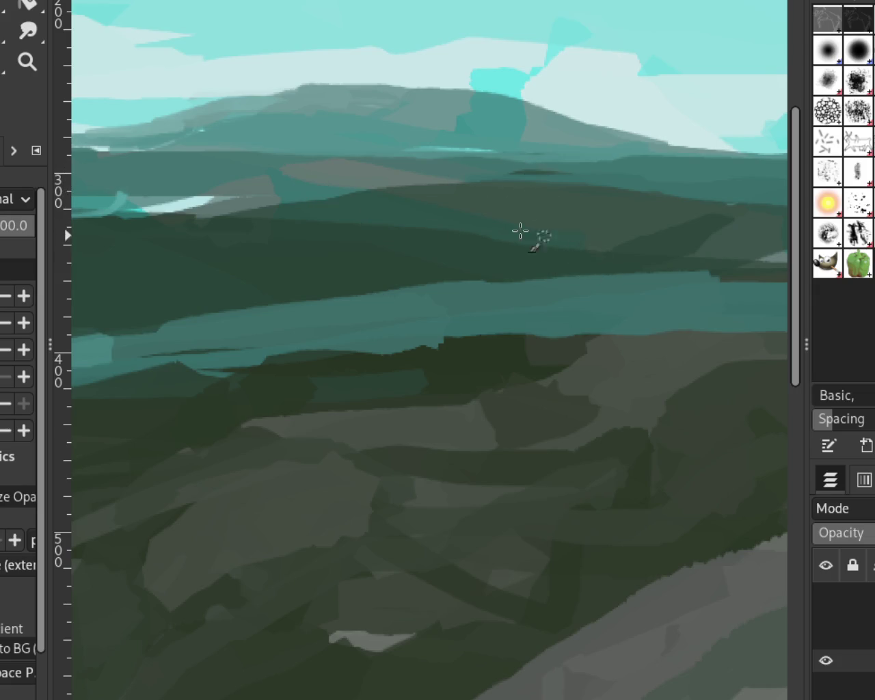
Step: Try dark hillside strokes and grey-teal ridge strokes, undoing the unwanted ones
{"action": "left_click_drag", "start_coordinate": [279, 168], "coordinate": [380, 186]}
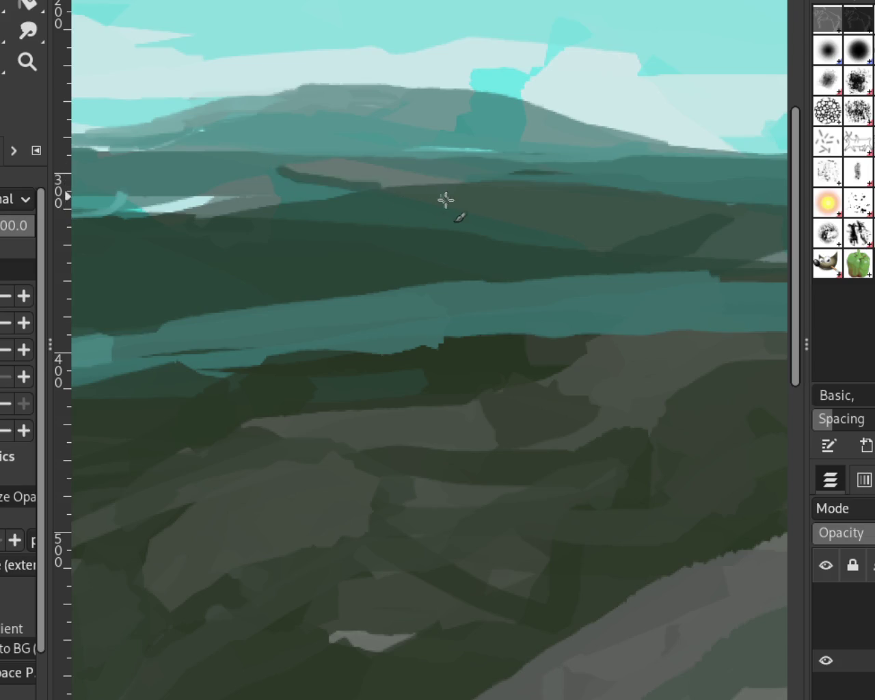
{"action": "key", "text": "ctrl+z"}
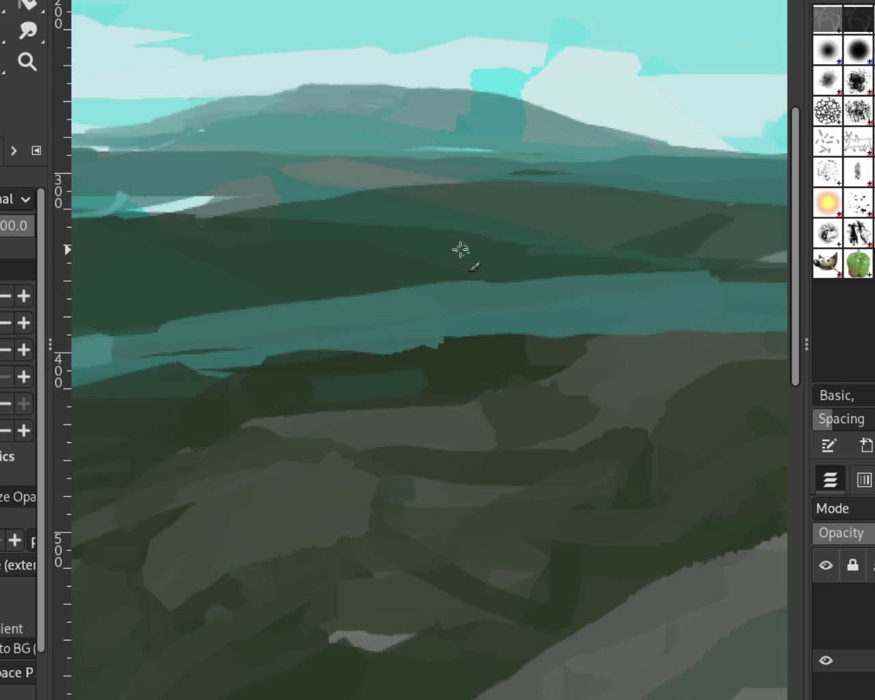
{"action": "left_click_drag", "start_coordinate": [263, 170], "coordinate": [297, 229]}
{"action": "key", "text": "ctrl+z"}
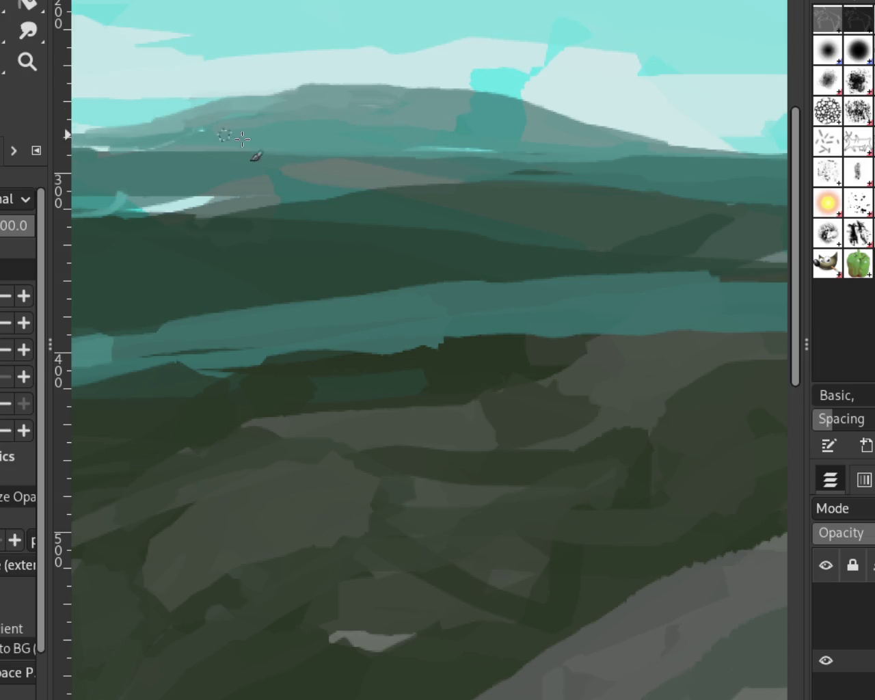
{"action": "left_click_drag", "start_coordinate": [513, 109], "coordinate": [515, 138]}
{"action": "left_click_drag", "start_coordinate": [247, 113], "coordinate": [55, 122]}
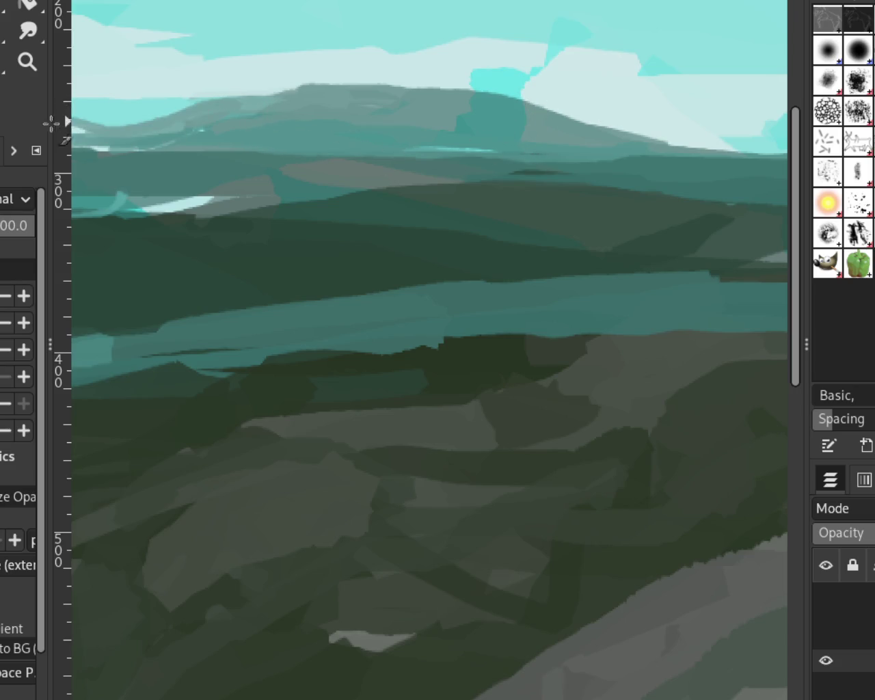
{"action": "mouse_move", "coordinate": [274, 88]}
{"action": "left_mouse_down"}
{"action": "mouse_move", "coordinate": [229, 89]}
{"action": "mouse_move", "coordinate": [120, 130]}
{"action": "left_mouse_up"}
{"action": "key", "text": "ctrl+z"}
{"action": "key", "text": "ctrl+z"}
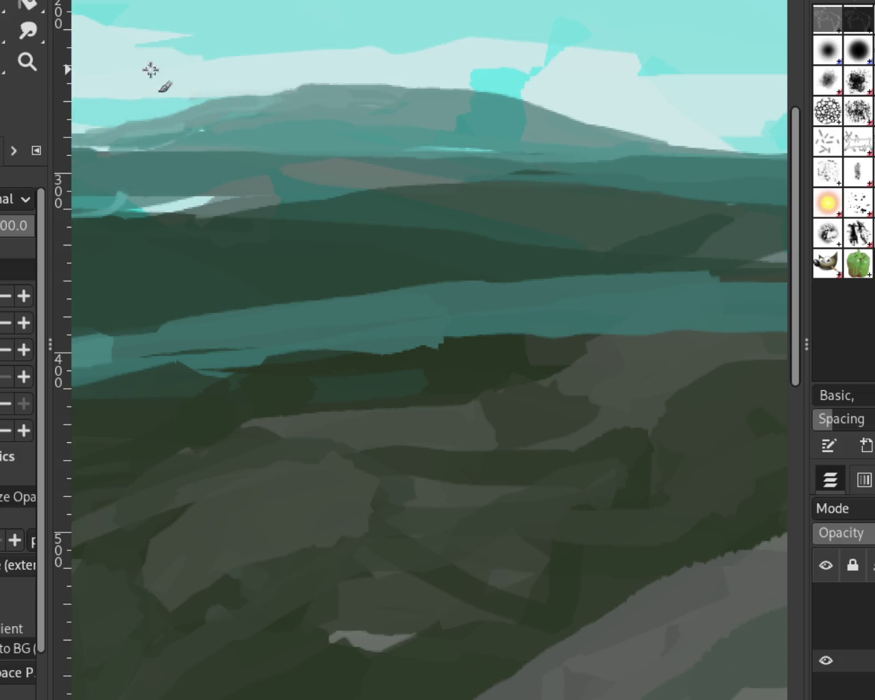
Step: Repaint the distant ridge as a smoother grey band with a darker middle
{"action": "left_click", "coordinate": [28, 62]}
{"action": "left_click", "coordinate": [465, 180], "text": "ctrl"}
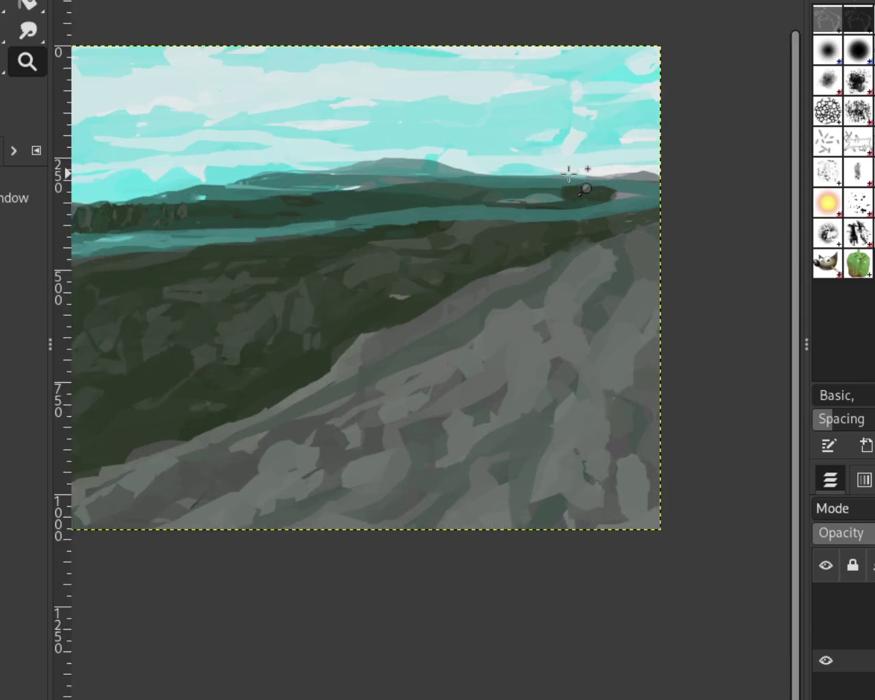
{"action": "left_click", "coordinate": [475, 146]}
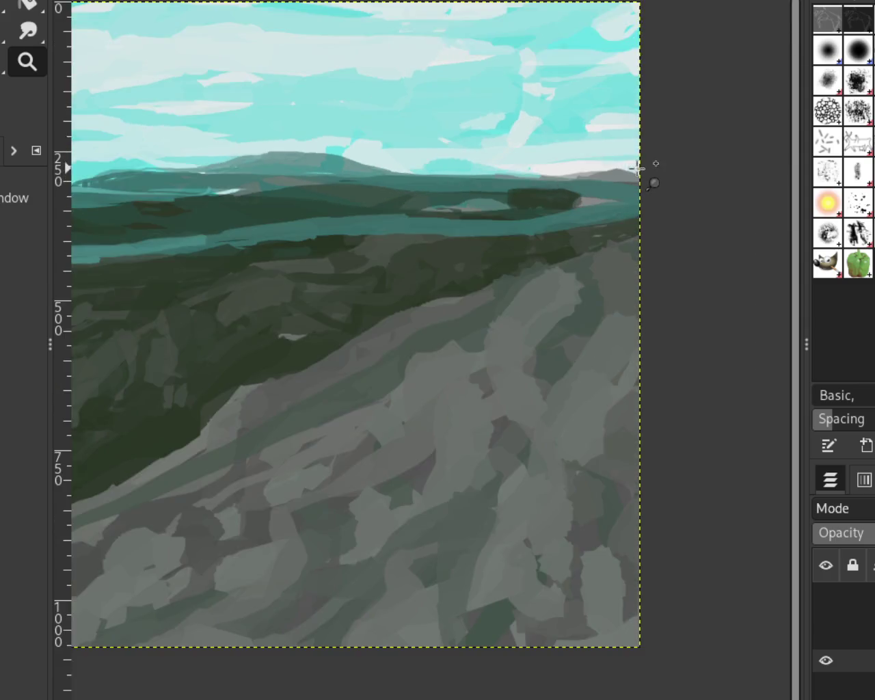
{"action": "left_click", "coordinate": [244, 65]}
{"action": "key", "text": "p"}
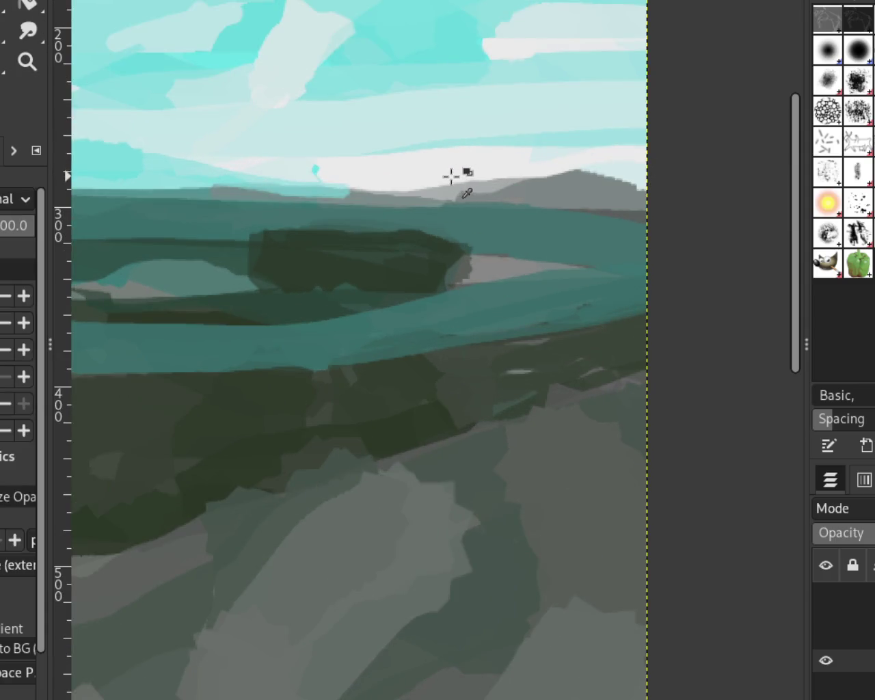
{"action": "mouse_move", "coordinate": [461, 189]}
{"action": "left_mouse_down"}
{"action": "mouse_move", "coordinate": [617, 183]}
{"action": "mouse_move", "coordinate": [482, 192]}
{"action": "mouse_move", "coordinate": [588, 174]}
{"action": "mouse_move", "coordinate": [547, 176]}
{"action": "mouse_move", "coordinate": [527, 192]}
{"action": "mouse_move", "coordinate": [647, 185]}
{"action": "left_mouse_up"}
{"action": "mouse_move", "coordinate": [752, 201]}
{"action": "left_mouse_down"}
{"action": "mouse_move", "coordinate": [512, 176]}
{"action": "mouse_move", "coordinate": [568, 182]}
{"action": "mouse_move", "coordinate": [582, 168]}
{"action": "mouse_move", "coordinate": [442, 190]}
{"action": "mouse_move", "coordinate": [649, 182]}
{"action": "mouse_move", "coordinate": [500, 174]}
{"action": "left_mouse_up"}
{"action": "left_click_drag", "start_coordinate": [589, 168], "coordinate": [723, 189]}
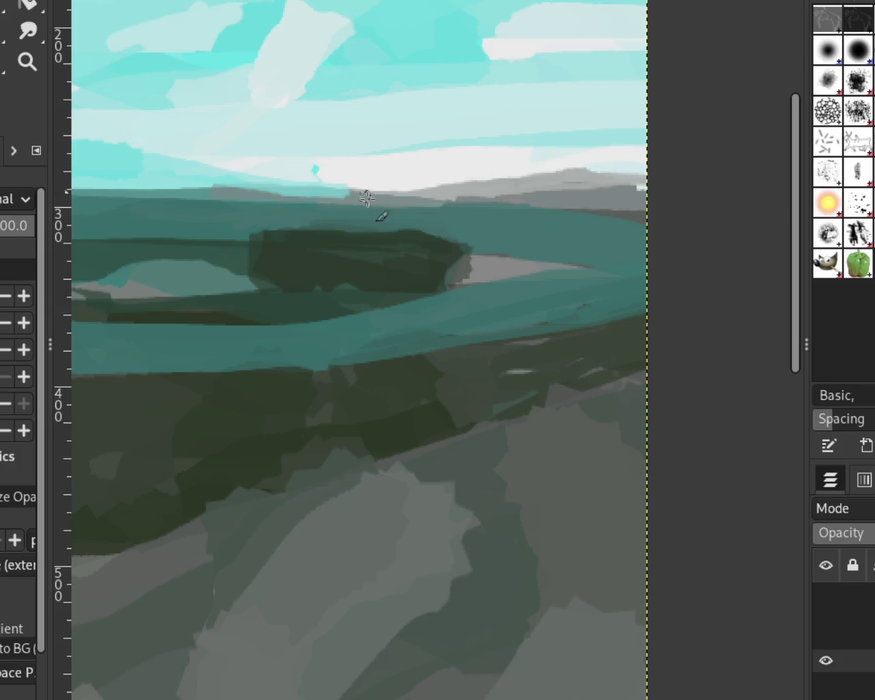
{"action": "left_click_drag", "start_coordinate": [368, 203], "coordinate": [306, 206]}
{"action": "left_click_drag", "start_coordinate": [402, 191], "coordinate": [277, 194]}
Step: Dab dark vertical tree shapes along the top of the river island
{"action": "mouse_move", "coordinate": [444, 221]}
{"action": "left_mouse_down"}
{"action": "mouse_move", "coordinate": [440, 273]}
{"action": "mouse_move", "coordinate": [440, 260]}
{"action": "left_mouse_up"}
{"action": "mouse_move", "coordinate": [437, 212]}
{"action": "left_mouse_down"}
{"action": "mouse_move", "coordinate": [437, 246]}
{"action": "mouse_move", "coordinate": [398, 232]}
{"action": "mouse_move", "coordinate": [369, 264]}
{"action": "left_mouse_up"}
{"action": "left_click_drag", "start_coordinate": [375, 198], "coordinate": [385, 246]}
{"action": "mouse_move", "coordinate": [419, 211]}
{"action": "left_mouse_down"}
{"action": "mouse_move", "coordinate": [421, 247]}
{"action": "mouse_move", "coordinate": [363, 263]}
{"action": "left_mouse_up"}
{"action": "mouse_move", "coordinate": [342, 209]}
{"action": "left_mouse_down"}
{"action": "mouse_move", "coordinate": [346, 246]}
{"action": "mouse_move", "coordinate": [359, 253]}
{"action": "left_mouse_up"}
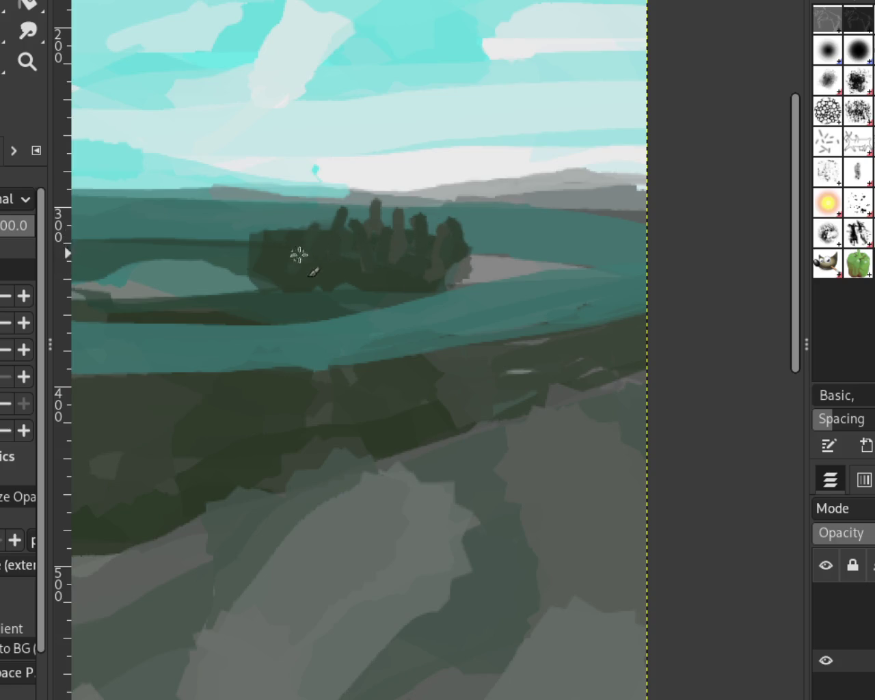
{"action": "left_click", "coordinate": [41, 63]}
{"action": "left_click", "coordinate": [611, 212], "text": "ctrl"}
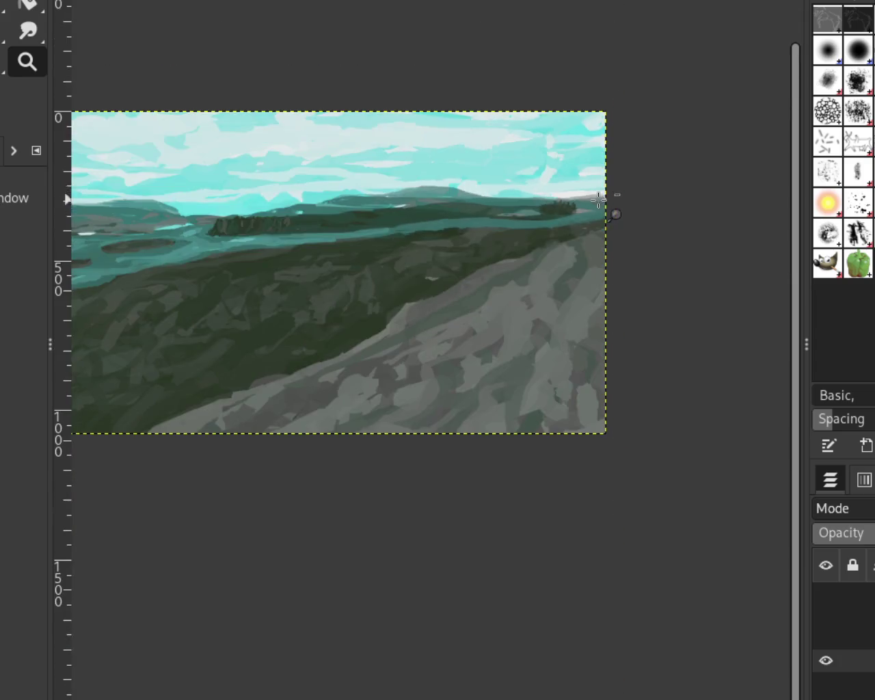
{"action": "left_click", "coordinate": [431, 226]}
{"action": "left_click", "coordinate": [456, 195], "text": "ctrl"}
{"action": "left_click", "coordinate": [372, 201]}
{"action": "left_click", "coordinate": [455, 187], "text": "ctrl"}
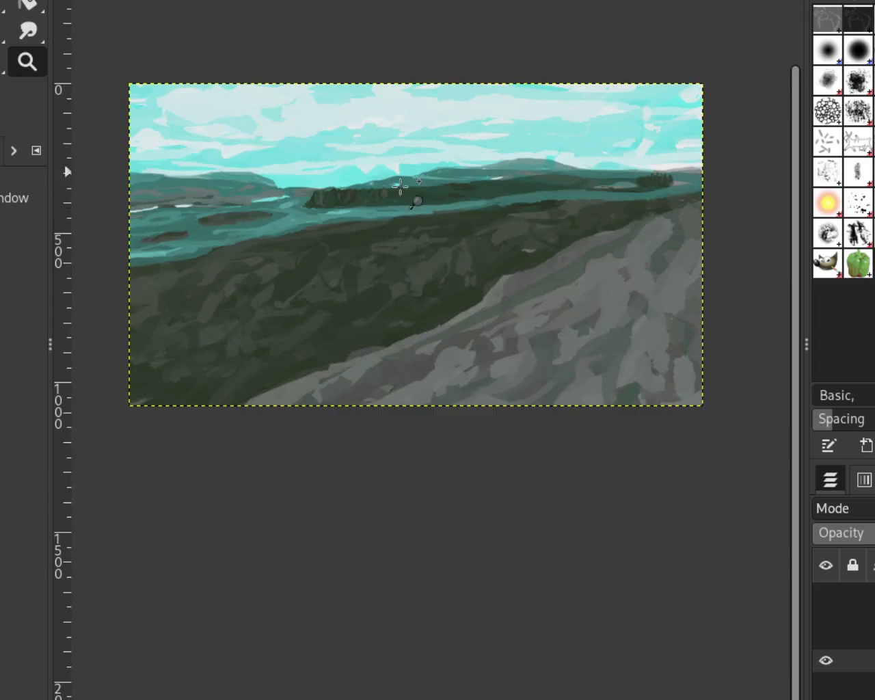
{"action": "left_click", "coordinate": [484, 234]}
{"action": "left_click", "coordinate": [826, 616]}
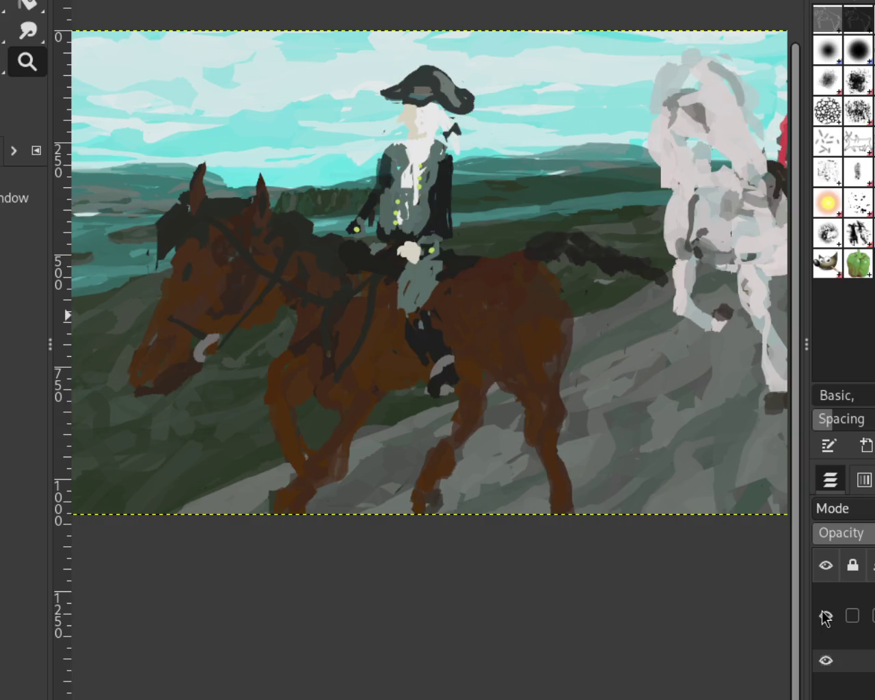
{"action": "left_click", "coordinate": [826, 638]}
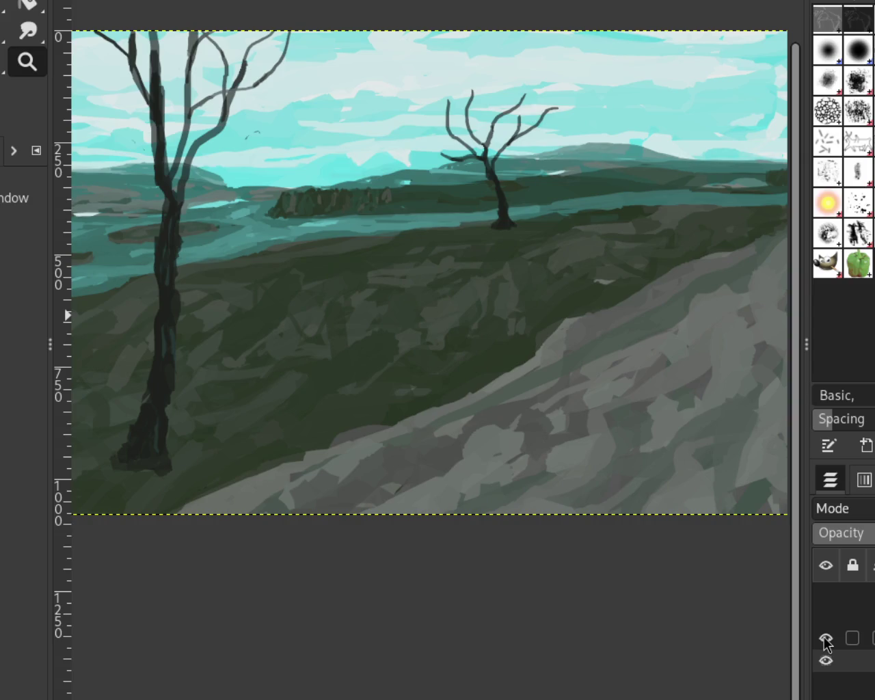
{"action": "left_click", "coordinate": [472, 215], "text": "ctrl"}
{"action": "left_click", "coordinate": [368, 217]}
{"action": "left_click", "coordinate": [387, 210], "text": "ctrl"}
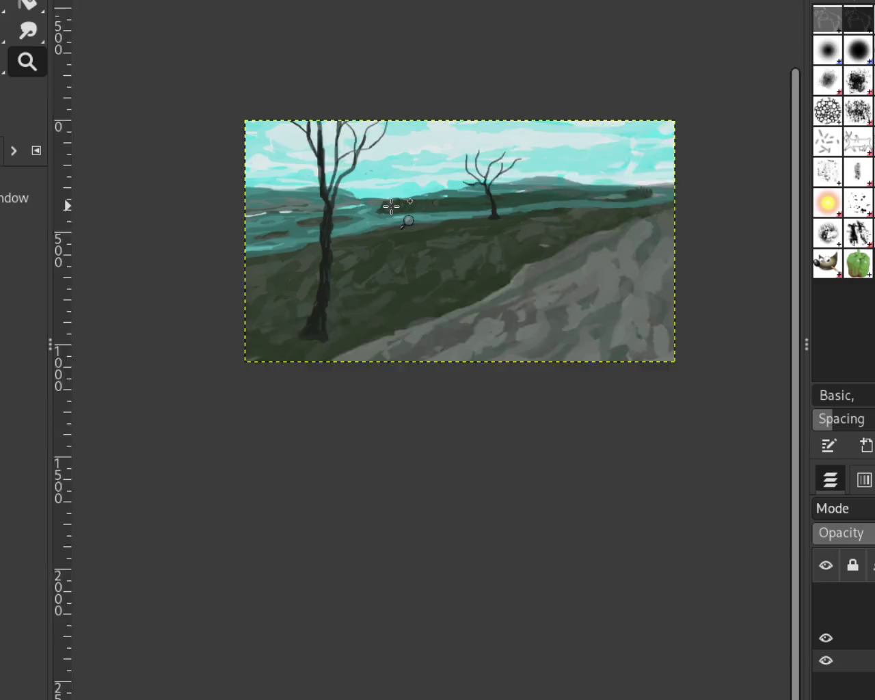
{"action": "left_click", "coordinate": [452, 205], "text": "ctrl"}
{"action": "left_click", "coordinate": [452, 205]}
{"action": "left_click", "coordinate": [452, 205], "text": "ctrl"}
{"action": "left_click", "coordinate": [453, 205]}
{"action": "left_click", "coordinate": [501, 159], "text": "ctrl"}
{"action": "left_click", "coordinate": [502, 159], "text": "ctrl"}
{"action": "left_click", "coordinate": [501, 159]}
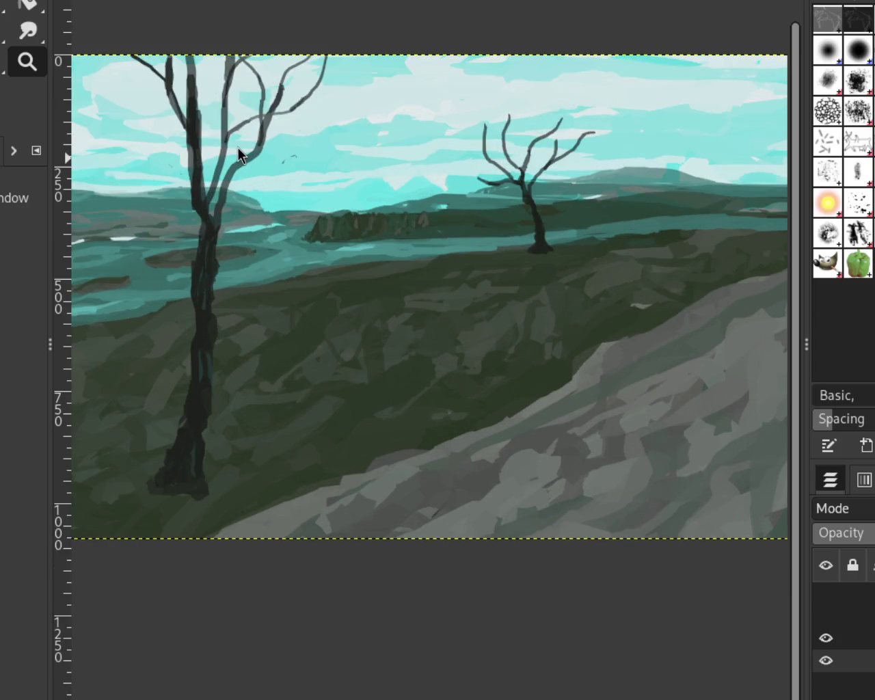
{"action": "left_click_drag", "start_coordinate": [826, 640], "coordinate": [827, 660]}
{"action": "left_click", "coordinate": [826, 661]}
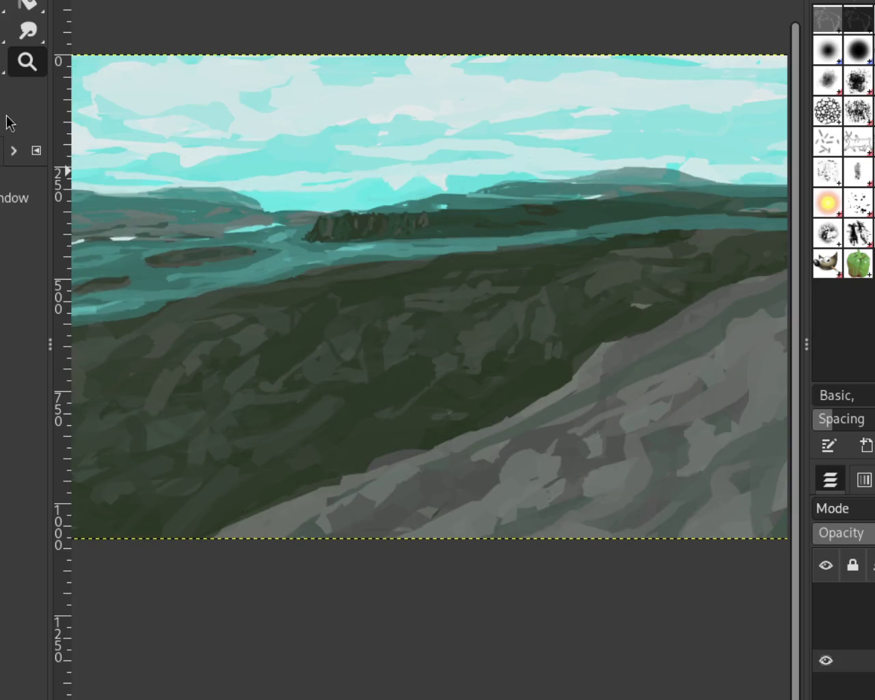
{"action": "left_click", "coordinate": [156, 128], "text": "ctrl"}
{"action": "left_click", "coordinate": [469, 243]}
{"action": "left_click", "coordinate": [606, 239]}
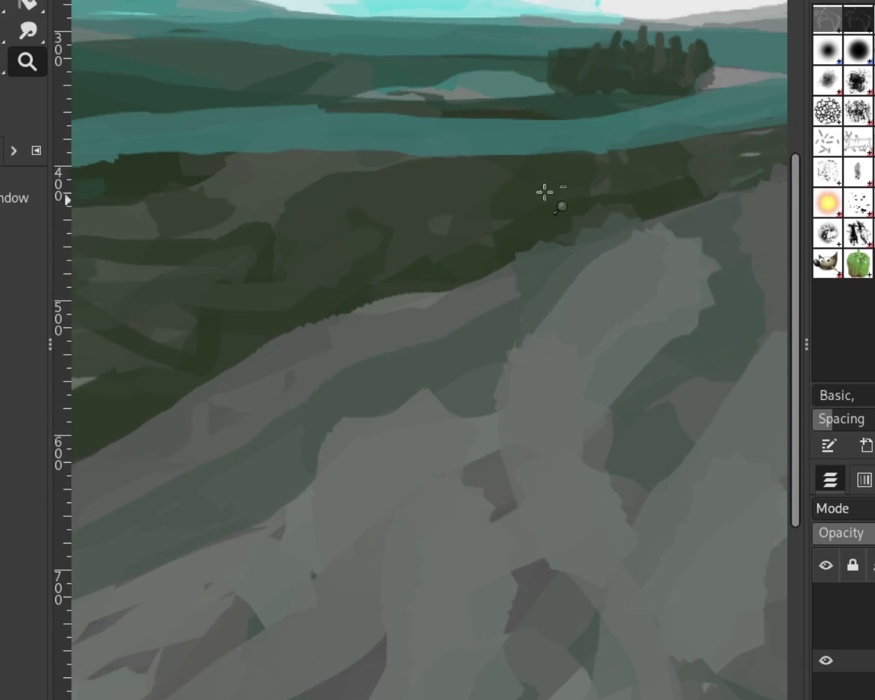
{"action": "scroll", "coordinate": [491, 9], "scroll_direction": "up", "scroll_amount": 1}
{"action": "left_click", "coordinate": [561, 89]}
{"action": "left_click", "coordinate": [543, 212]}
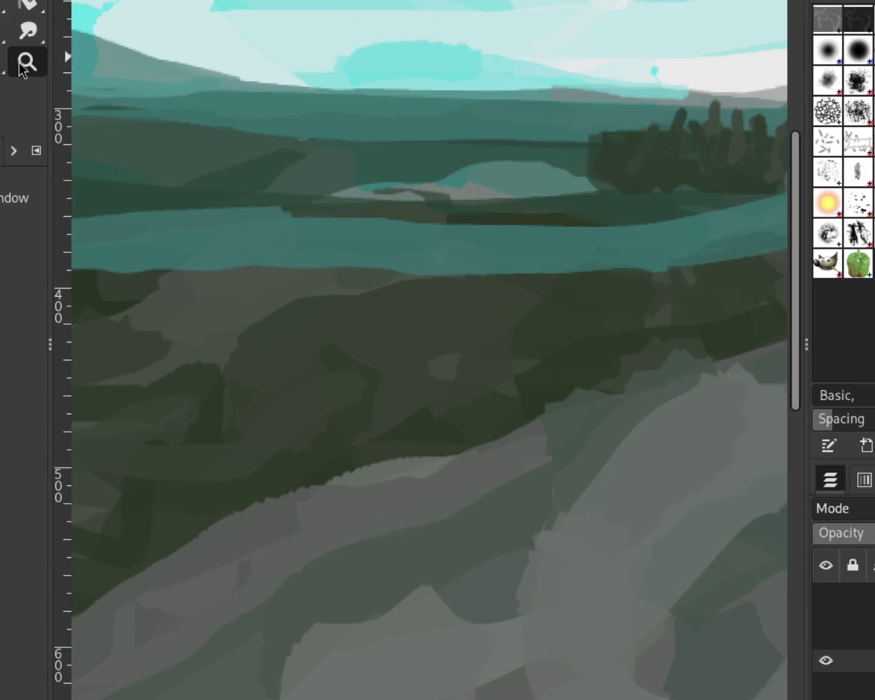
{"action": "key", "text": "p"}
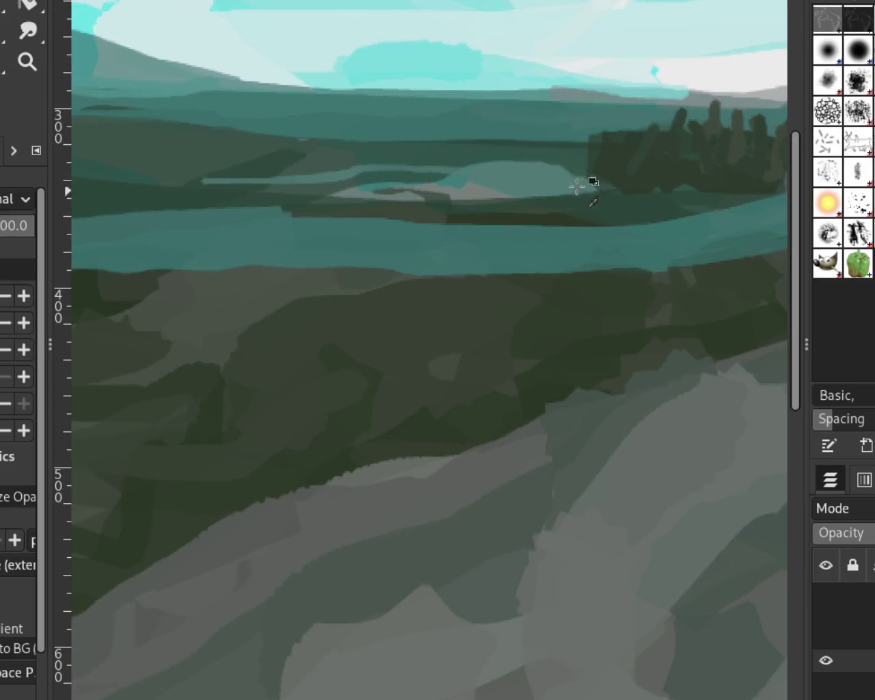
Step: Try a pale curved highlight stroke across the river toward the left edge, redoing it repeatedly
{"action": "key", "text": "ctrl+z"}
{"action": "left_click_drag", "start_coordinate": [600, 193], "coordinate": [69, 181]}
{"action": "key", "text": "ctrl+z"}
{"action": "left_click_drag", "start_coordinate": [601, 188], "coordinate": [75, 184]}
{"action": "key", "text": "ctrl+z"}
{"action": "left_click_drag", "start_coordinate": [557, 186], "coordinate": [68, 186]}
{"action": "key", "text": "ctrl+z"}
{"action": "left_click_drag", "start_coordinate": [609, 164], "coordinate": [69, 181]}
{"action": "key", "text": "ctrl+z"}
{"action": "mouse_move", "coordinate": [526, 159]}
{"action": "left_mouse_down"}
{"action": "mouse_move", "coordinate": [274, 184]}
{"action": "mouse_move", "coordinate": [71, 186]}
{"action": "left_mouse_up"}
{"action": "key", "text": "ctrl+z"}
{"action": "left_click_drag", "start_coordinate": [507, 177], "coordinate": [69, 177]}
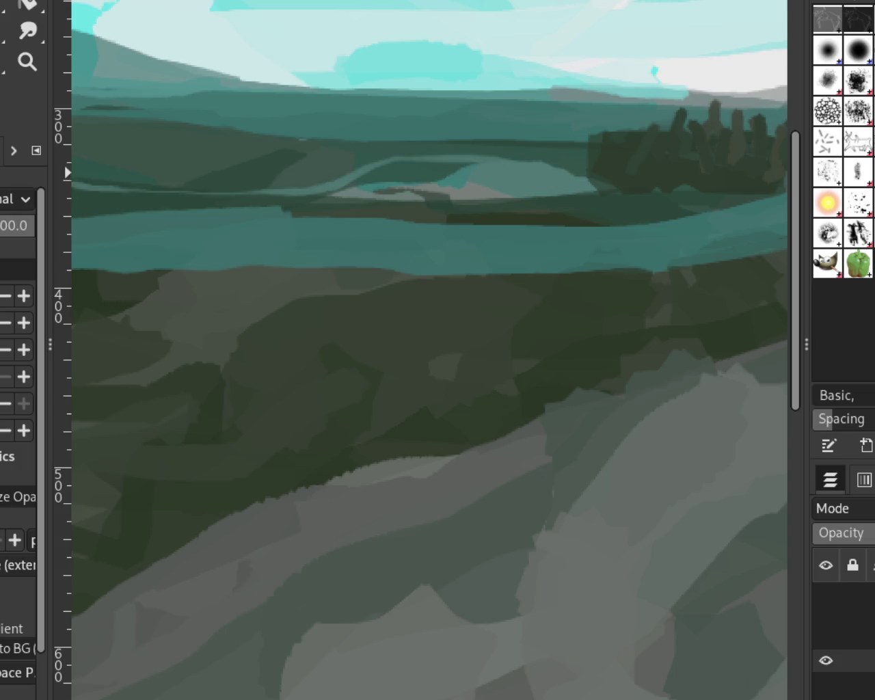
{"action": "key", "text": "ctrl+z"}
{"action": "left_click_drag", "start_coordinate": [482, 161], "coordinate": [71, 185]}
{"action": "key", "text": "ctrl+z"}
{"action": "left_click_drag", "start_coordinate": [348, 197], "coordinate": [72, 185]}
{"action": "key", "text": "ctrl+z"}
{"action": "left_click_drag", "start_coordinate": [386, 191], "coordinate": [68, 179]}
Step: View the whole painting and lay a light stroke across the river to judge it
{"action": "left_click", "coordinate": [21, 69]}
{"action": "left_click", "coordinate": [586, 199], "text": "ctrl"}
{"action": "left_click", "coordinate": [385, 217], "text": "ctrl"}
{"action": "left_click", "coordinate": [474, 181], "text": "ctrl"}
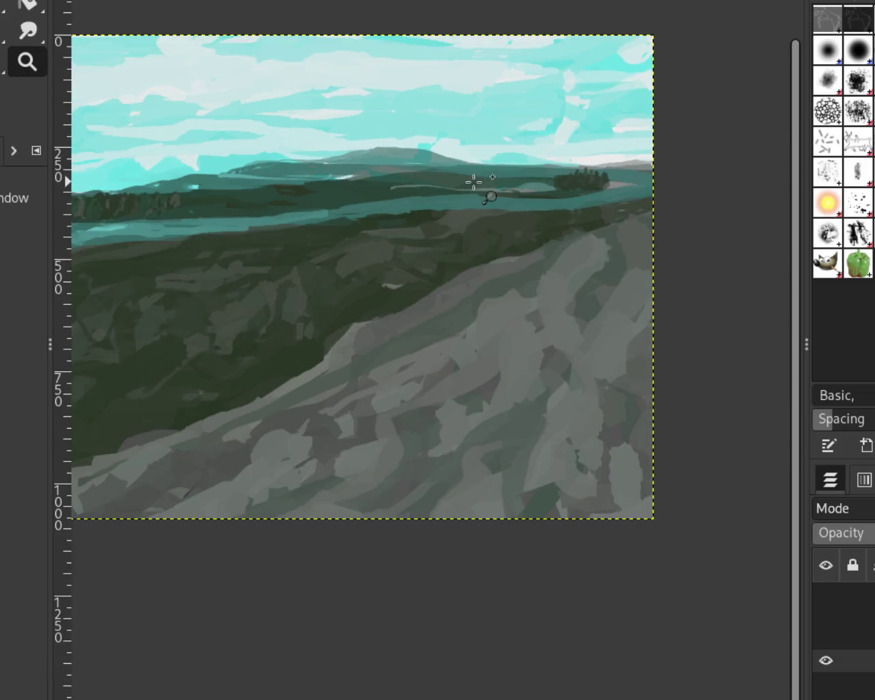
{"action": "key", "text": "p"}
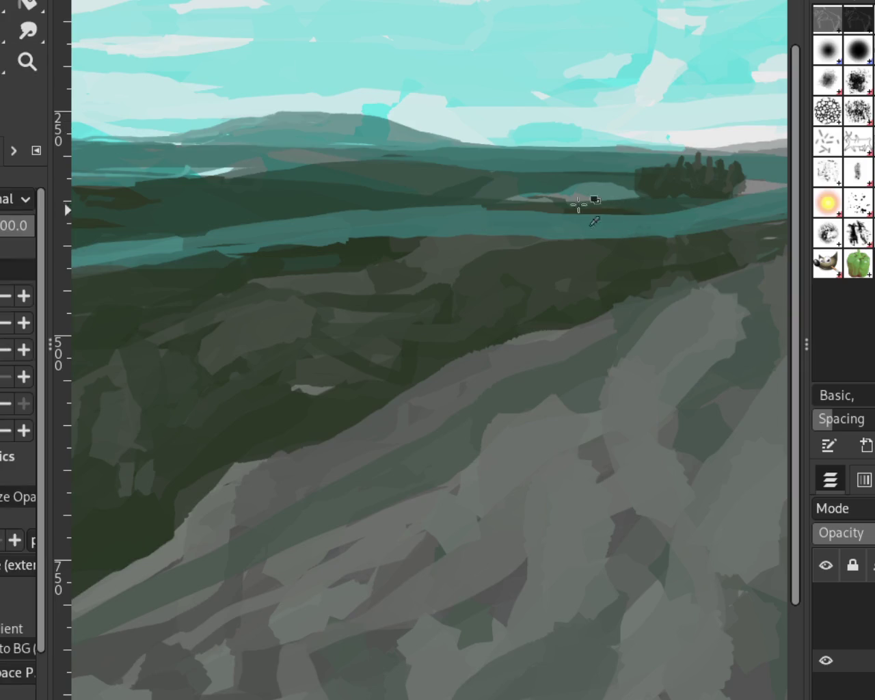
{"action": "left_click_drag", "start_coordinate": [553, 197], "coordinate": [72, 224]}
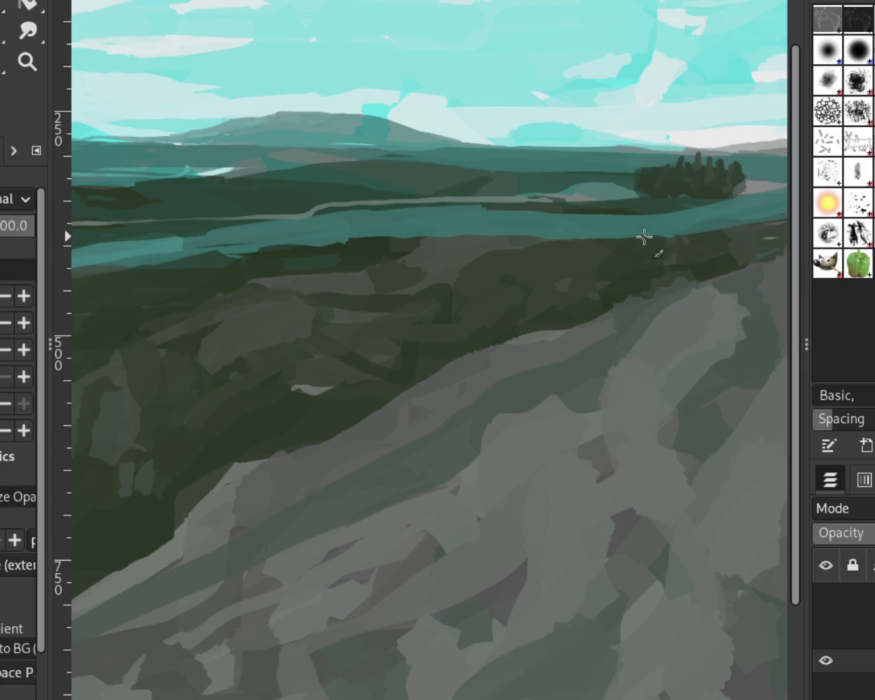
{"action": "left_click", "coordinate": [28, 61]}
{"action": "left_click", "coordinate": [527, 210], "text": "ctrl"}
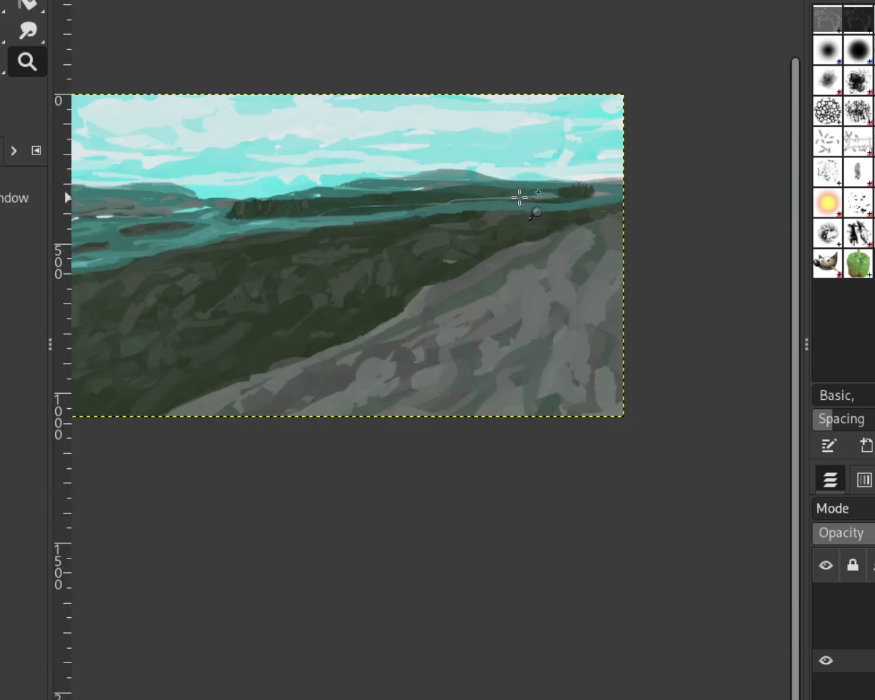
{"action": "left_click", "coordinate": [453, 219], "text": "ctrl"}
{"action": "left_click", "coordinate": [449, 212]}
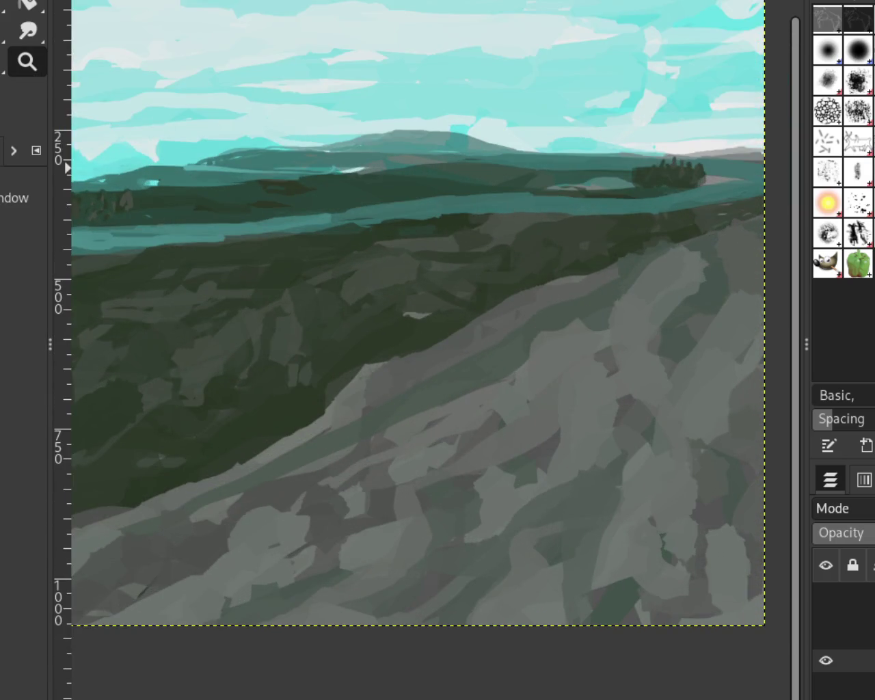
Step: Refine the thin pale river line through repeated strokes until the final one sits right
{"action": "key", "text": "p"}
{"action": "left_click_drag", "start_coordinate": [580, 182], "coordinate": [130, 224]}
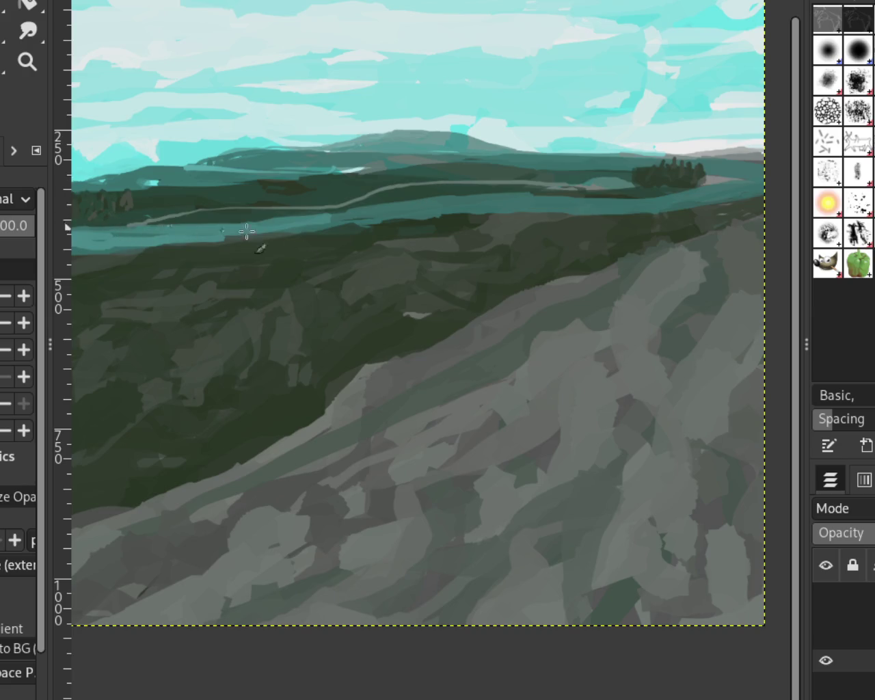
{"action": "key", "text": "ctrl+z"}
{"action": "left_click_drag", "start_coordinate": [572, 185], "coordinate": [171, 214]}
{"action": "key", "text": "ctrl+z"}
{"action": "left_click_drag", "start_coordinate": [586, 192], "coordinate": [139, 202]}
{"action": "key", "text": "ctrl+z"}
{"action": "left_click_drag", "start_coordinate": [574, 181], "coordinate": [143, 192]}
{"action": "key", "text": "ctrl+z"}
{"action": "left_click_drag", "start_coordinate": [544, 184], "coordinate": [205, 211]}
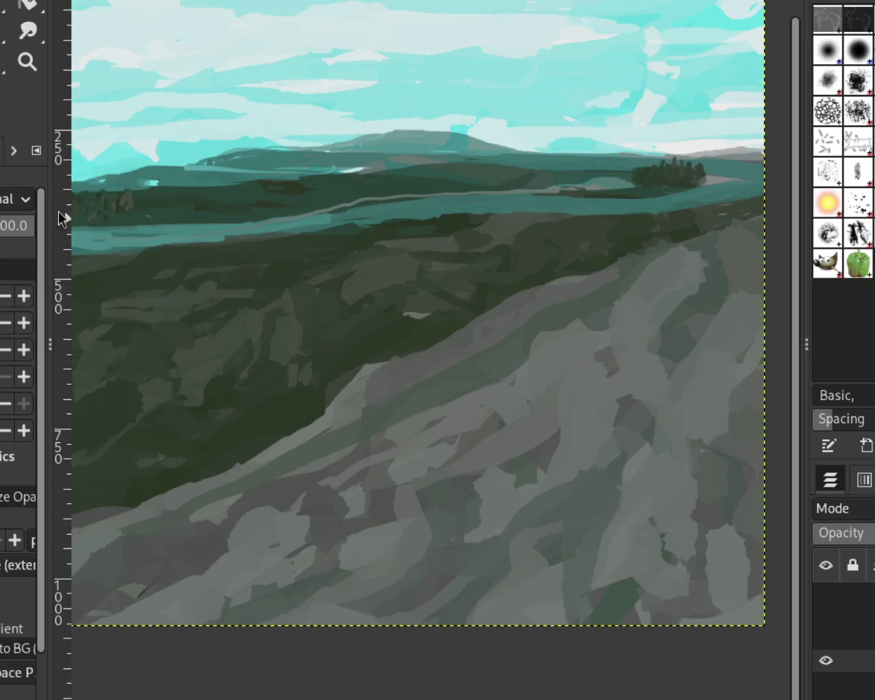
{"action": "key", "text": "ctrl+z"}
{"action": "left_click_drag", "start_coordinate": [595, 195], "coordinate": [129, 217]}
{"action": "key", "text": "ctrl+z"}
{"action": "left_click_drag", "start_coordinate": [597, 197], "coordinate": [287, 217]}
{"action": "key", "text": "ctrl+z"}
{"action": "left_click_drag", "start_coordinate": [576, 190], "coordinate": [124, 219]}
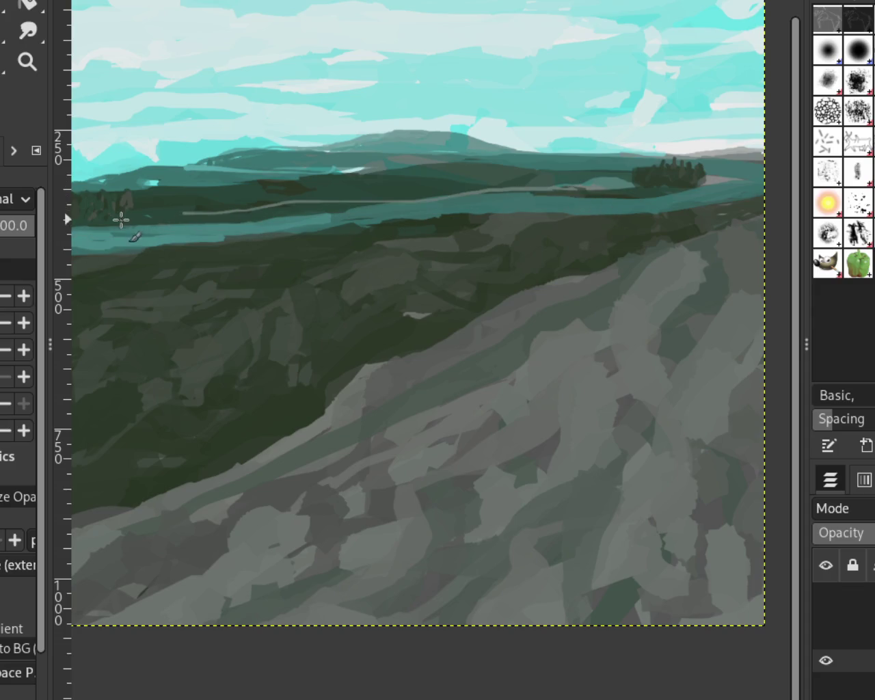
{"action": "key", "text": "ctrl+z"}
{"action": "left_click_drag", "start_coordinate": [592, 194], "coordinate": [89, 217]}
{"action": "key", "text": "ctrl+z"}
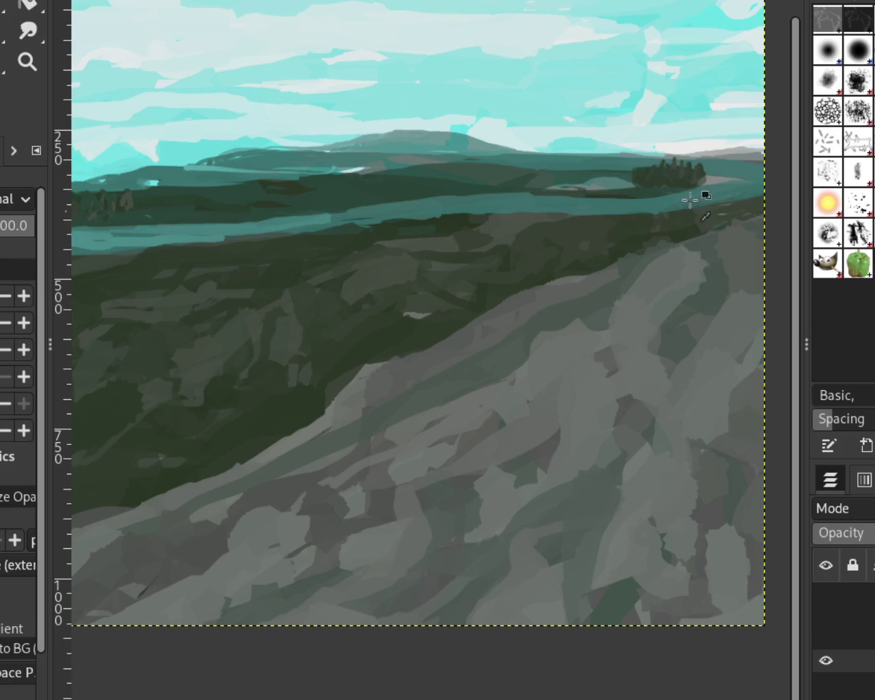
{"action": "left_click_drag", "start_coordinate": [565, 186], "coordinate": [146, 209]}
{"action": "key", "text": "ctrl+z"}
{"action": "mouse_move", "coordinate": [602, 190]}
{"action": "left_mouse_down"}
{"action": "mouse_move", "coordinate": [221, 211]}
{"action": "mouse_move", "coordinate": [204, 220]}
{"action": "left_mouse_up"}
{"action": "key", "text": "ctrl+z"}
{"action": "left_click_drag", "start_coordinate": [582, 191], "coordinate": [196, 214]}
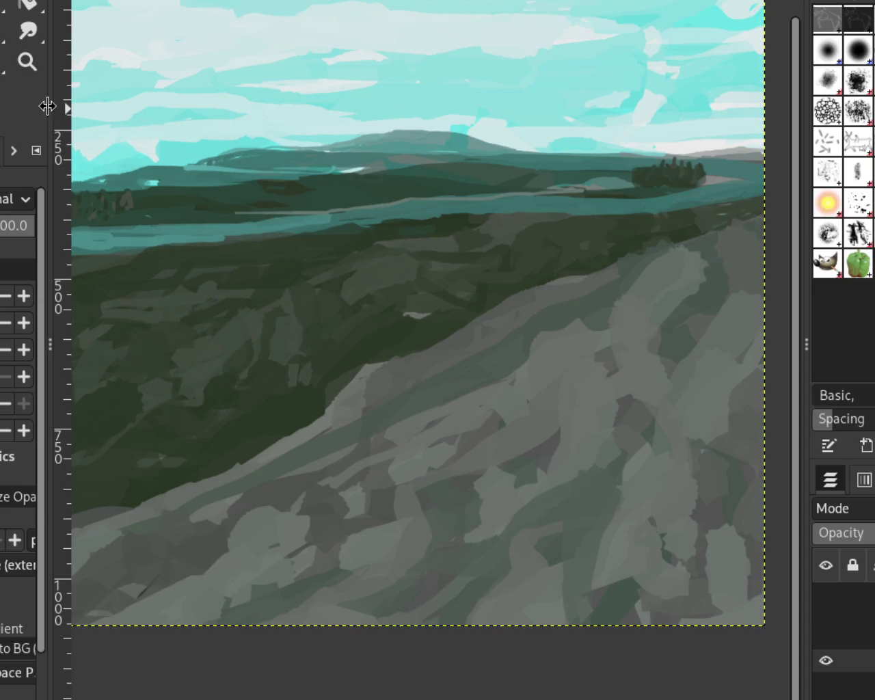
Step: Zoom in closer on the river area to prepare for painting the streak
{"action": "left_click", "coordinate": [28, 62]}
{"action": "left_click", "coordinate": [636, 212], "text": "ctrl"}
{"action": "left_click", "coordinate": [552, 228]}
{"action": "left_click", "coordinate": [493, 250], "text": "ctrl"}
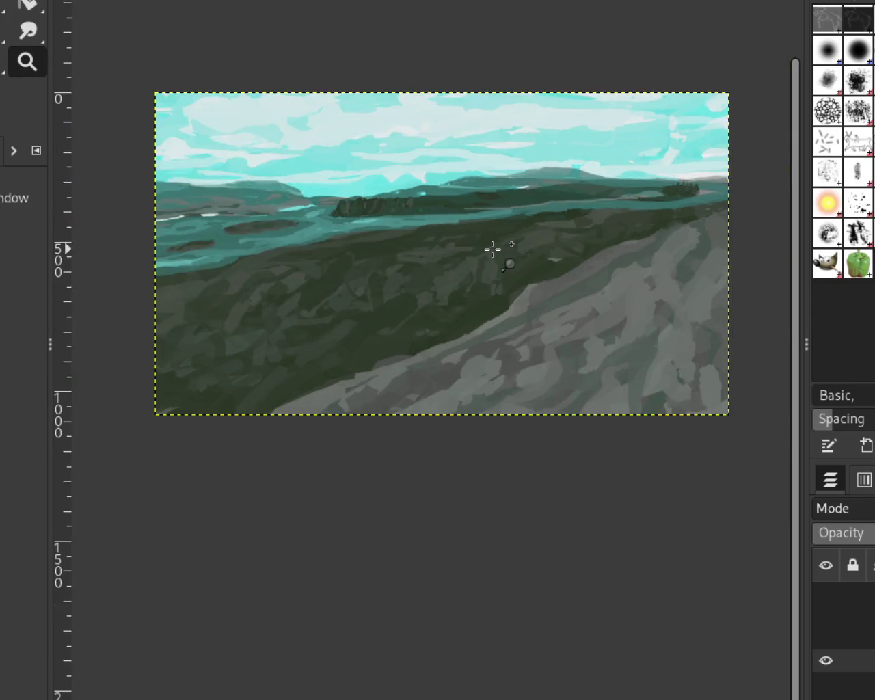
{"action": "left_click", "coordinate": [524, 273], "text": "ctrl"}
{"action": "left_click", "coordinate": [554, 261]}
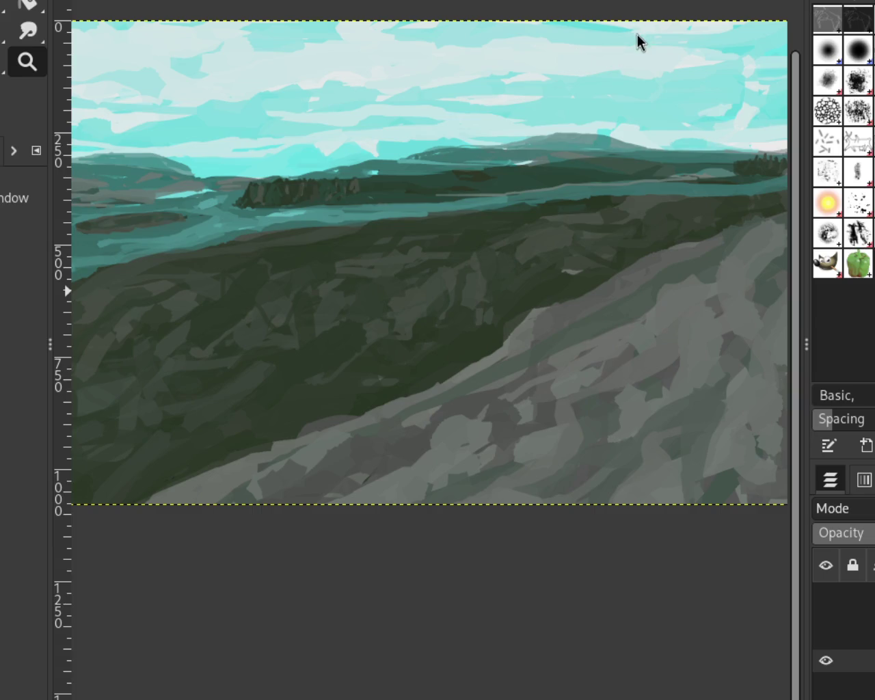
{"action": "scroll", "coordinate": [485, 289], "scroll_direction": "down", "scroll_amount": 2}
{"action": "scroll", "coordinate": [449, 235], "scroll_direction": "up", "scroll_amount": 2}
{"action": "scroll", "coordinate": [433, 225], "scroll_direction": "up", "scroll_amount": 4}
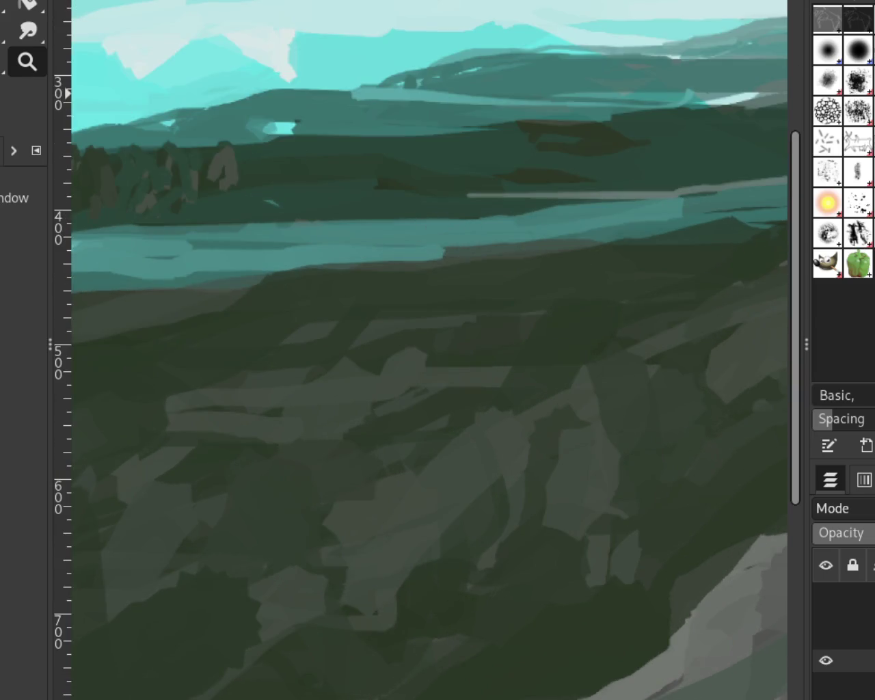
{"action": "key", "text": "p"}
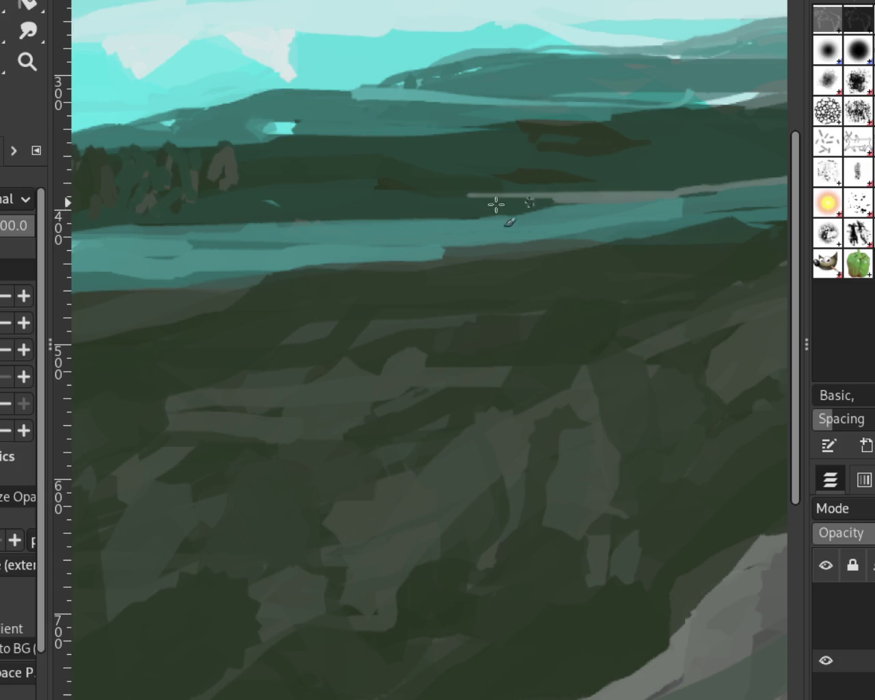
Step: Try a series of thin light strokes along the river edge, undoing each one
{"action": "left_click_drag", "start_coordinate": [627, 203], "coordinate": [171, 185]}
{"action": "key", "text": "ctrl+z"}
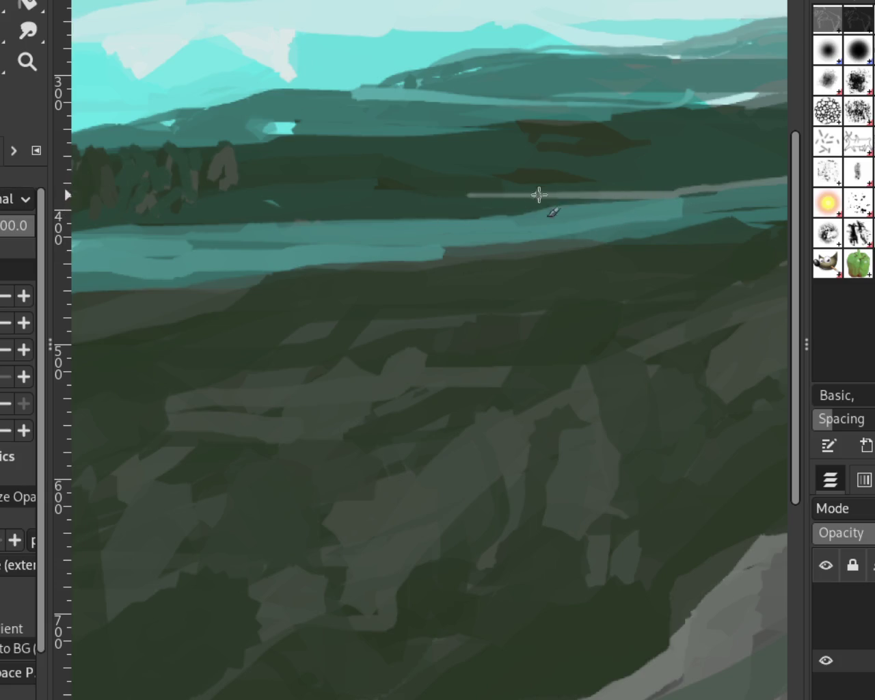
{"action": "mouse_move", "coordinate": [630, 193]}
{"action": "left_mouse_down"}
{"action": "mouse_move", "coordinate": [426, 211]}
{"action": "mouse_move", "coordinate": [72, 186]}
{"action": "left_mouse_up"}
{"action": "key", "text": "ctrl+z"}
{"action": "left_click_drag", "start_coordinate": [611, 199], "coordinate": [87, 211]}
{"action": "key", "text": "ctrl+z"}
{"action": "left_click_drag", "start_coordinate": [602, 201], "coordinate": [72, 169]}
{"action": "key", "text": "ctrl+z"}
{"action": "mouse_move", "coordinate": [612, 195]}
{"action": "left_mouse_down"}
{"action": "mouse_move", "coordinate": [283, 221]}
{"action": "mouse_move", "coordinate": [87, 212]}
{"action": "left_mouse_up"}
{"action": "key", "text": "ctrl+z"}
{"action": "left_click_drag", "start_coordinate": [596, 195], "coordinate": [116, 205]}
{"action": "key", "text": "ctrl+z"}
{"action": "left_click_drag", "start_coordinate": [602, 199], "coordinate": [72, 166]}
{"action": "key", "text": "ctrl+z"}
{"action": "left_click_drag", "start_coordinate": [595, 199], "coordinate": [88, 179]}
{"action": "key", "text": "ctrl+z"}
Step: Lay a long pale curving streak from the left shore toward the distant right
{"action": "left_click_drag", "start_coordinate": [602, 197], "coordinate": [87, 214]}
{"action": "key", "text": "ctrl+z"}
{"action": "left_click_drag", "start_coordinate": [602, 198], "coordinate": [91, 185]}
{"action": "key", "text": "ctrl+z"}
{"action": "left_click_drag", "start_coordinate": [592, 202], "coordinate": [144, 203]}
{"action": "key", "text": "ctrl+z"}
{"action": "left_click_drag", "start_coordinate": [593, 200], "coordinate": [253, 209]}
{"action": "key", "text": "ctrl+z"}
{"action": "mouse_move", "coordinate": [140, 203]}
{"action": "left_mouse_down"}
{"action": "mouse_move", "coordinate": [313, 240]}
{"action": "mouse_move", "coordinate": [549, 206]}
{"action": "left_mouse_up"}
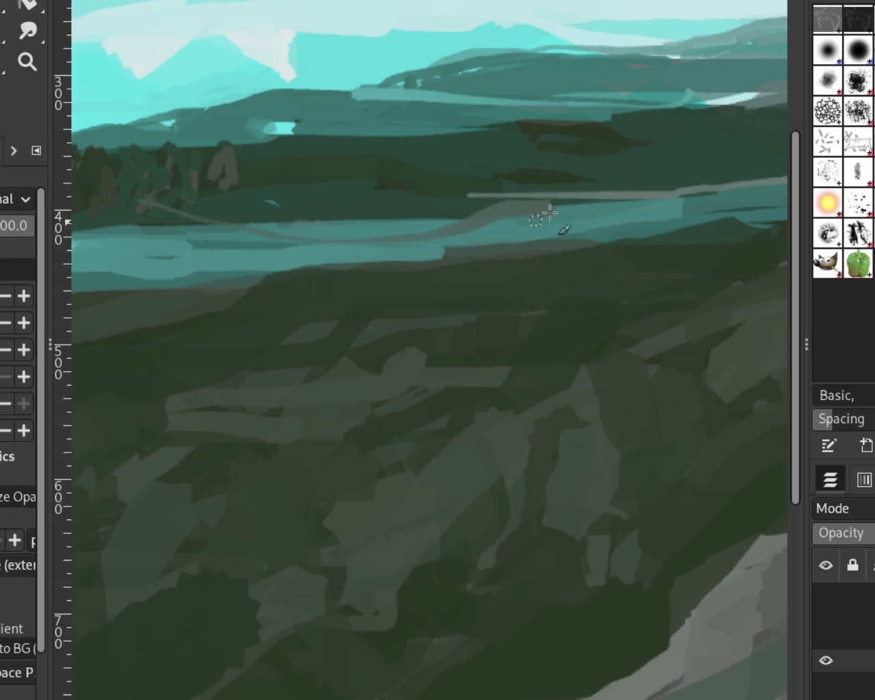
{"action": "key", "text": "ctrl+z"}
{"action": "key", "text": "ctrl+z"}
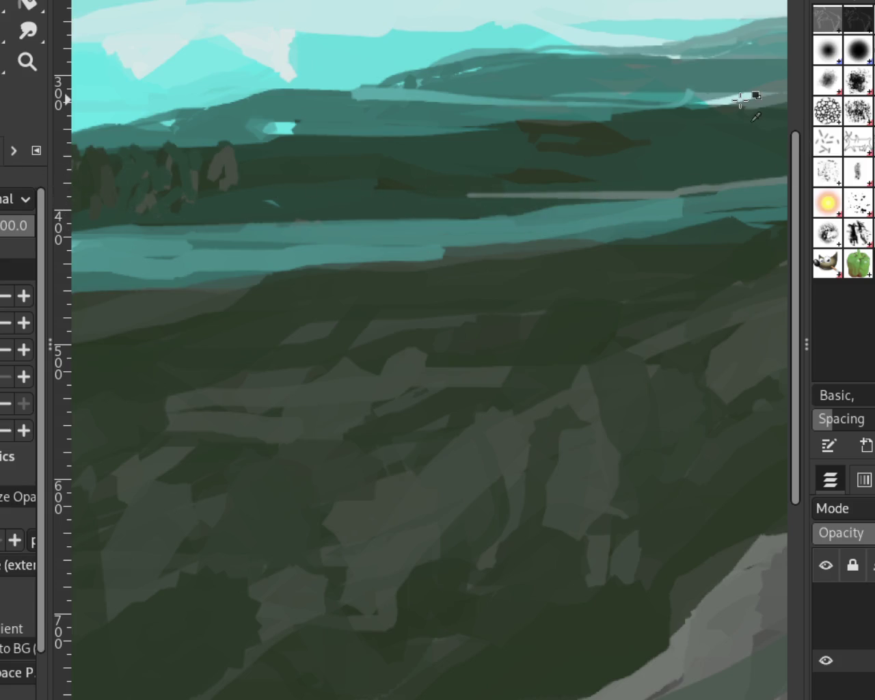
{"action": "mouse_move", "coordinate": [547, 205]}
{"action": "left_mouse_down"}
{"action": "mouse_move", "coordinate": [96, 226]}
{"action": "mouse_move", "coordinate": [354, 242]}
{"action": "left_mouse_up"}
{"action": "key", "text": "ctrl+z"}
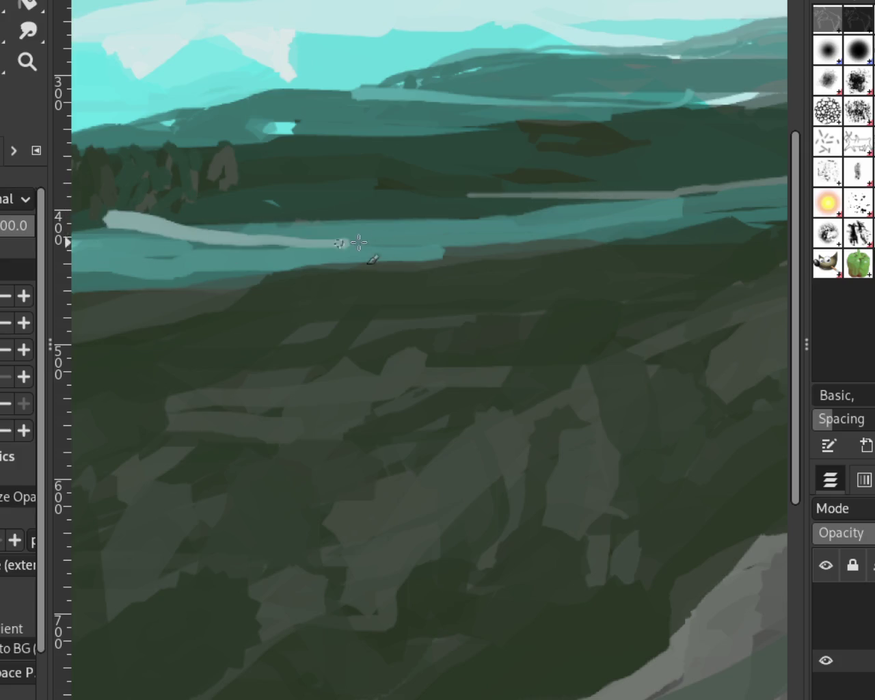
{"action": "key", "text": "ctrl+z"}
{"action": "mouse_move", "coordinate": [150, 217]}
{"action": "left_mouse_down"}
{"action": "mouse_move", "coordinate": [552, 208]}
{"action": "mouse_move", "coordinate": [630, 196]}
{"action": "left_mouse_up"}
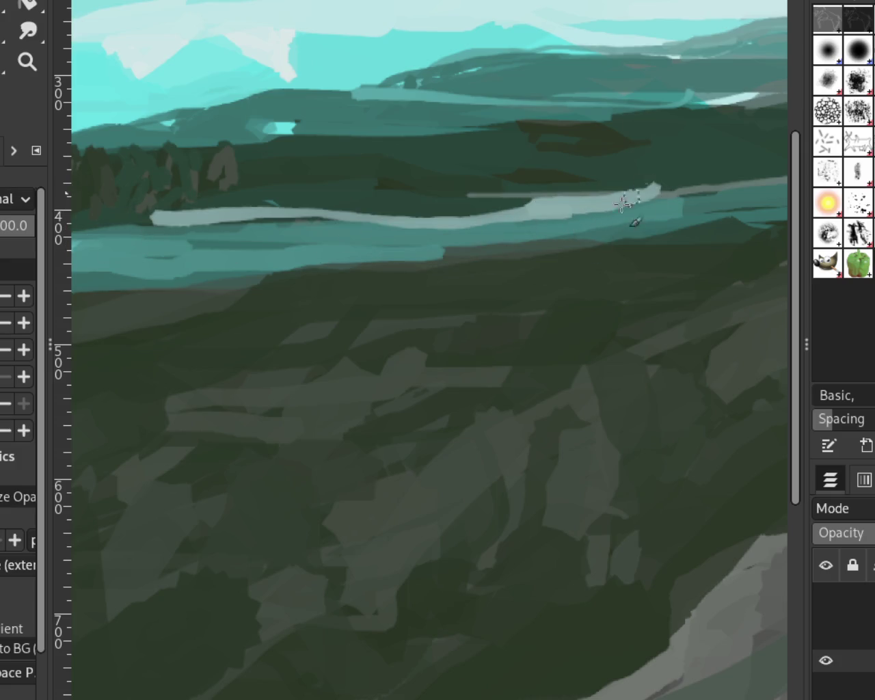
{"action": "left_click", "coordinate": [27, 62]}
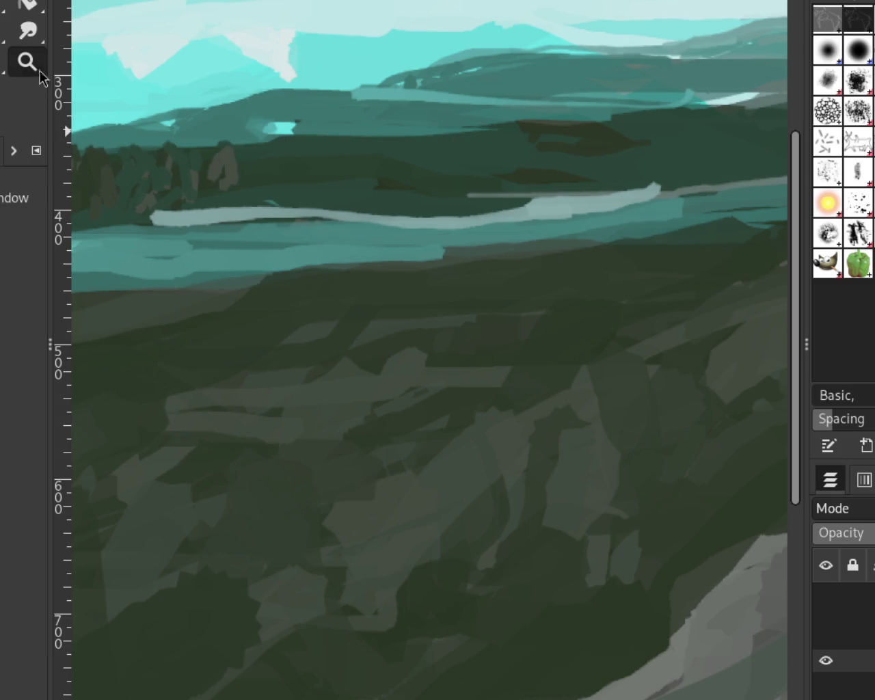
Step: Zoom in closely on the river area of the landscape
{"action": "left_click", "coordinate": [447, 205], "text": "ctrl"}
{"action": "left_click", "coordinate": [540, 212], "text": "ctrl"}
{"action": "left_click", "coordinate": [576, 232], "text": "ctrl"}
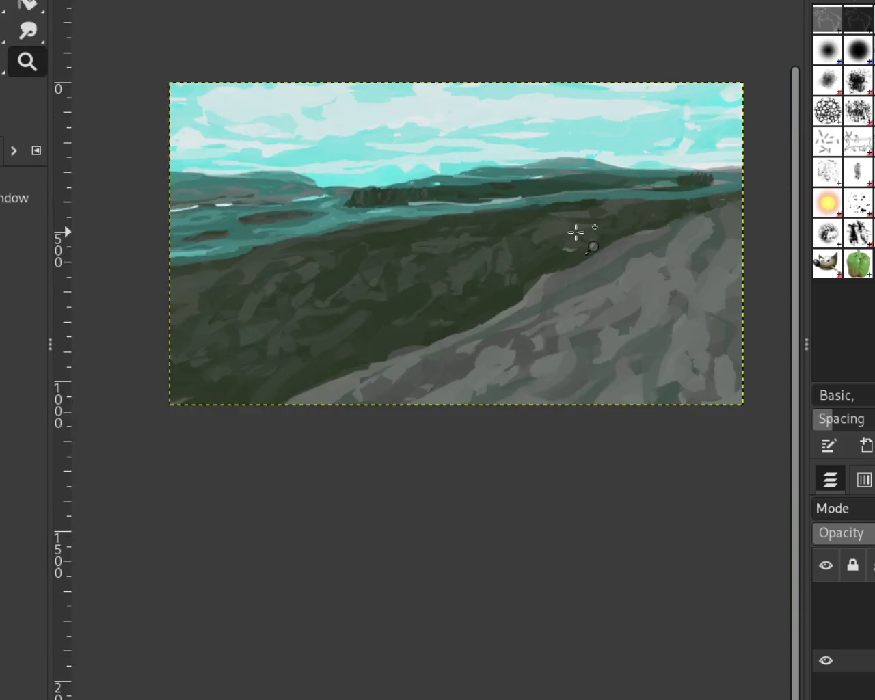
{"action": "left_click", "coordinate": [577, 232], "text": "ctrl"}
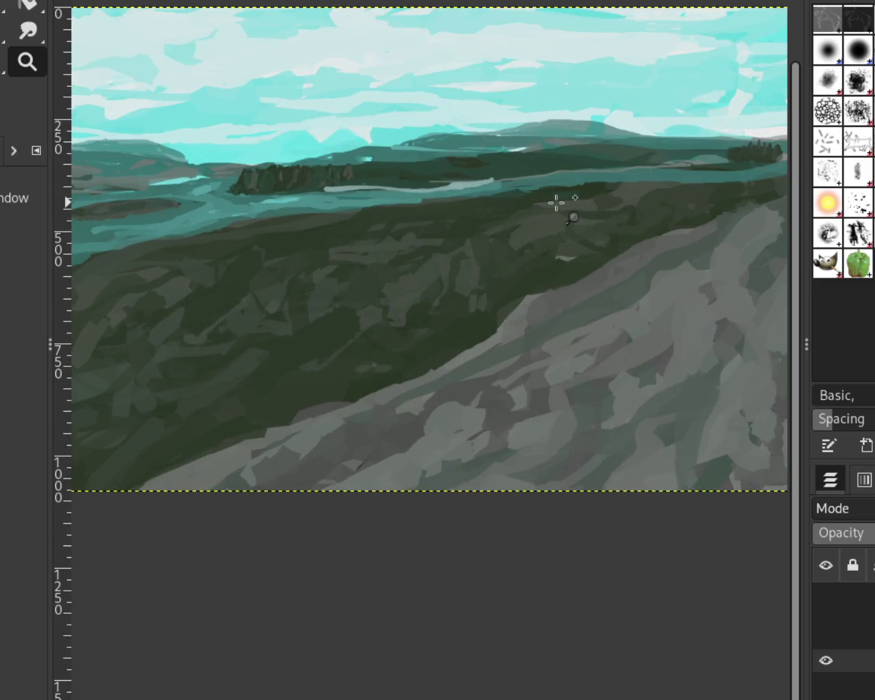
{"action": "left_click", "coordinate": [368, 203]}
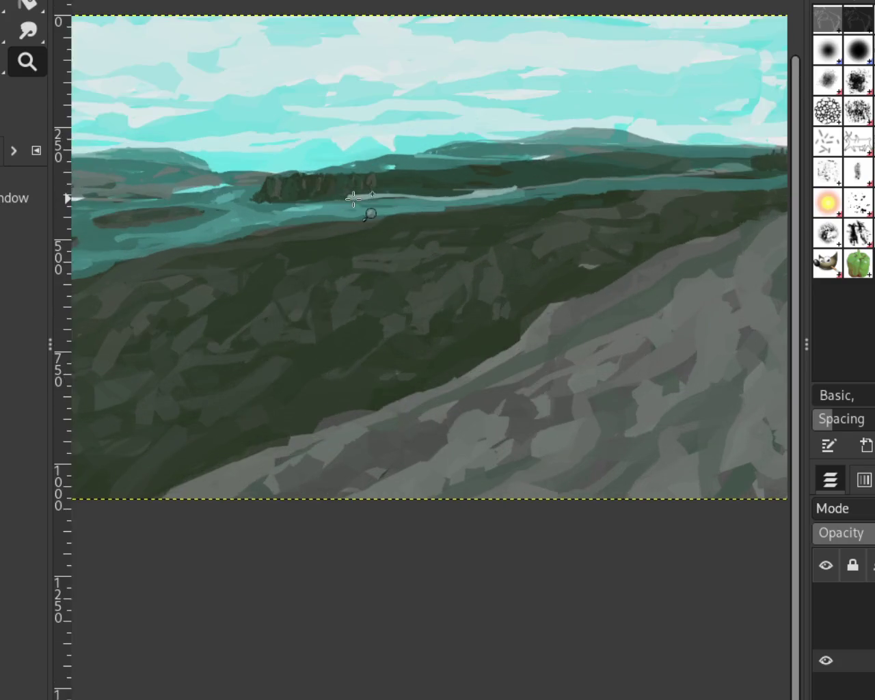
{"action": "left_click", "coordinate": [363, 152]}
{"action": "left_click", "coordinate": [372, 211]}
Step: Sample hillside dark green and cover the pale stroke's left end and the brown tree shape
{"action": "key", "text": "p"}
{"action": "left_click", "coordinate": [322, 198], "text": "ctrl"}
{"action": "left_click_drag", "start_coordinate": [354, 183], "coordinate": [303, 186]}
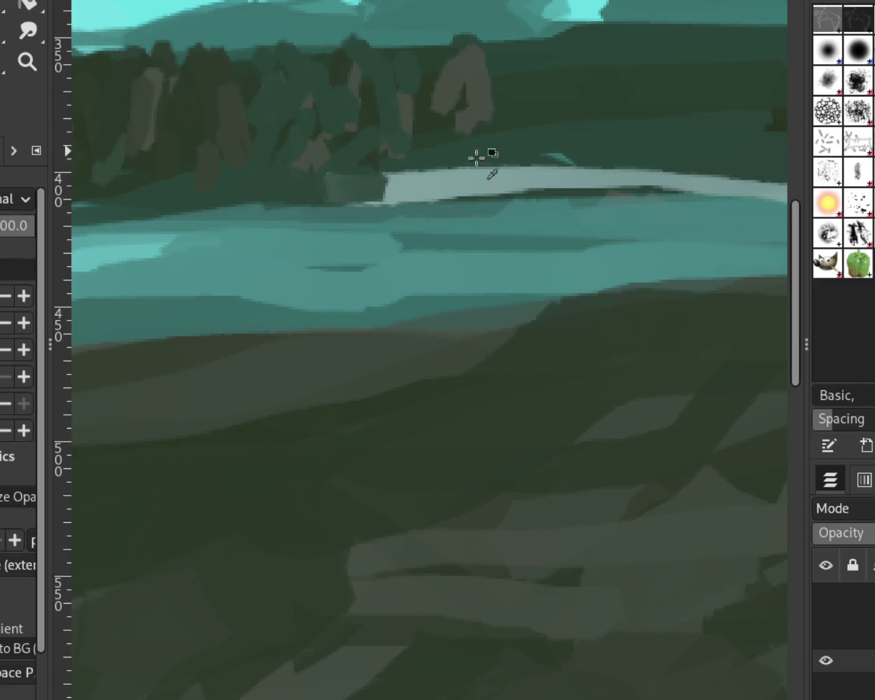
{"action": "left_click", "coordinate": [482, 111]}
{"action": "left_click", "coordinate": [28, 62]}
{"action": "scroll", "coordinate": [359, 141], "scroll_direction": "down", "scroll_amount": 10}
{"action": "scroll", "coordinate": [356, 133], "scroll_direction": "down", "scroll_amount": 2}
{"action": "scroll", "coordinate": [358, 124], "scroll_direction": "up", "scroll_amount": 4}
{"action": "scroll", "coordinate": [410, 154], "scroll_direction": "up", "scroll_amount": 2}
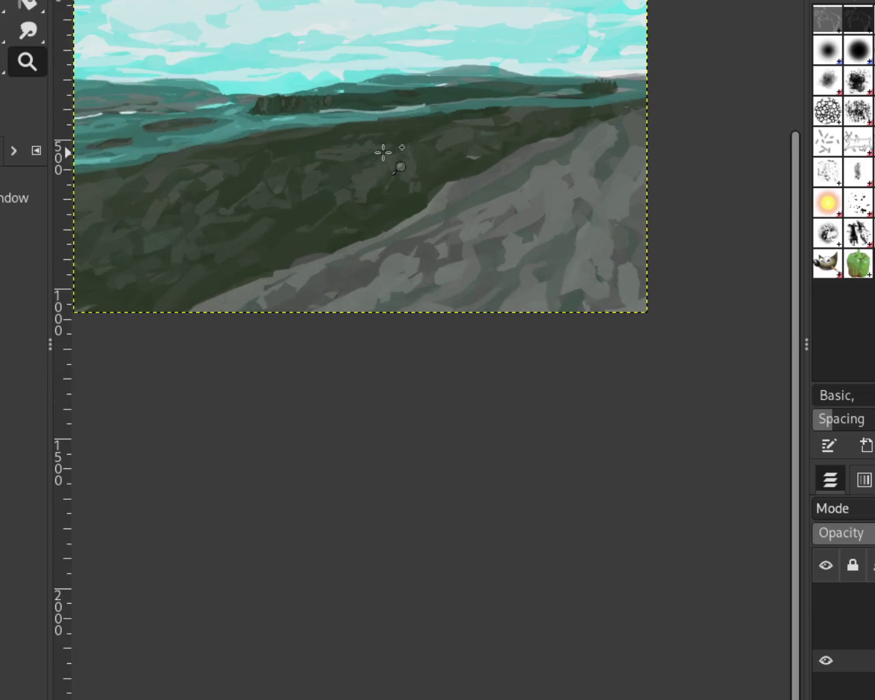
{"action": "scroll", "coordinate": [393, 137], "scroll_direction": "down", "scroll_amount": 1}
{"action": "scroll", "coordinate": [315, 130], "scroll_direction": "up", "scroll_amount": 1}
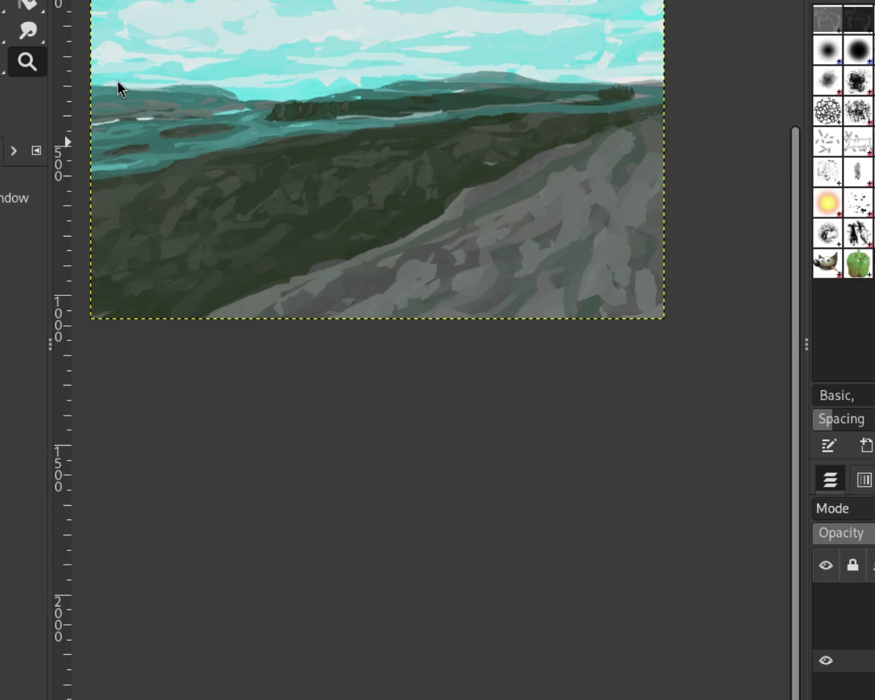
{"action": "scroll", "coordinate": [576, 104], "scroll_direction": "down", "scroll_amount": 1}
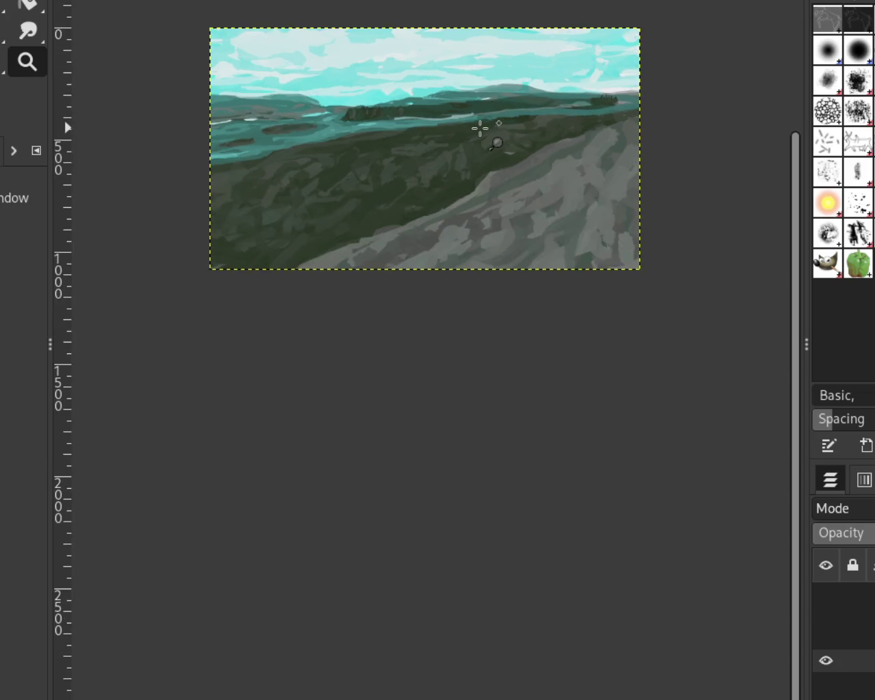
{"action": "scroll", "coordinate": [479, 127], "scroll_direction": "up", "scroll_amount": 2}
{"action": "scroll", "coordinate": [514, 46], "scroll_direction": "up", "scroll_amount": 1}
{"action": "scroll", "coordinate": [514, 46], "scroll_direction": "up", "scroll_amount": 1}
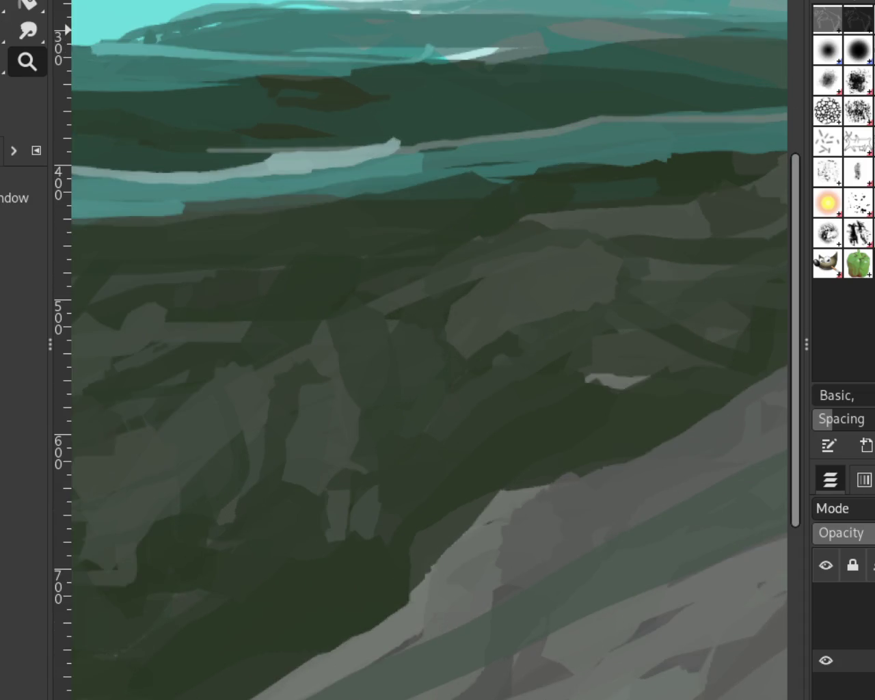
Step: Darken the grey streak and distant ridge bands with dark-green strokes reaching the left edge
{"action": "key", "text": "p"}
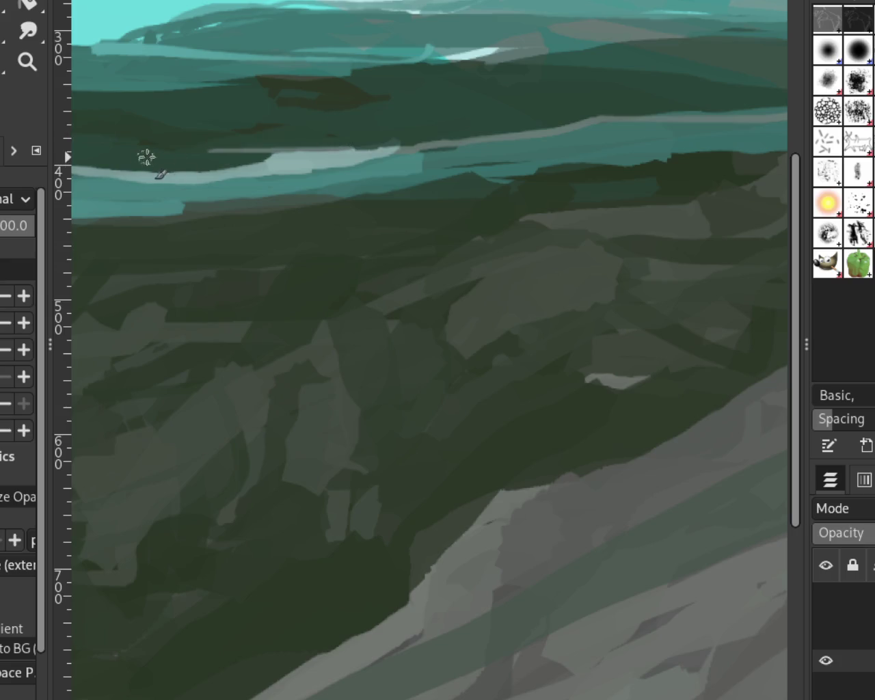
{"action": "left_click_drag", "start_coordinate": [260, 151], "coordinate": [312, 149]}
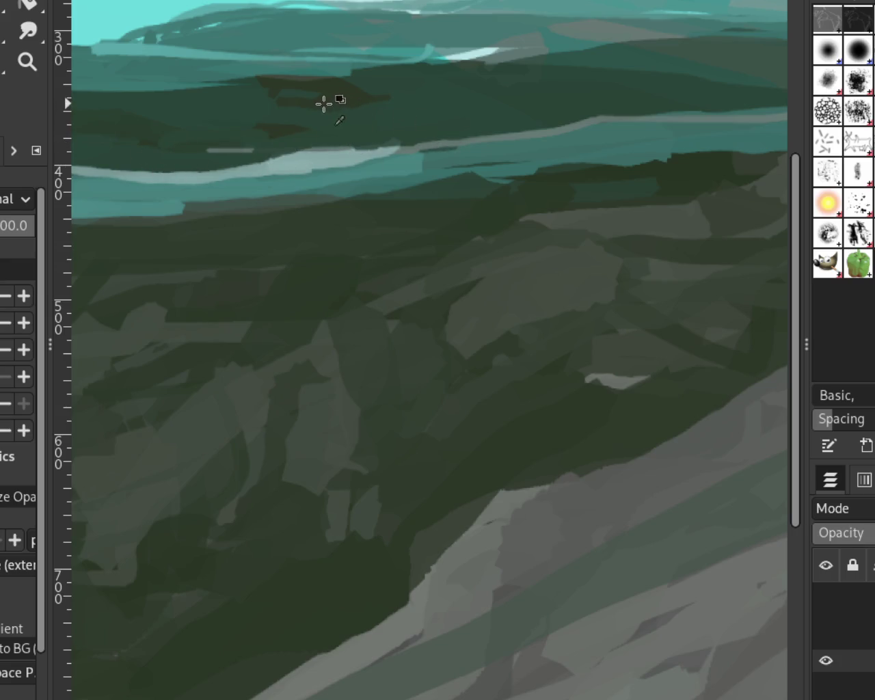
{"action": "left_click_drag", "start_coordinate": [192, 130], "coordinate": [143, 117]}
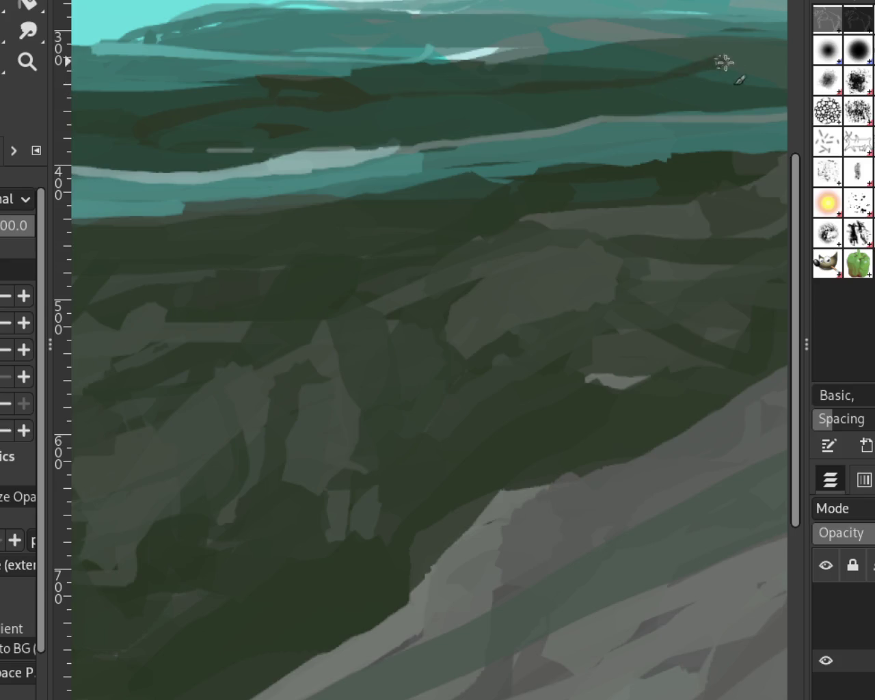
{"action": "left_click_drag", "start_coordinate": [718, 62], "coordinate": [530, 72]}
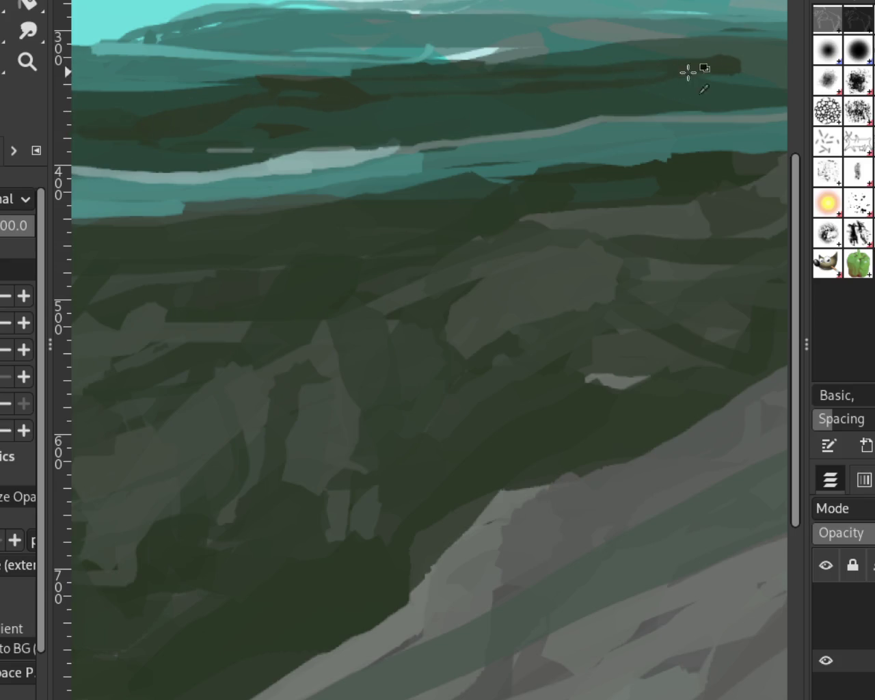
{"action": "left_click_drag", "start_coordinate": [301, 74], "coordinate": [745, 51]}
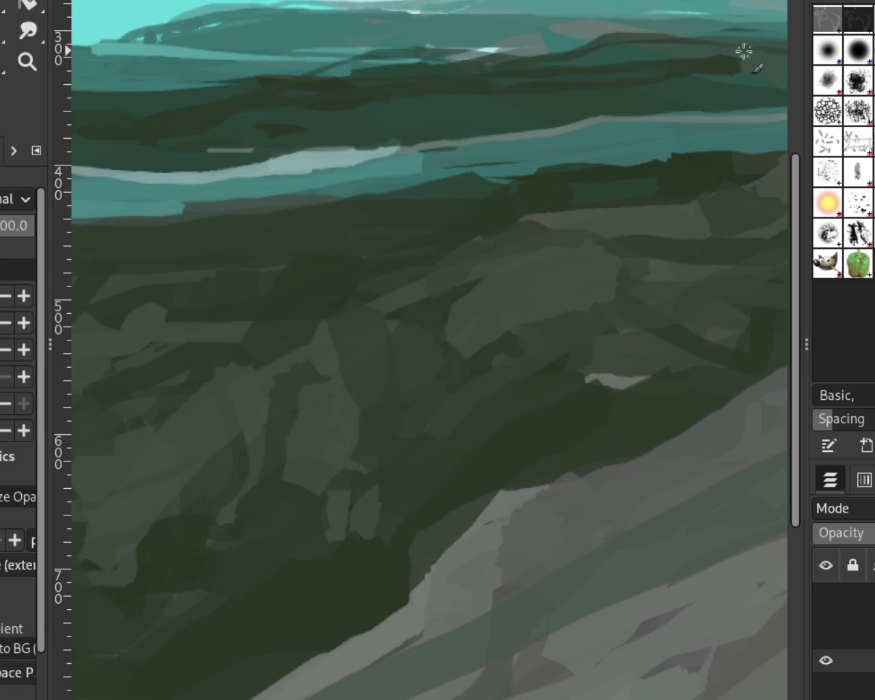
{"action": "key", "text": "ctrl+z"}
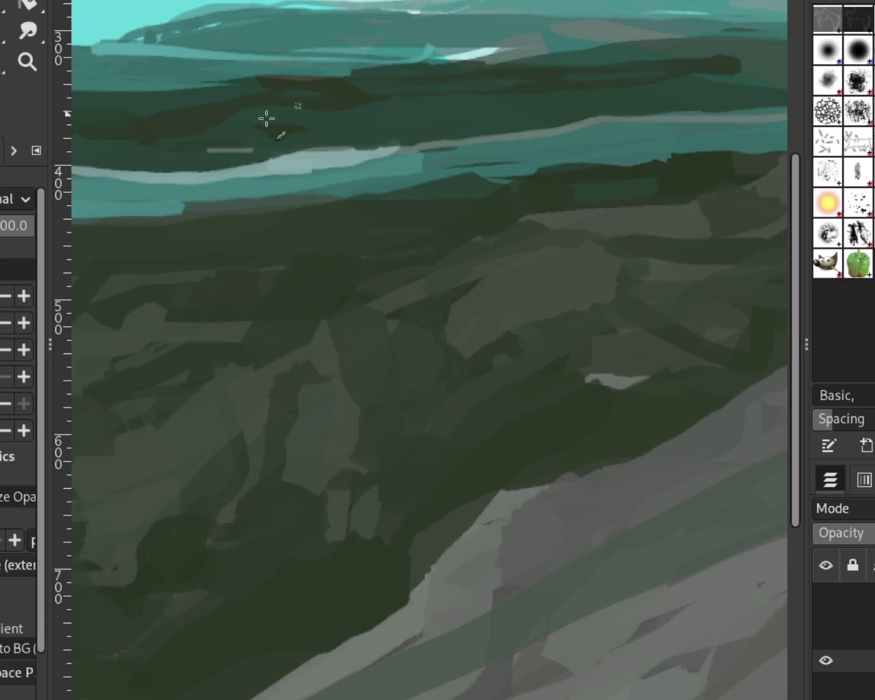
{"action": "left_click_drag", "start_coordinate": [406, 88], "coordinate": [73, 87]}
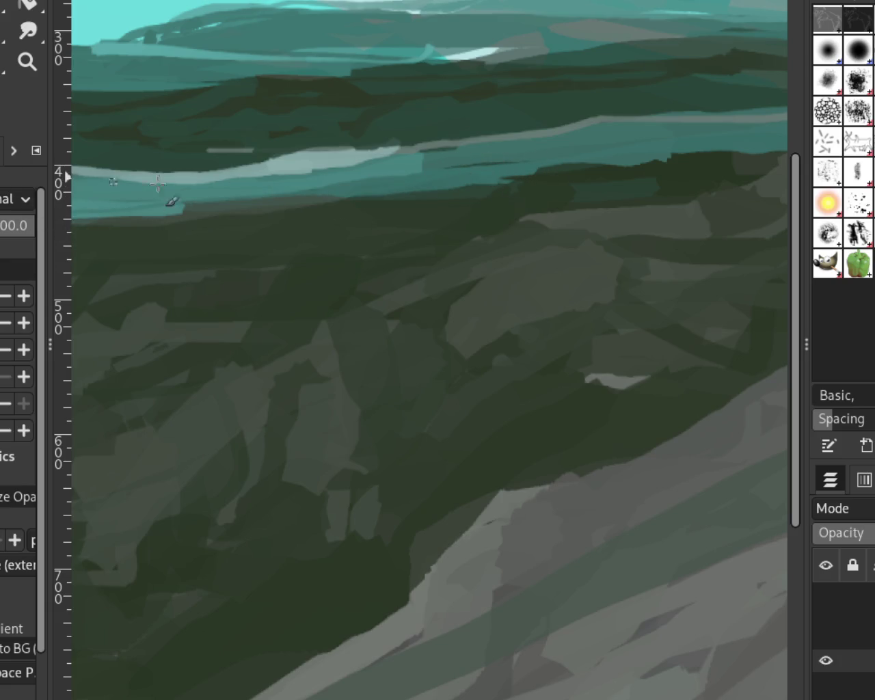
Step: Add a neat light-teal streak along the horizon water, repainting it twice
{"action": "mouse_move", "coordinate": [411, 168]}
{"action": "left_mouse_down"}
{"action": "mouse_move", "coordinate": [694, 121]}
{"action": "mouse_move", "coordinate": [420, 175]}
{"action": "left_mouse_up"}
{"action": "key", "text": "ctrl+z"}
{"action": "key", "text": "ctrl+z"}
{"action": "left_click_drag", "start_coordinate": [557, 141], "coordinate": [414, 182]}
{"action": "key", "text": "ctrl+z"}
{"action": "left_click_drag", "start_coordinate": [608, 132], "coordinate": [424, 157]}
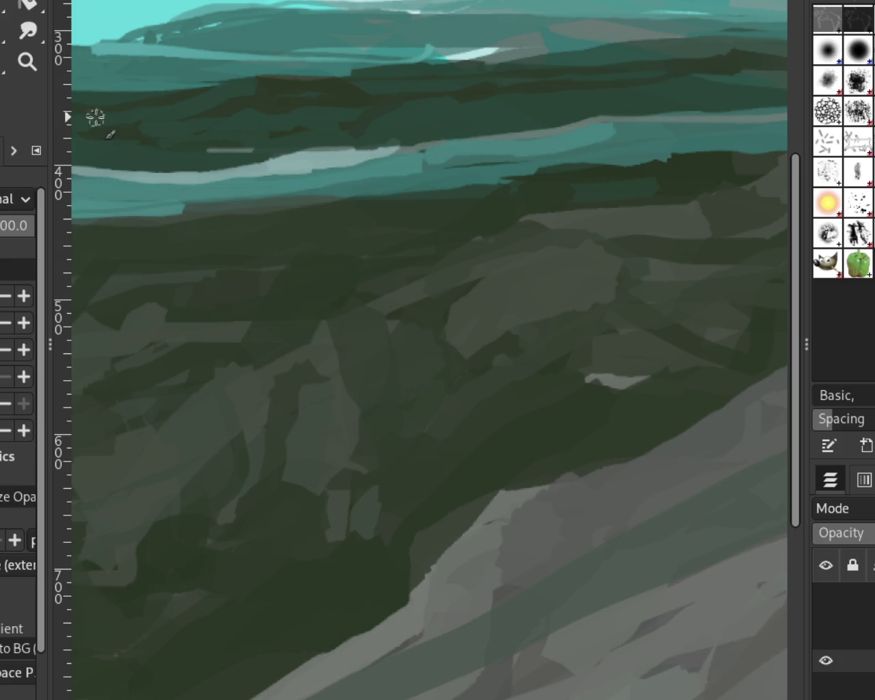
Step: Check the whole painting, then zoom in close on the left water area
{"action": "left_click", "coordinate": [27, 62]}
{"action": "left_click", "coordinate": [496, 193], "text": "ctrl"}
{"action": "left_click", "coordinate": [338, 223], "text": "ctrl"}
{"action": "left_click", "coordinate": [515, 187], "text": "ctrl"}
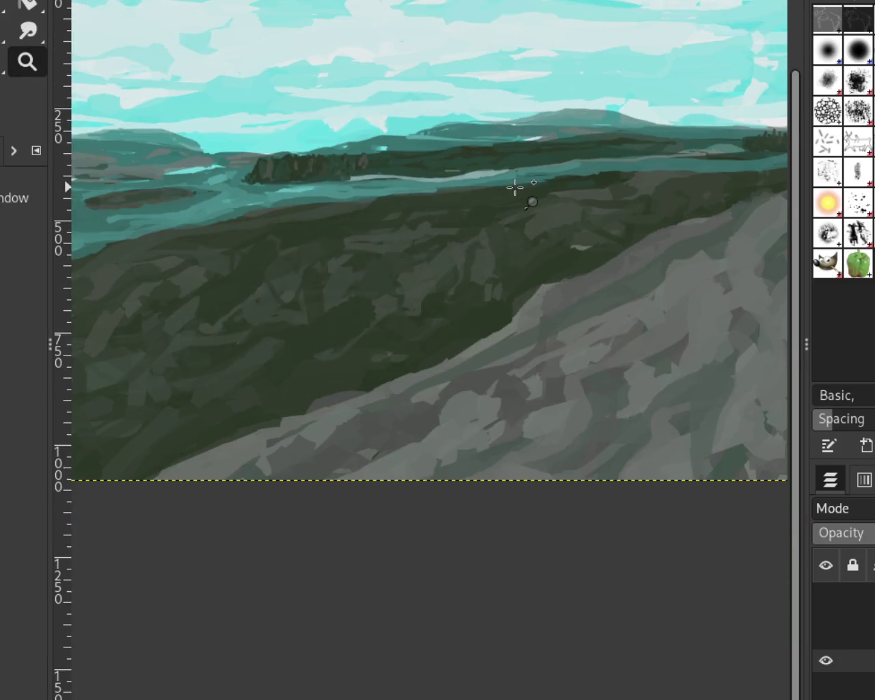
{"action": "left_click", "coordinate": [465, 192], "text": "ctrl"}
{"action": "left_click", "coordinate": [455, 198], "text": "ctrl"}
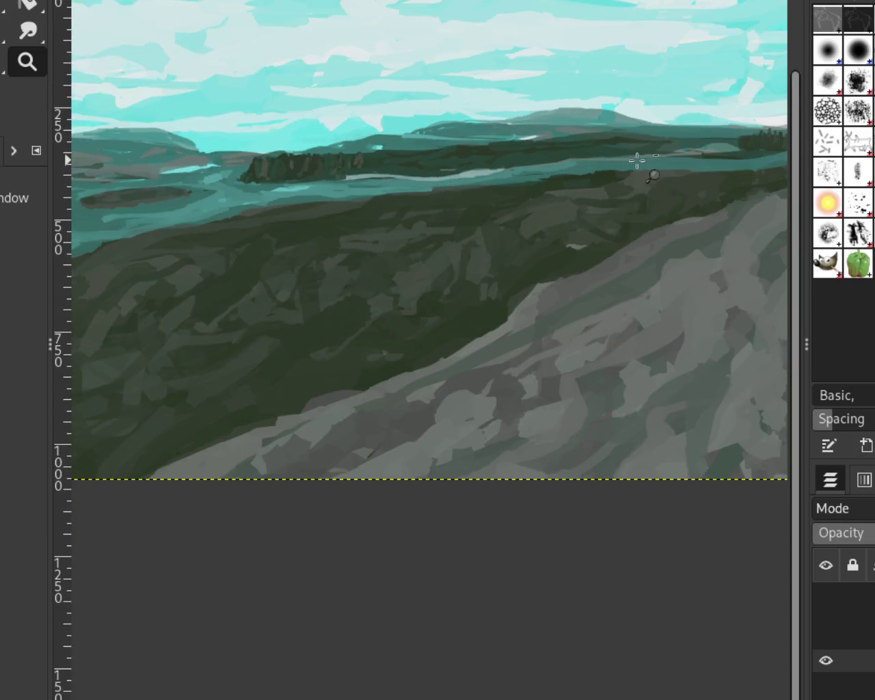
{"action": "left_click", "coordinate": [634, 162], "text": "ctrl"}
{"action": "left_click", "coordinate": [327, 200]}
{"action": "left_click", "coordinate": [241, 161]}
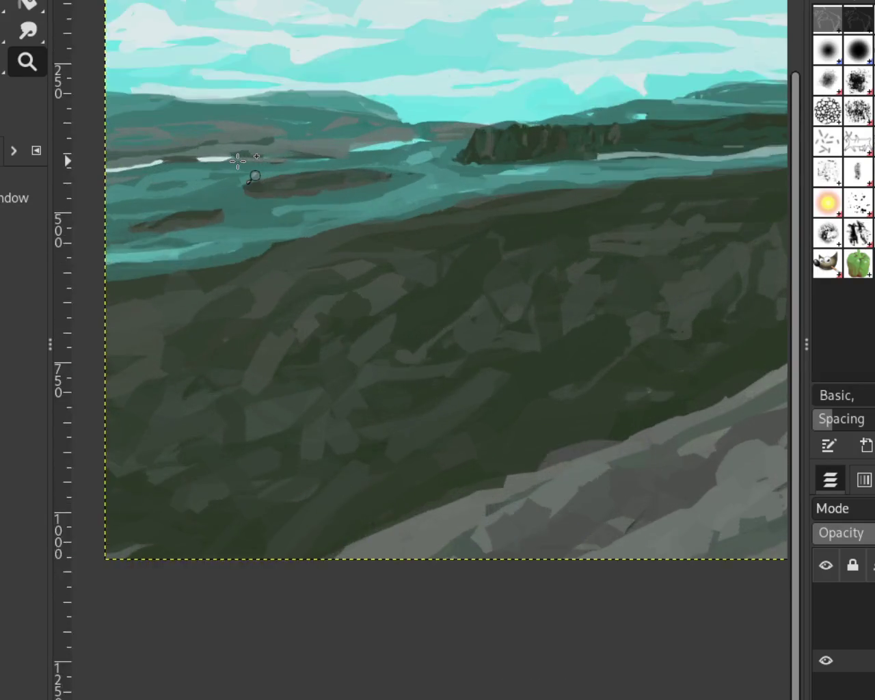
Step: Paint a wavy light-cyan streak across the river from the left edge toward the headland
{"action": "key", "text": "p"}
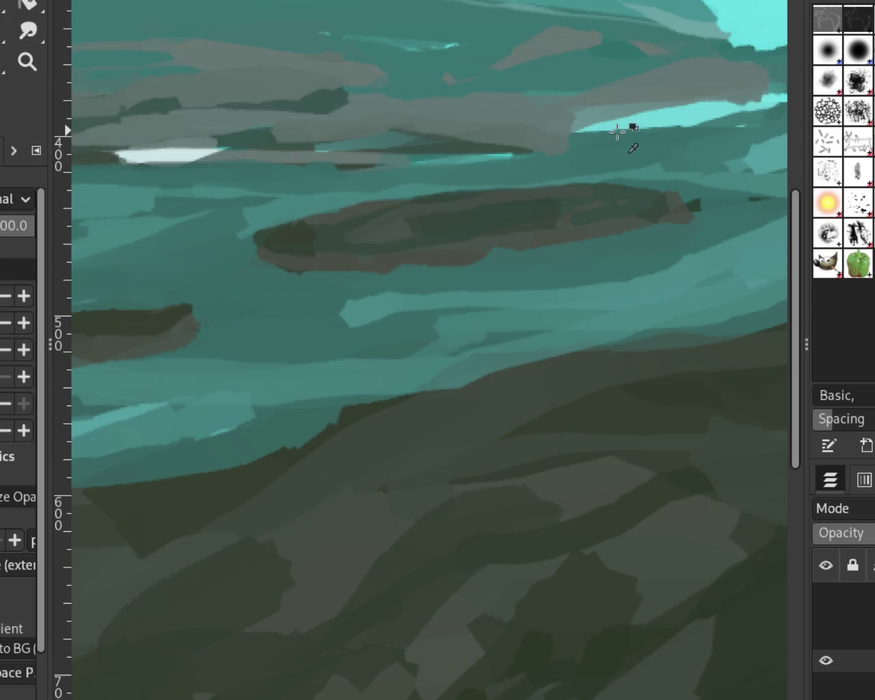
{"action": "left_click_drag", "start_coordinate": [662, 118], "coordinate": [205, 165]}
{"action": "key", "text": "ctrl+z"}
{"action": "left_click_drag", "start_coordinate": [705, 123], "coordinate": [81, 184]}
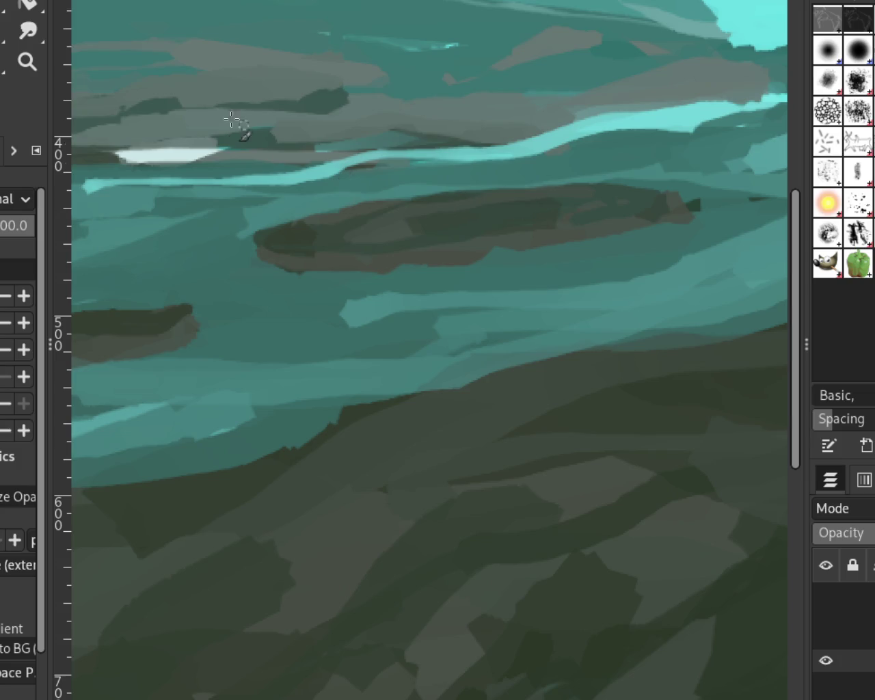
Step: Scroll around the painting to review the new cyan river streak
{"action": "left_click", "coordinate": [27, 62]}
{"action": "scroll", "coordinate": [539, 276], "scroll_direction": "down", "scroll_amount": 5}
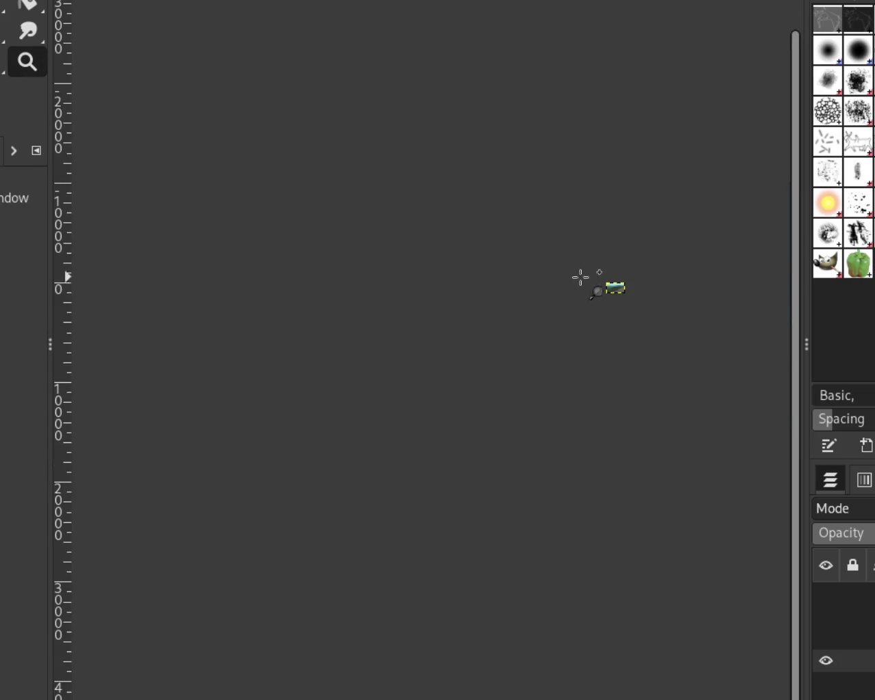
{"action": "scroll", "coordinate": [642, 279], "scroll_direction": "up", "scroll_amount": 4}
{"action": "scroll", "coordinate": [602, 287], "scroll_direction": "up", "scroll_amount": 6}
{"action": "scroll", "coordinate": [602, 287], "scroll_direction": "up", "scroll_amount": 5}
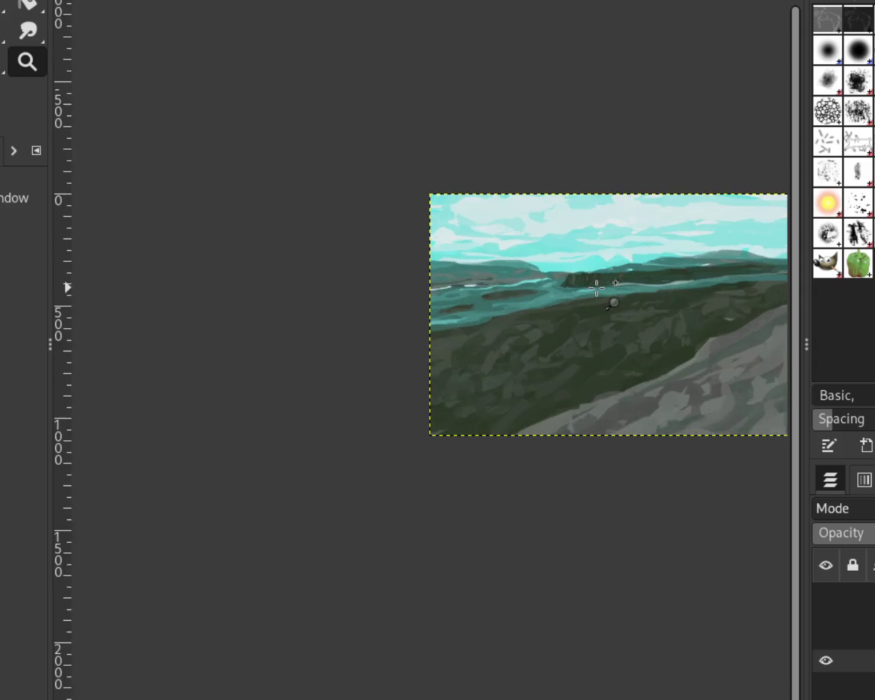
{"action": "scroll", "coordinate": [596, 288], "scroll_direction": "up", "scroll_amount": 3}
{"action": "scroll", "coordinate": [471, 324], "scroll_direction": "down", "scroll_amount": 2}
{"action": "scroll", "coordinate": [472, 324], "scroll_direction": "up", "scroll_amount": 4}
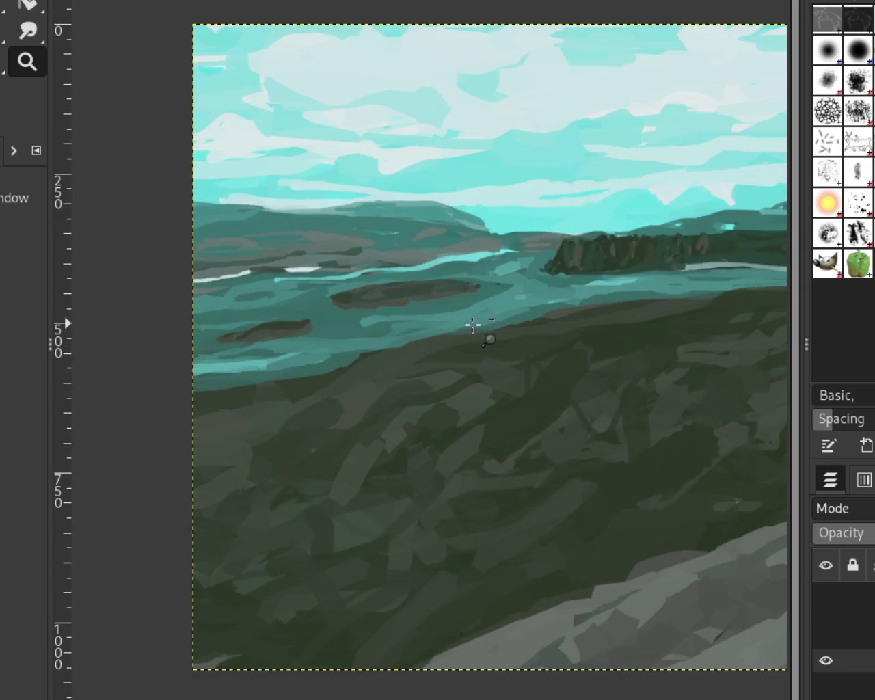
{"action": "scroll", "coordinate": [504, 281], "scroll_direction": "down", "scroll_amount": 1}
{"action": "scroll", "coordinate": [521, 308], "scroll_direction": "down", "scroll_amount": 1}
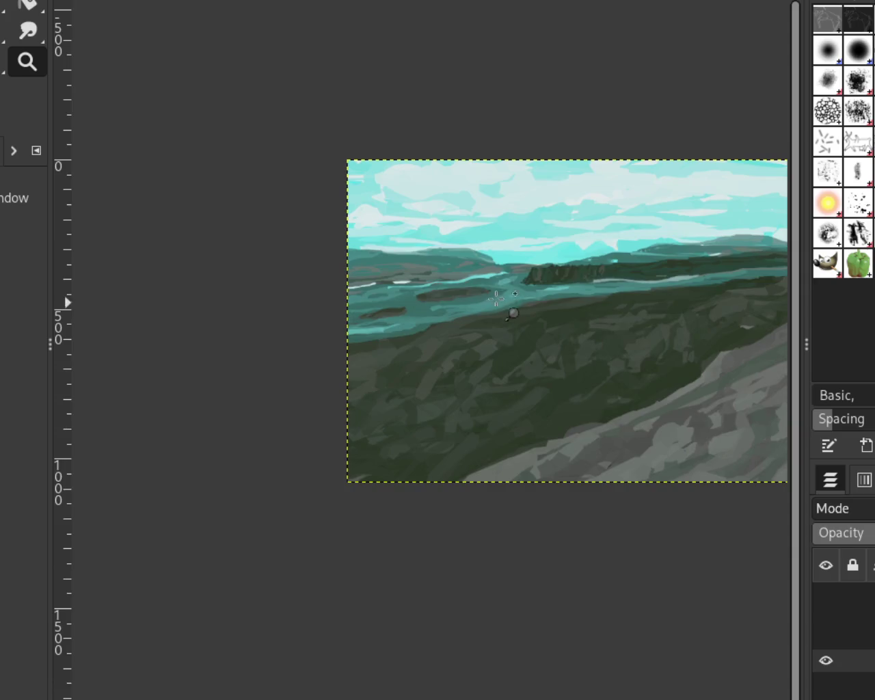
{"action": "scroll", "coordinate": [513, 312], "scroll_direction": "up", "scroll_amount": 2}
{"action": "scroll", "coordinate": [494, 237], "scroll_direction": "up", "scroll_amount": 4}
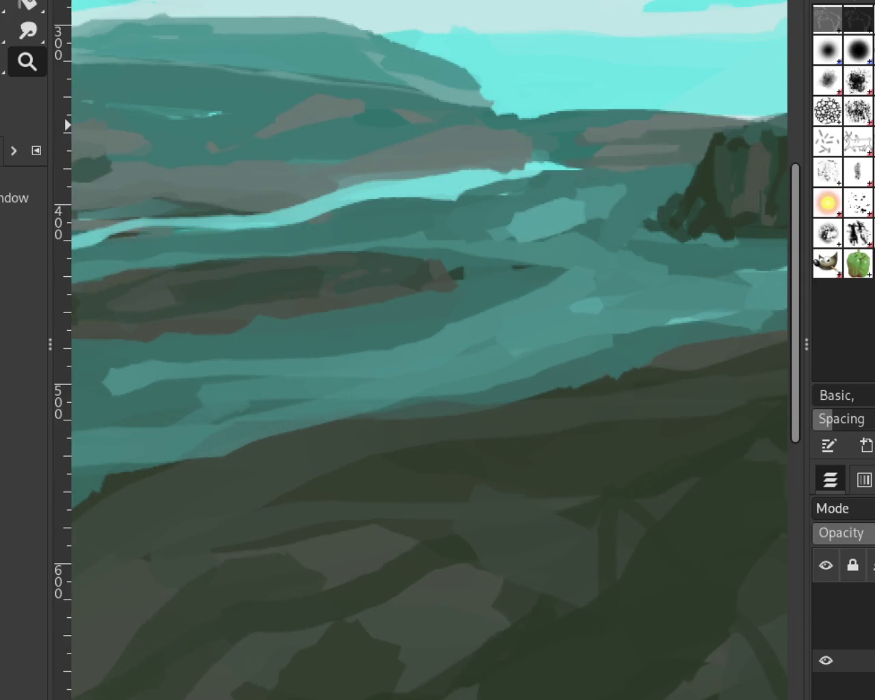
Step: Pick the river's light cyan and paint a longer stroke toward the headland, retrying until right
{"action": "key", "text": "p"}
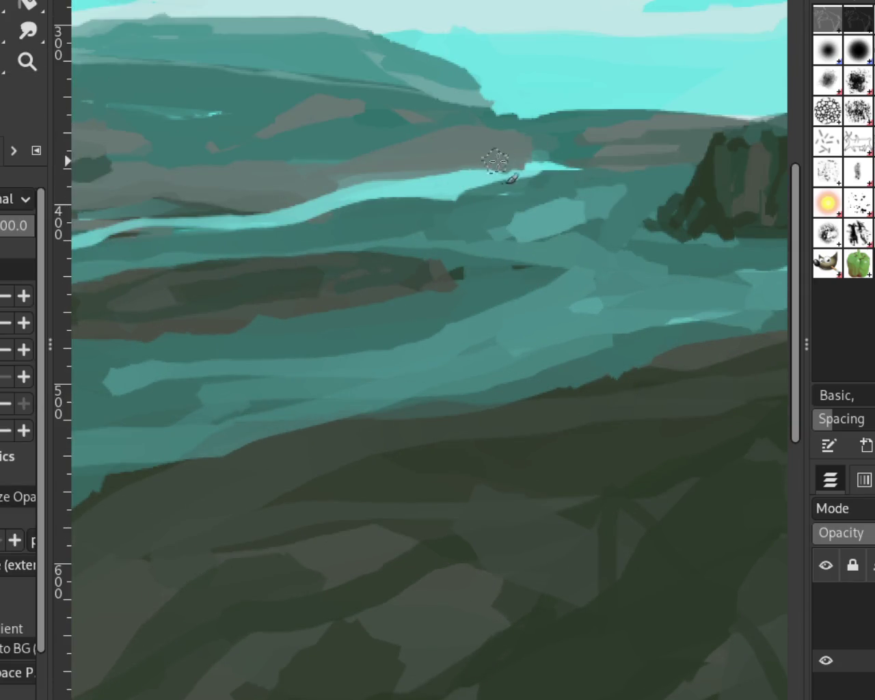
{"action": "left_click_drag", "start_coordinate": [588, 168], "coordinate": [478, 185]}
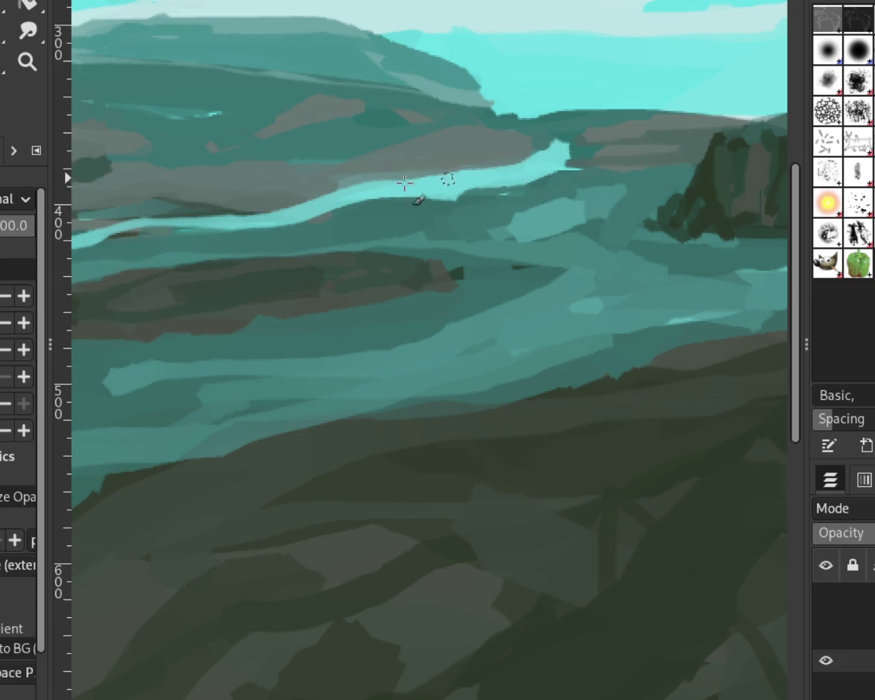
{"action": "left_click_drag", "start_coordinate": [595, 172], "coordinate": [424, 199]}
{"action": "key", "text": "ctrl+z"}
{"action": "left_click_drag", "start_coordinate": [581, 177], "coordinate": [413, 225]}
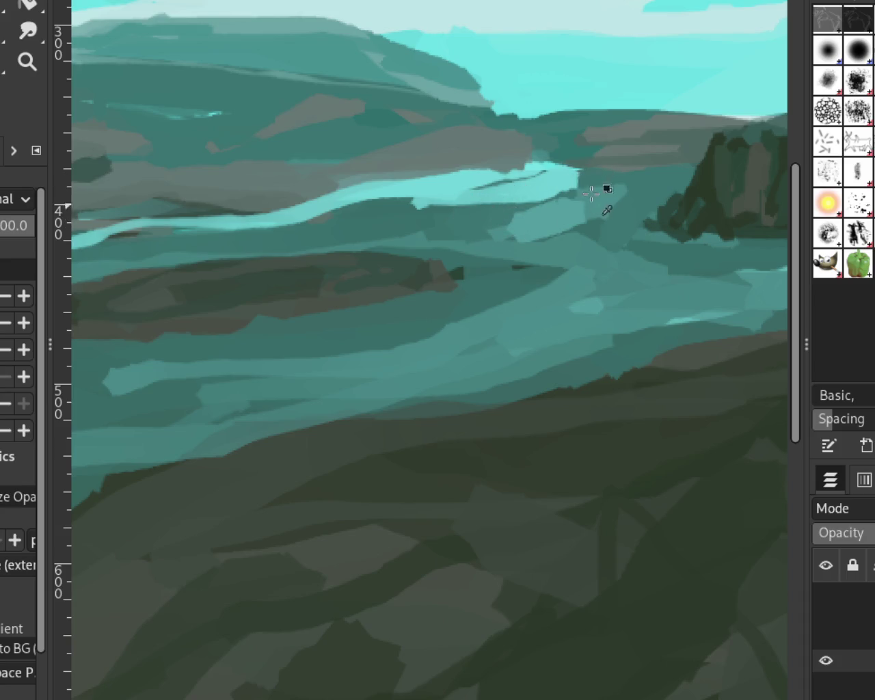
{"action": "key", "text": "ctrl+z"}
{"action": "left_click", "coordinate": [526, 176], "text": "ctrl"}
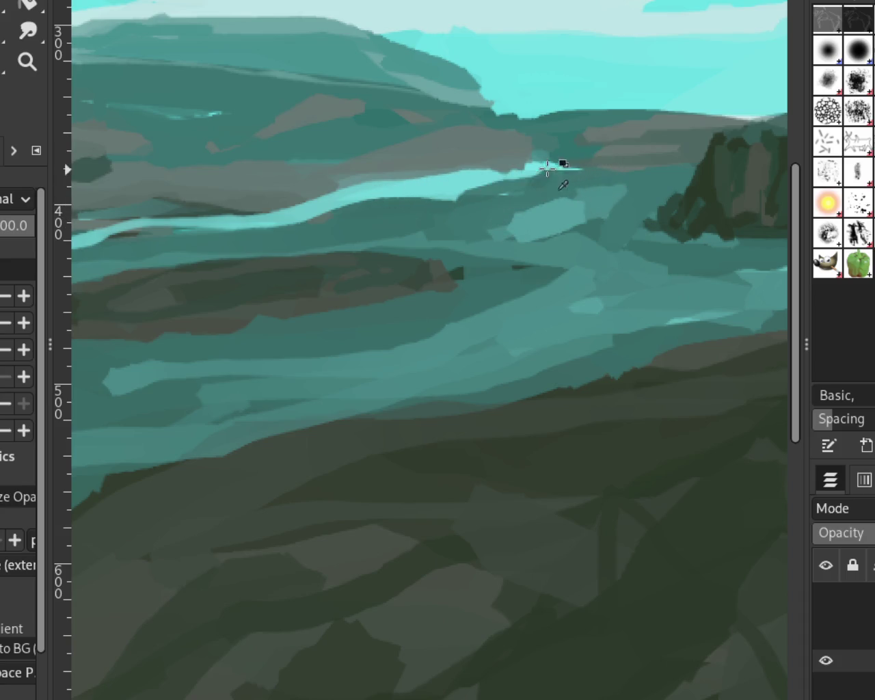
{"action": "left_click_drag", "start_coordinate": [541, 196], "coordinate": [505, 208]}
{"action": "key", "text": "ctrl+z"}
{"action": "mouse_move", "coordinate": [570, 171]}
{"action": "left_mouse_down"}
{"action": "mouse_move", "coordinate": [355, 212]}
{"action": "mouse_move", "coordinate": [445, 222]}
{"action": "left_mouse_up"}
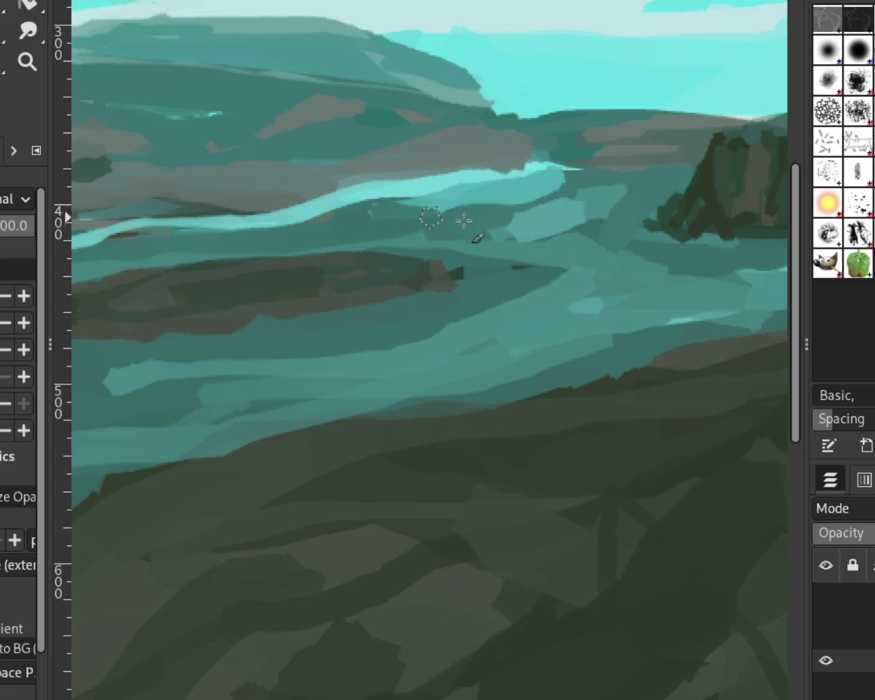
{"action": "left_click", "coordinate": [27, 62]}
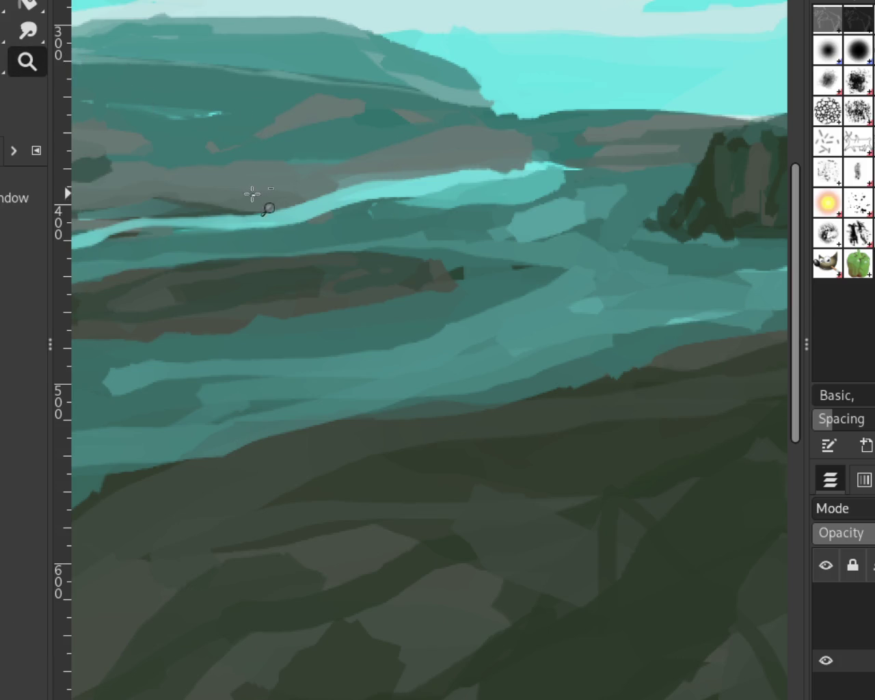
Step: Zoom out to judge the painting, then magnify the pale river strip beneath the wooded headland
{"action": "left_click", "coordinate": [253, 194], "text": "ctrl"}
{"action": "left_click", "coordinate": [256, 194], "text": "ctrl"}
{"action": "left_click", "coordinate": [271, 157]}
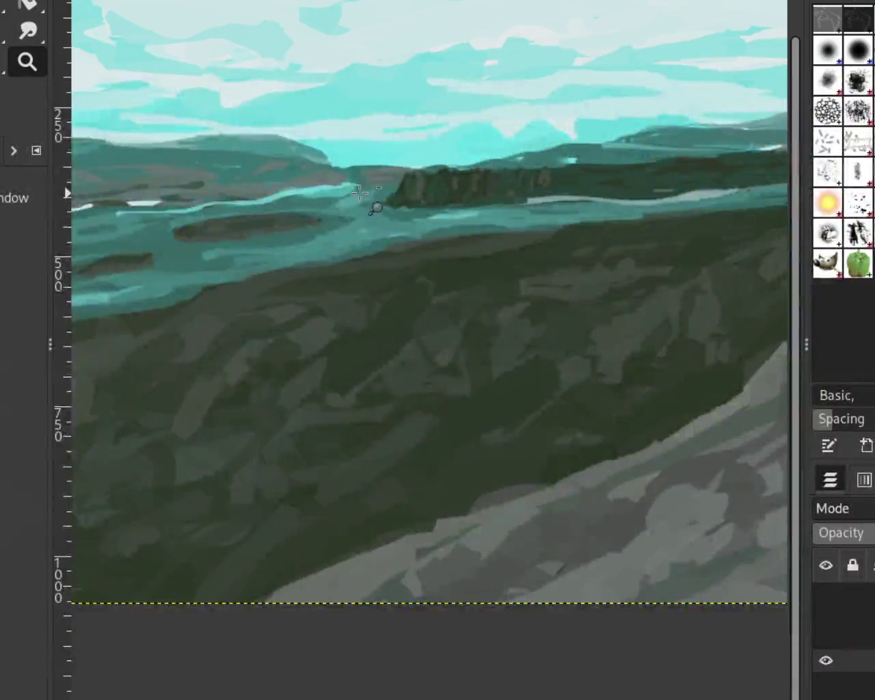
{"action": "left_click", "coordinate": [202, 182], "text": "ctrl"}
{"action": "left_click", "coordinate": [469, 152]}
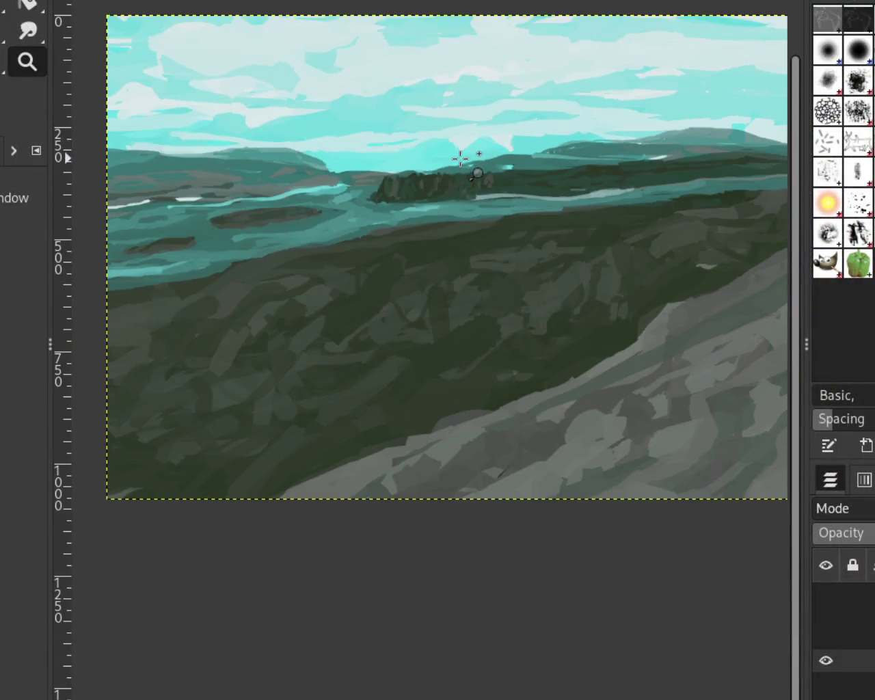
{"action": "left_click", "coordinate": [461, 160], "text": "ctrl"}
{"action": "left_click", "coordinate": [527, 168]}
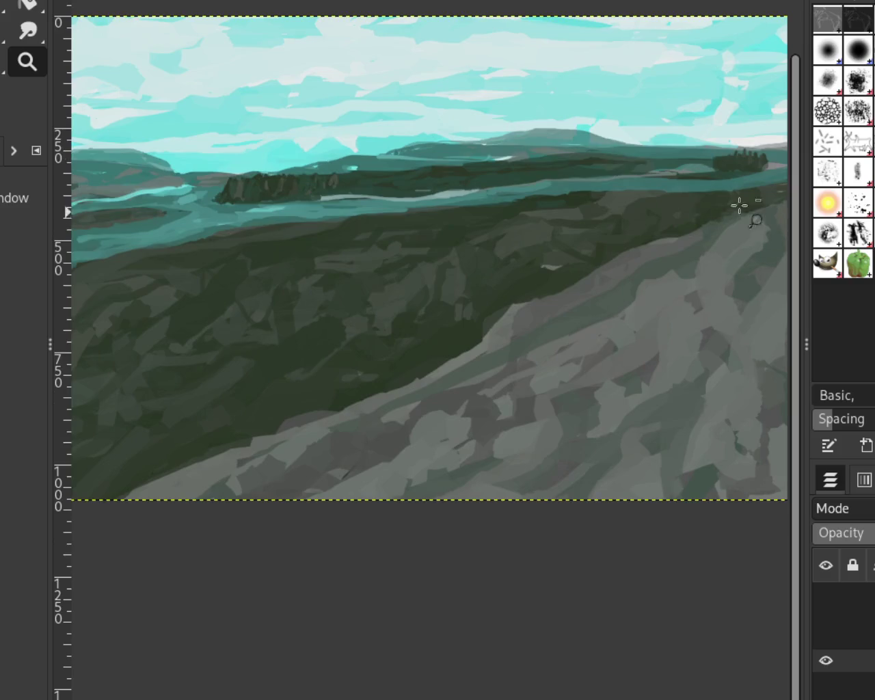
{"action": "left_click", "coordinate": [704, 192], "text": "ctrl"}
{"action": "left_click", "coordinate": [705, 192], "text": "ctrl"}
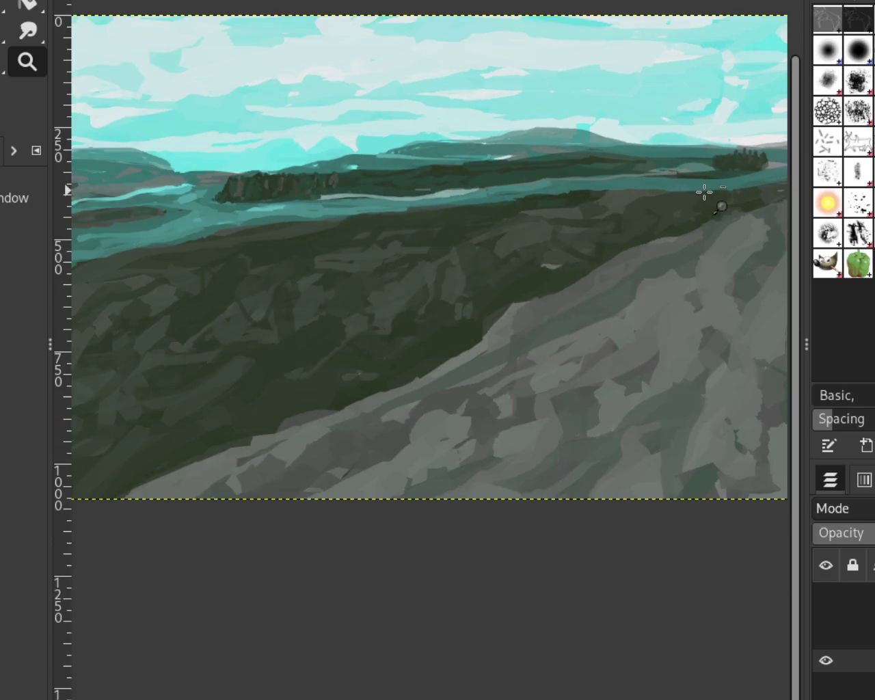
{"action": "left_click", "coordinate": [704, 192], "text": "ctrl"}
{"action": "left_click", "coordinate": [449, 201]}
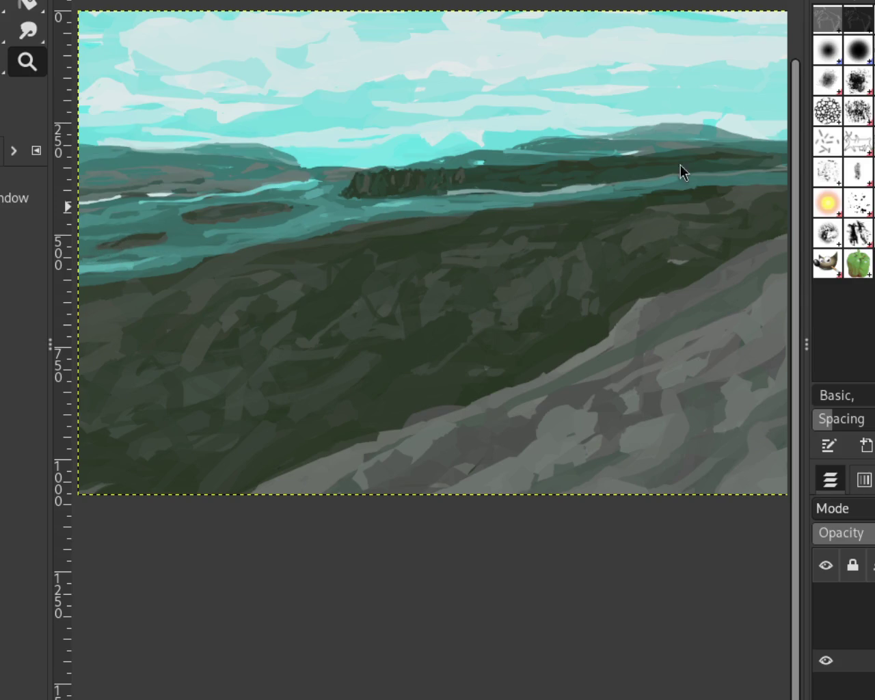
{"action": "left_click", "coordinate": [495, 220], "text": "ctrl"}
{"action": "left_click", "coordinate": [397, 196]}
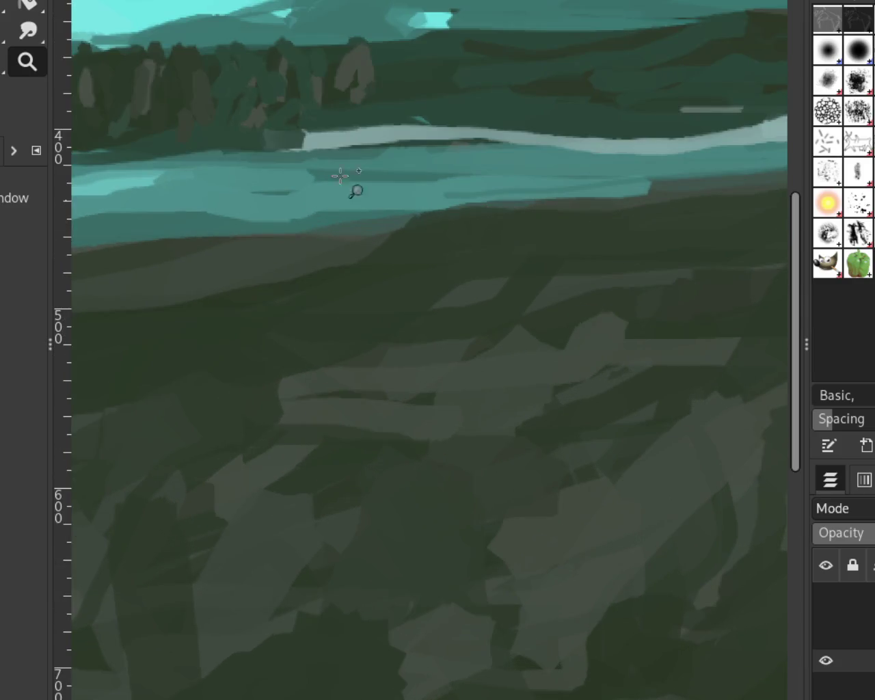
Step: Compare with and without the light river band, then paint dark green over its upper half
{"action": "key", "text": "p"}
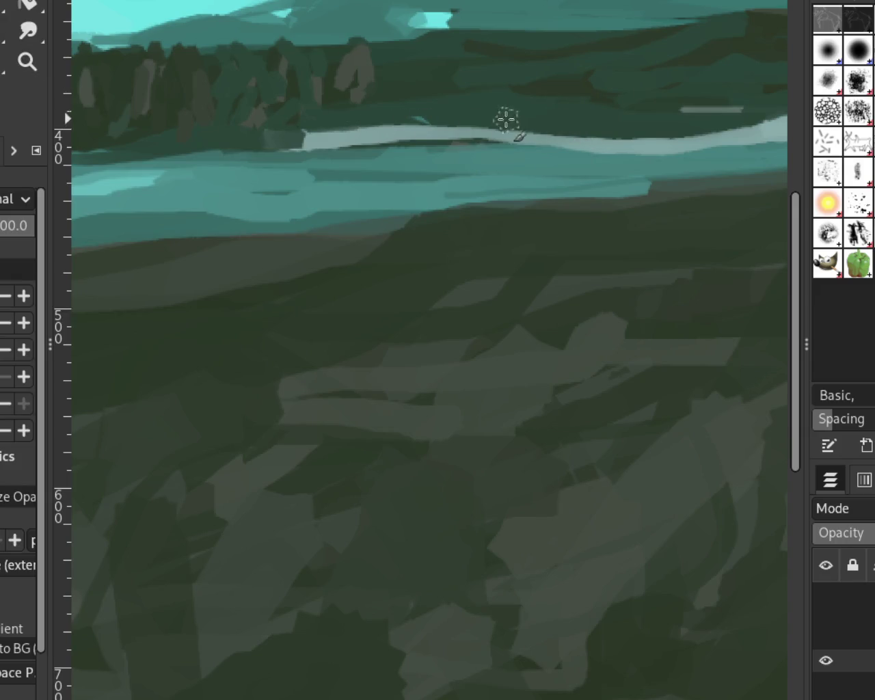
{"action": "key", "text": "ctrl+z"}
{"action": "key", "text": "ctrl+y"}
{"action": "key", "text": "ctrl+z"}
{"action": "key", "text": "ctrl+y"}
{"action": "left_click_drag", "start_coordinate": [299, 131], "coordinate": [664, 112]}
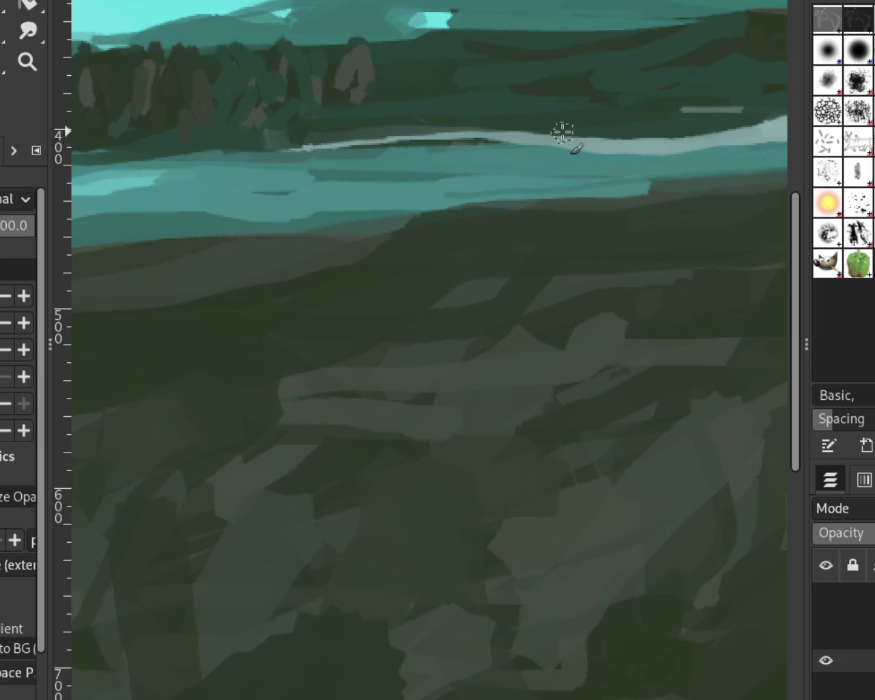
Step: Zoom out and scroll around to inspect the thinned river strip
{"action": "left_click", "coordinate": [28, 62]}
{"action": "scroll", "coordinate": [375, 159], "scroll_direction": "down", "scroll_amount": 10}
{"action": "scroll", "coordinate": [361, 142], "scroll_direction": "down", "scroll_amount": 2}
{"action": "scroll", "coordinate": [361, 142], "scroll_direction": "up", "scroll_amount": 3}
{"action": "scroll", "coordinate": [361, 142], "scroll_direction": "up", "scroll_amount": 3}
{"action": "scroll", "coordinate": [361, 142], "scroll_direction": "up", "scroll_amount": 3}
{"action": "scroll", "coordinate": [361, 143], "scroll_direction": "up", "scroll_amount": 3}
{"action": "scroll", "coordinate": [537, 221], "scroll_direction": "down", "scroll_amount": 1}
{"action": "scroll", "coordinate": [538, 221], "scroll_direction": "up", "scroll_amount": 1}
{"action": "scroll", "coordinate": [538, 221], "scroll_direction": "down", "scroll_amount": 1}
{"action": "scroll", "coordinate": [537, 223], "scroll_direction": "up", "scroll_amount": 1}
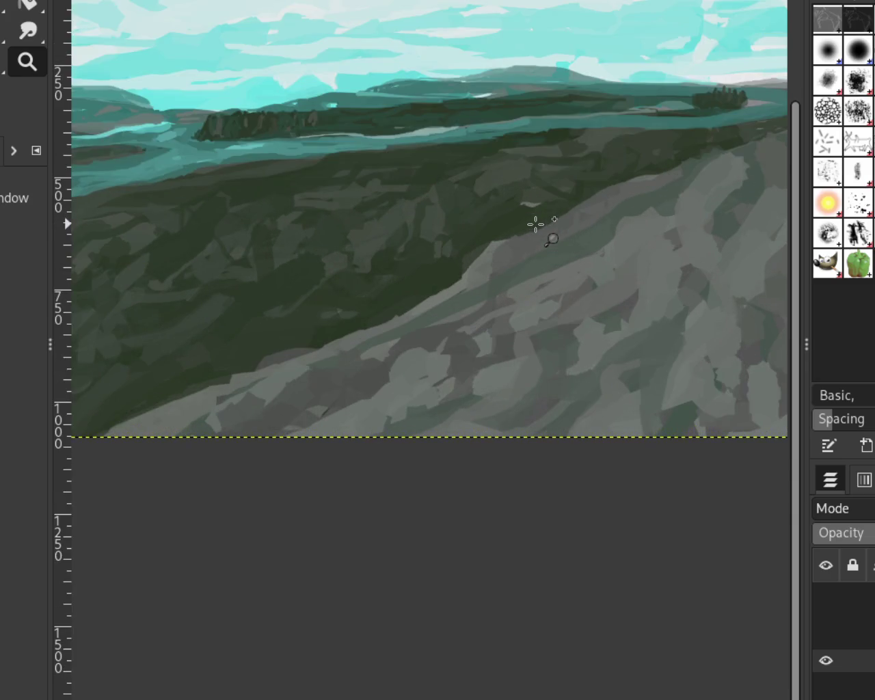
{"action": "scroll", "coordinate": [536, 225], "scroll_direction": "down", "scroll_amount": 1}
{"action": "scroll", "coordinate": [536, 225], "scroll_direction": "up", "scroll_amount": 1}
{"action": "scroll", "coordinate": [536, 225], "scroll_direction": "down", "scroll_amount": 1}
{"action": "scroll", "coordinate": [302, 224], "scroll_direction": "up", "scroll_amount": 1}
{"action": "scroll", "coordinate": [319, 224], "scroll_direction": "down", "scroll_amount": 1}
{"action": "scroll", "coordinate": [337, 206], "scroll_direction": "up", "scroll_amount": 1}
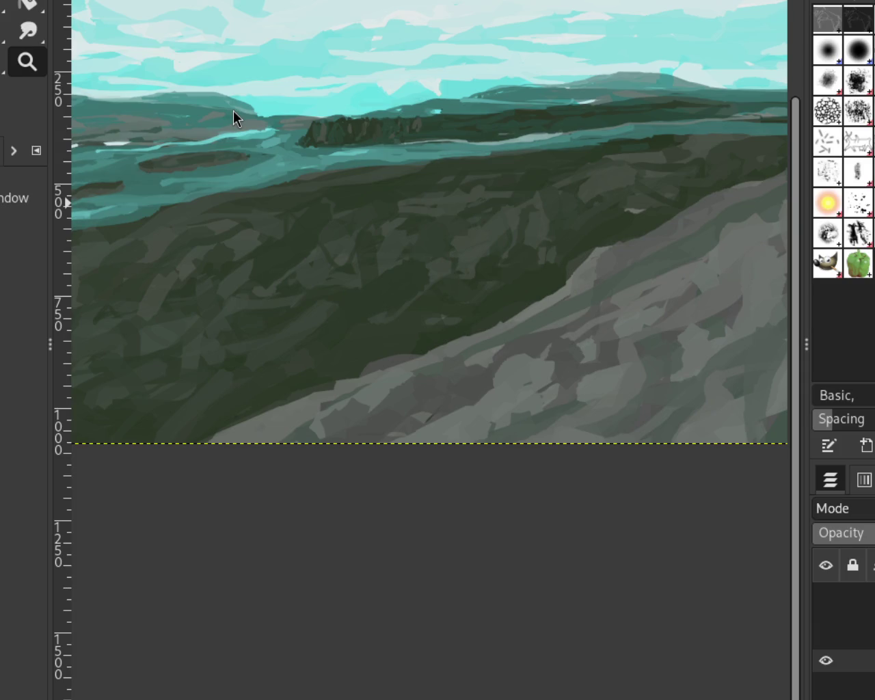
{"action": "scroll", "coordinate": [657, 116], "scroll_direction": "down", "scroll_amount": 1}
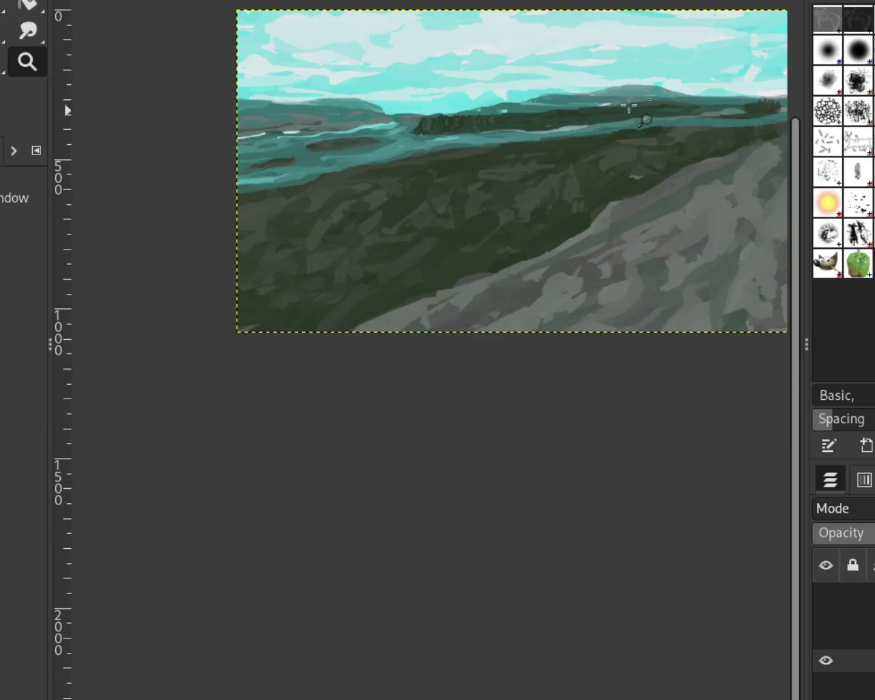
{"action": "scroll", "coordinate": [281, 149], "scroll_direction": "up", "scroll_amount": 1}
{"action": "scroll", "coordinate": [269, 151], "scroll_direction": "up", "scroll_amount": 1}
{"action": "key", "text": "p"}
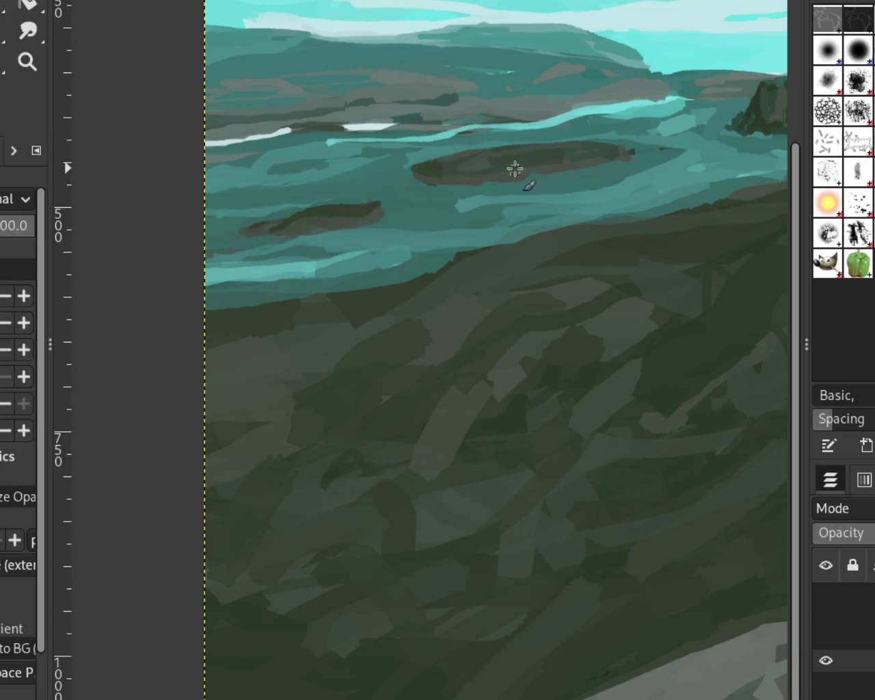
Step: Paint a dark stroke across the water, then split and trim it with teal into two oval islands
{"action": "mouse_move", "coordinate": [479, 174]}
{"action": "left_mouse_down"}
{"action": "mouse_move", "coordinate": [447, 196]}
{"action": "mouse_move", "coordinate": [379, 190]}
{"action": "mouse_move", "coordinate": [311, 221]}
{"action": "left_mouse_up"}
{"action": "left_click_drag", "start_coordinate": [460, 168], "coordinate": [240, 239]}
{"action": "mouse_move", "coordinate": [451, 188]}
{"action": "left_mouse_down"}
{"action": "mouse_move", "coordinate": [342, 185]}
{"action": "mouse_move", "coordinate": [419, 228]}
{"action": "left_mouse_up"}
{"action": "left_click_drag", "start_coordinate": [479, 182], "coordinate": [312, 212]}
{"action": "left_click_drag", "start_coordinate": [383, 210], "coordinate": [267, 218]}
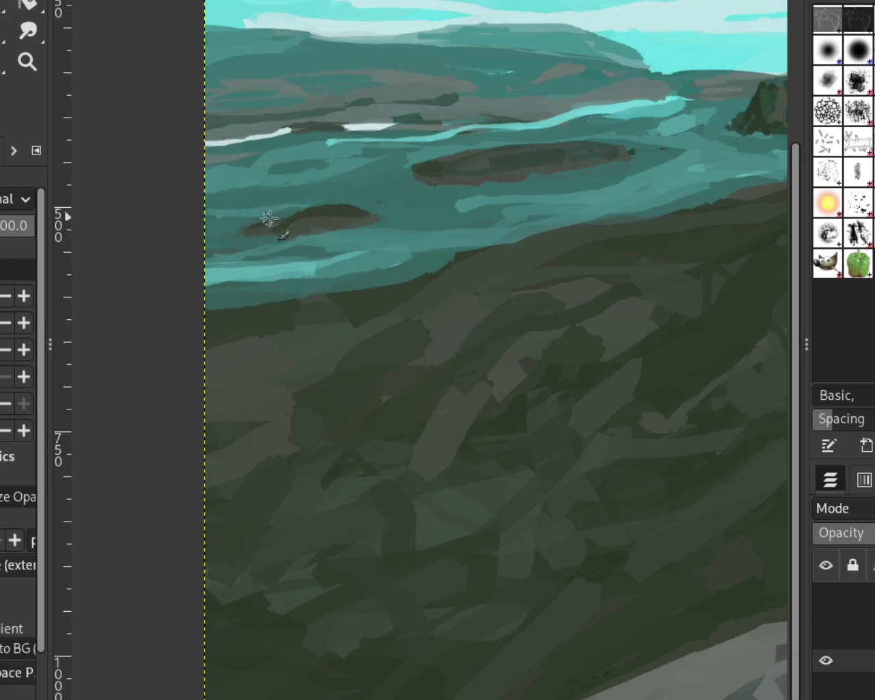
{"action": "left_click_drag", "start_coordinate": [383, 207], "coordinate": [194, 186]}
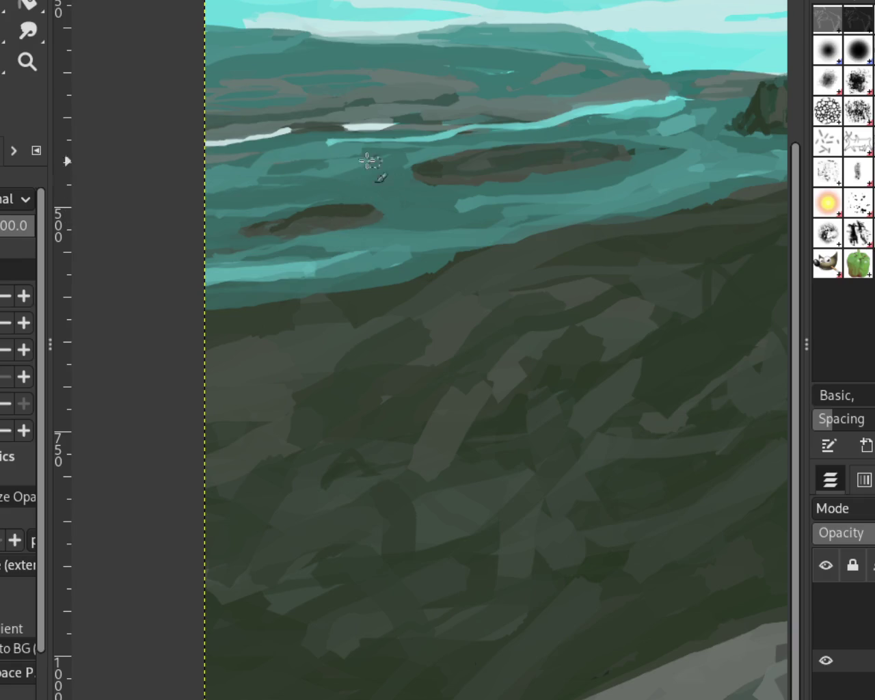
Step: Zoom in close on the shoreline pixels to inspect them
{"action": "left_click", "coordinate": [45, 54]}
{"action": "left_click", "coordinate": [390, 187], "text": "ctrl"}
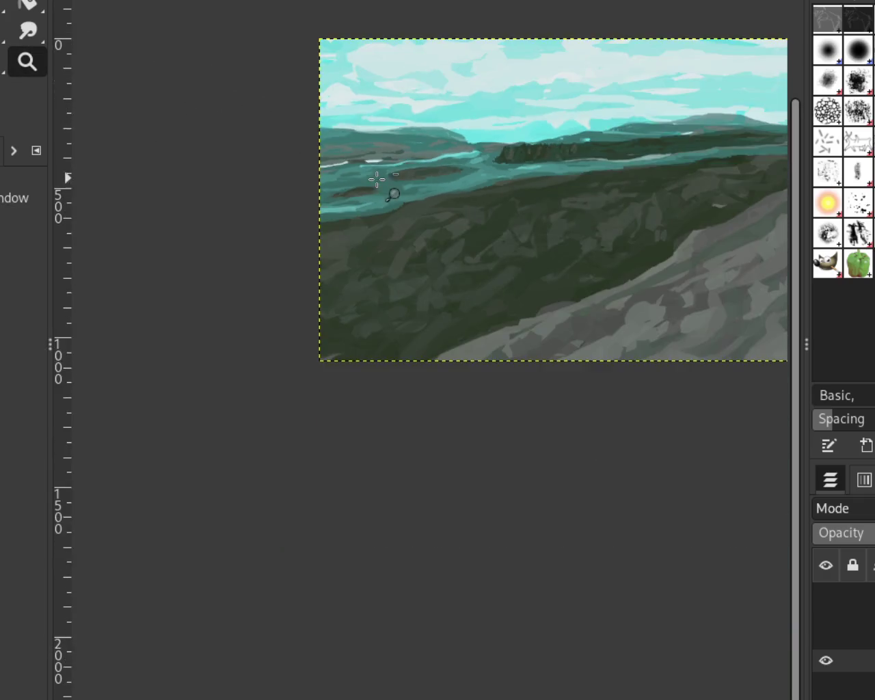
{"action": "left_click", "coordinate": [586, 182]}
{"action": "left_click", "coordinate": [541, 181], "text": "ctrl"}
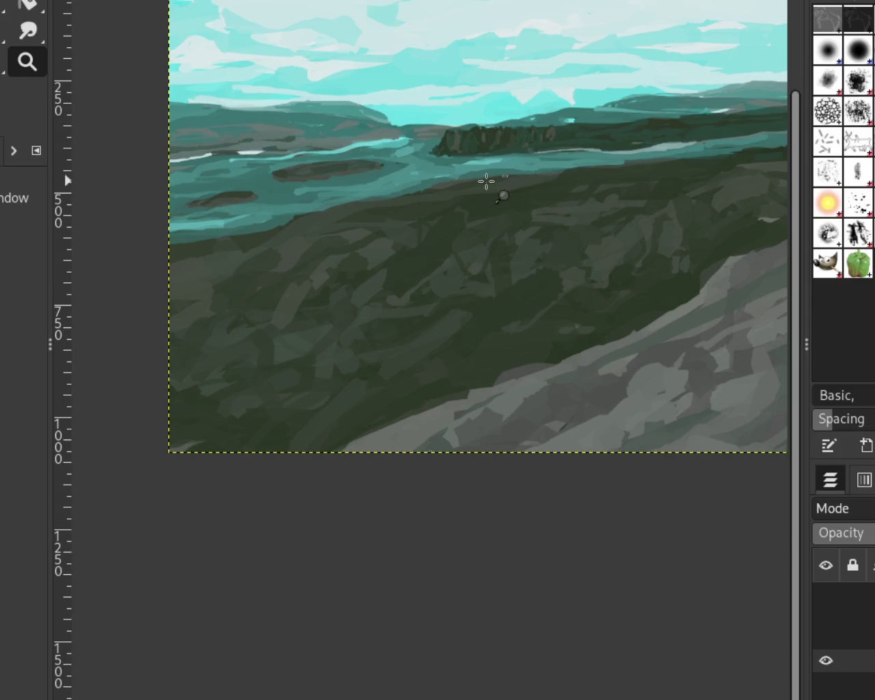
{"action": "left_click", "coordinate": [486, 181], "text": "ctrl"}
{"action": "left_click", "coordinate": [451, 198]}
{"action": "left_click", "coordinate": [287, 188], "text": "ctrl"}
{"action": "left_click_drag", "start_coordinate": [438, 171], "coordinate": [293, 163]}
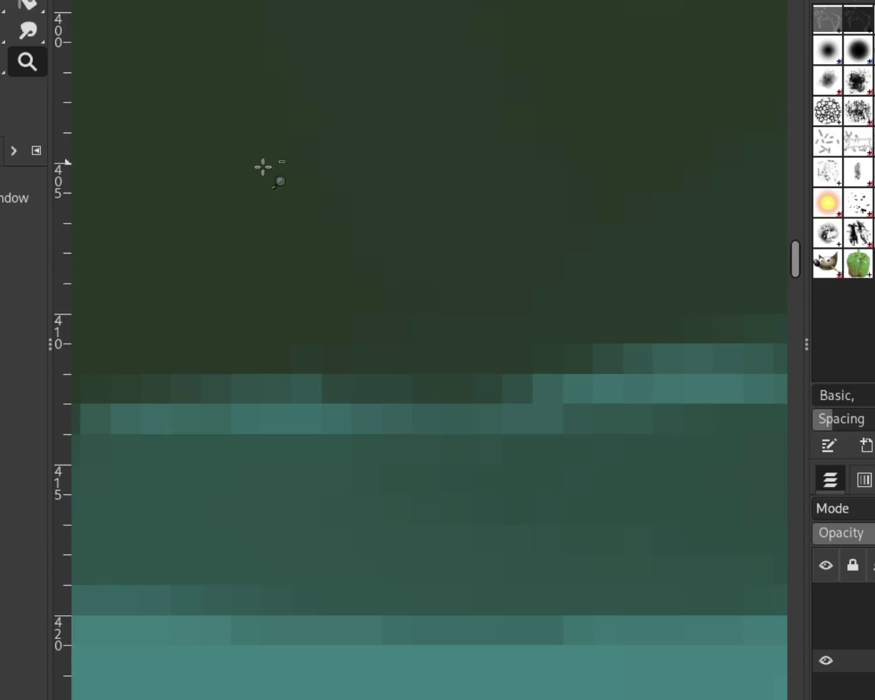
Step: Zoom back out until the whole painting fills the view
{"action": "left_click", "coordinate": [451, 204], "text": "ctrl"}
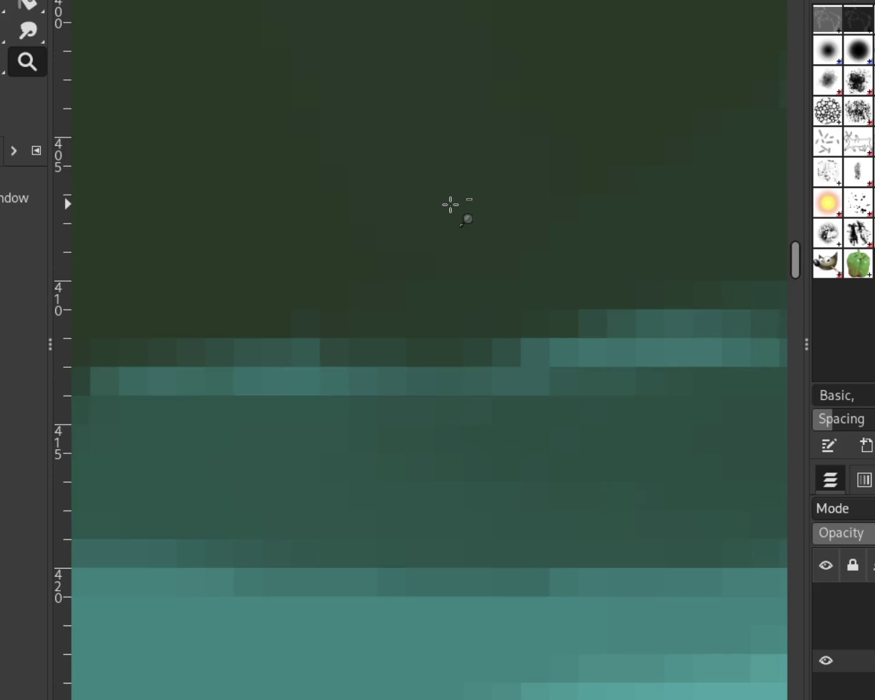
{"action": "left_click", "coordinate": [451, 204], "text": "ctrl"}
{"action": "left_click", "coordinate": [451, 203], "text": "ctrl"}
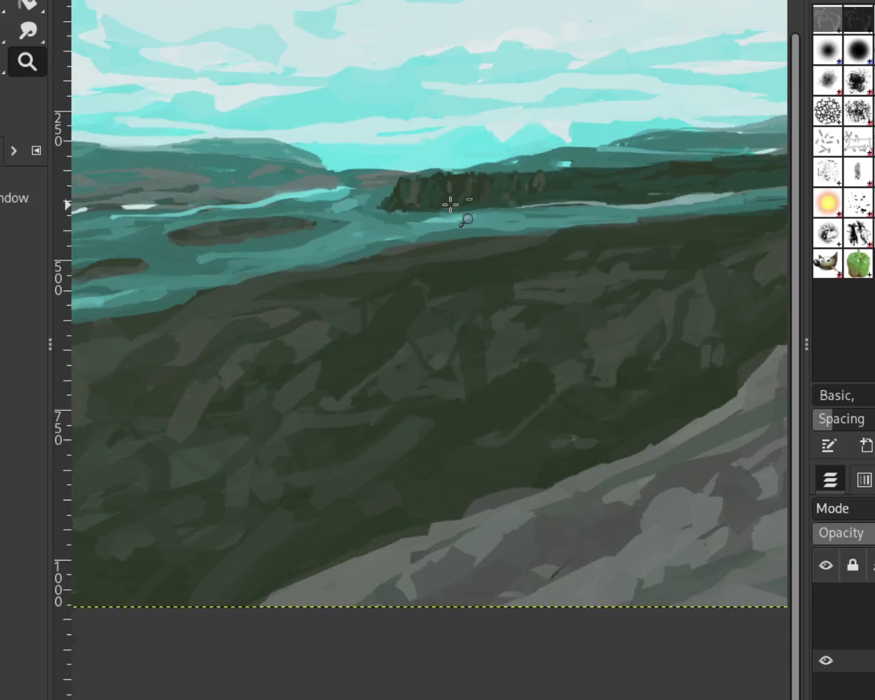
{"action": "left_click", "coordinate": [450, 204], "text": "ctrl"}
{"action": "left_click", "coordinate": [594, 168], "text": "ctrl"}
{"action": "left_click", "coordinate": [385, 193], "text": "ctrl"}
{"action": "left_click", "coordinate": [589, 170]}
{"action": "left_click", "coordinate": [529, 175], "text": "ctrl"}
{"action": "left_click", "coordinate": [557, 170]}
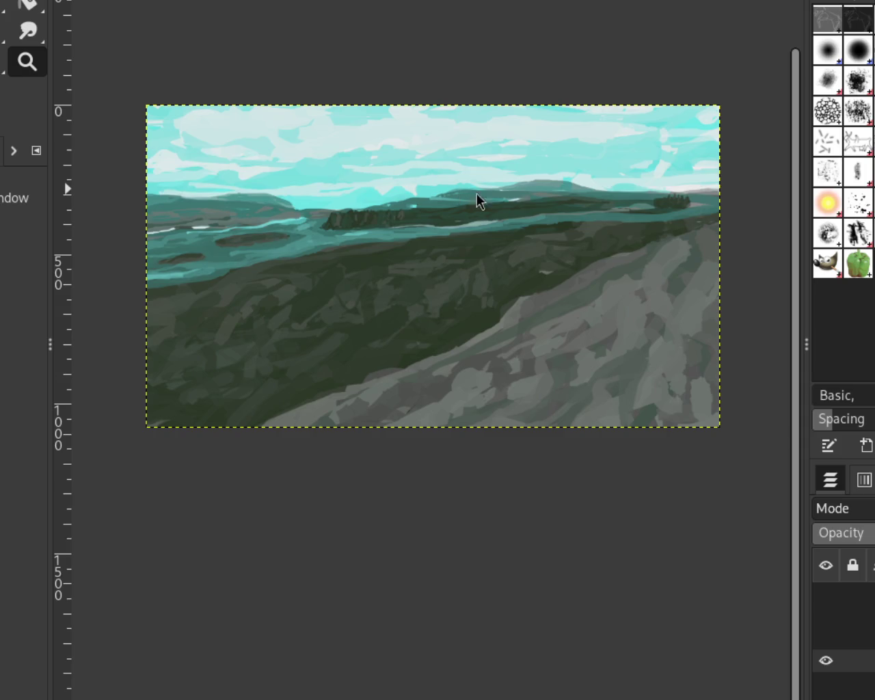
Step: Scroll the view onto the distant ridges and far water, ready to paint
{"action": "scroll", "coordinate": [566, 175], "scroll_direction": "down", "scroll_amount": 1}
{"action": "scroll", "coordinate": [566, 176], "scroll_direction": "up", "scroll_amount": 2}
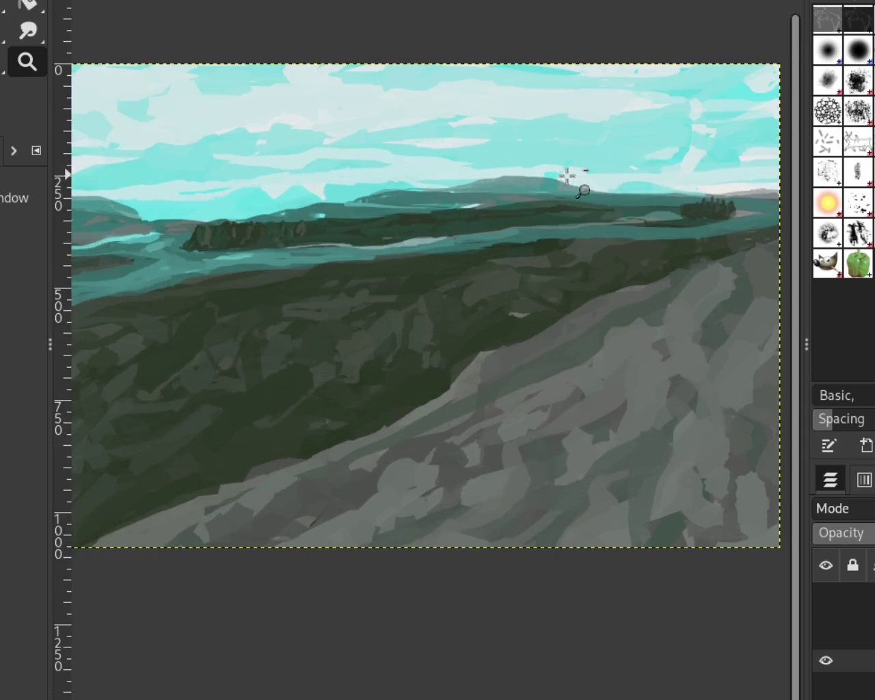
{"action": "scroll", "coordinate": [567, 176], "scroll_direction": "down", "scroll_amount": 1}
{"action": "scroll", "coordinate": [567, 176], "scroll_direction": "up", "scroll_amount": 3}
{"action": "scroll", "coordinate": [517, 228], "scroll_direction": "down", "scroll_amount": 2}
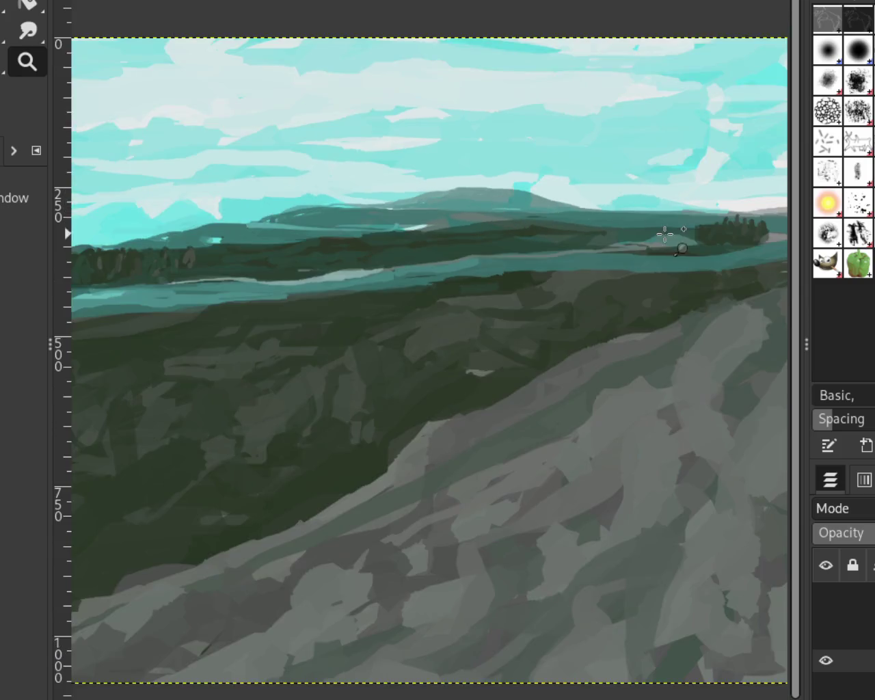
{"action": "scroll", "coordinate": [251, 189], "scroll_direction": "up", "scroll_amount": 3}
{"action": "key", "text": "p"}
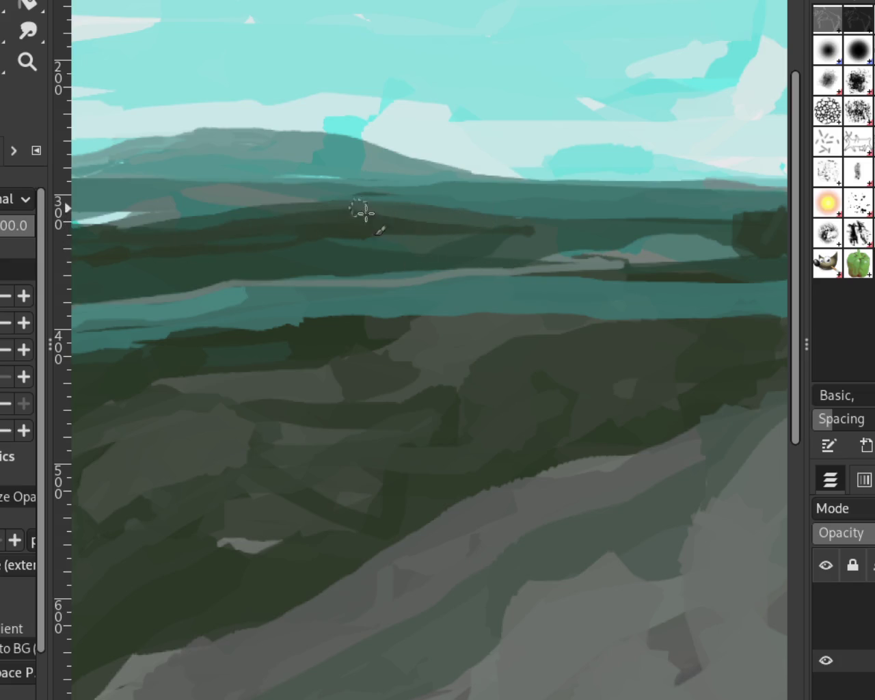
Step: Darken the mid-ground ridge band and try light teal and grey strokes across the middle
{"action": "mouse_move", "coordinate": [354, 234]}
{"action": "left_mouse_down"}
{"action": "mouse_move", "coordinate": [449, 250]}
{"action": "mouse_move", "coordinate": [351, 215]}
{"action": "mouse_move", "coordinate": [474, 248]}
{"action": "mouse_move", "coordinate": [246, 203]}
{"action": "left_mouse_up"}
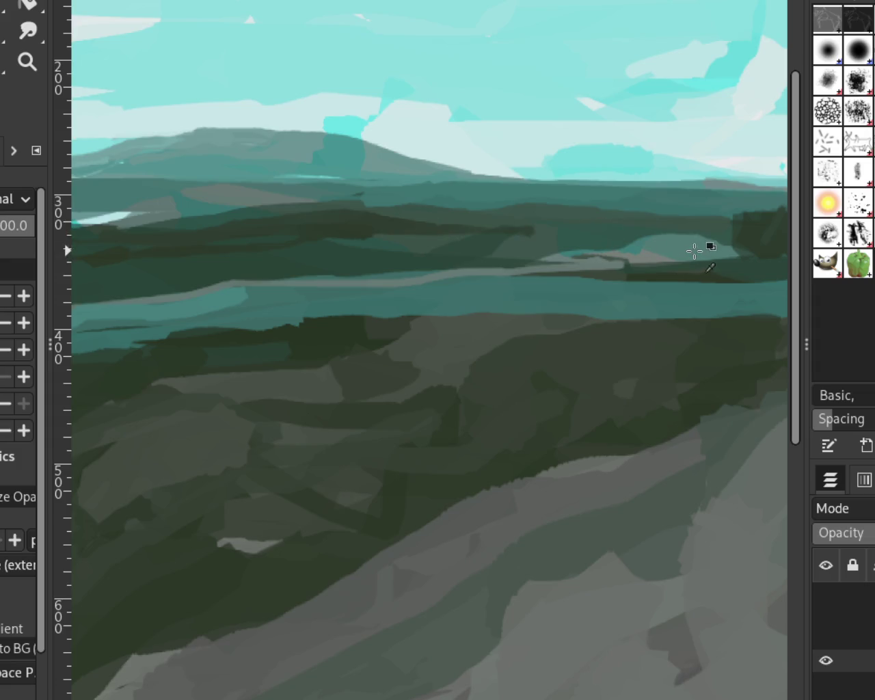
{"action": "left_click_drag", "start_coordinate": [693, 252], "coordinate": [288, 268]}
{"action": "key", "text": "ctrl+z"}
{"action": "left_click_drag", "start_coordinate": [641, 259], "coordinate": [162, 268]}
{"action": "key", "text": "ctrl+z"}
{"action": "left_click_drag", "start_coordinate": [650, 256], "coordinate": [127, 272]}
{"action": "key", "text": "ctrl+z"}
{"action": "left_click_drag", "start_coordinate": [670, 253], "coordinate": [172, 254]}
{"action": "key", "text": "ctrl+z"}
{"action": "left_click_drag", "start_coordinate": [664, 251], "coordinate": [184, 276]}
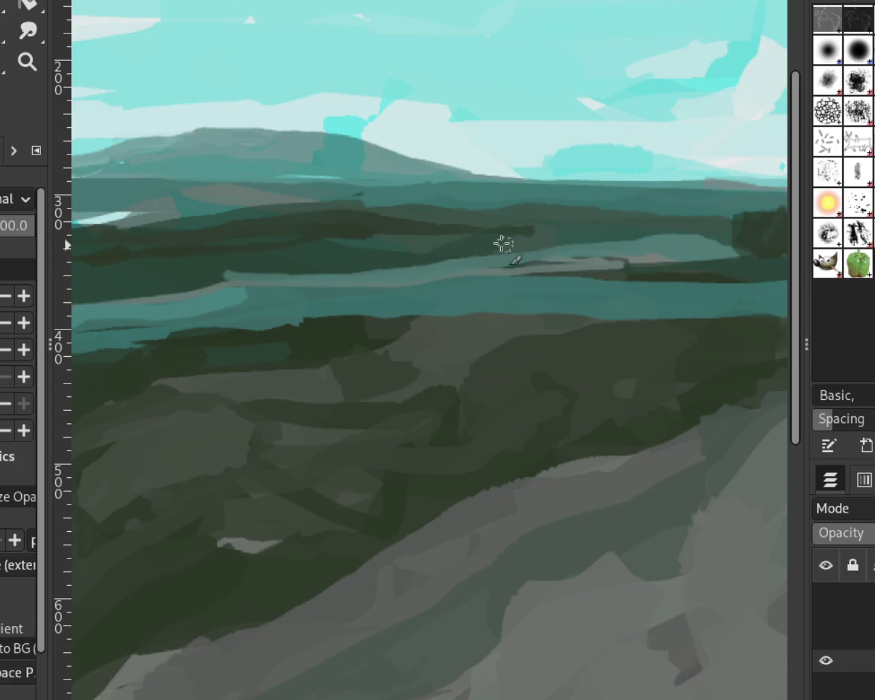
{"action": "key", "text": "ctrl+z"}
Step: Settle a thin light water strip across the middle distance after several retries
{"action": "left_click_drag", "start_coordinate": [645, 250], "coordinate": [77, 226]}
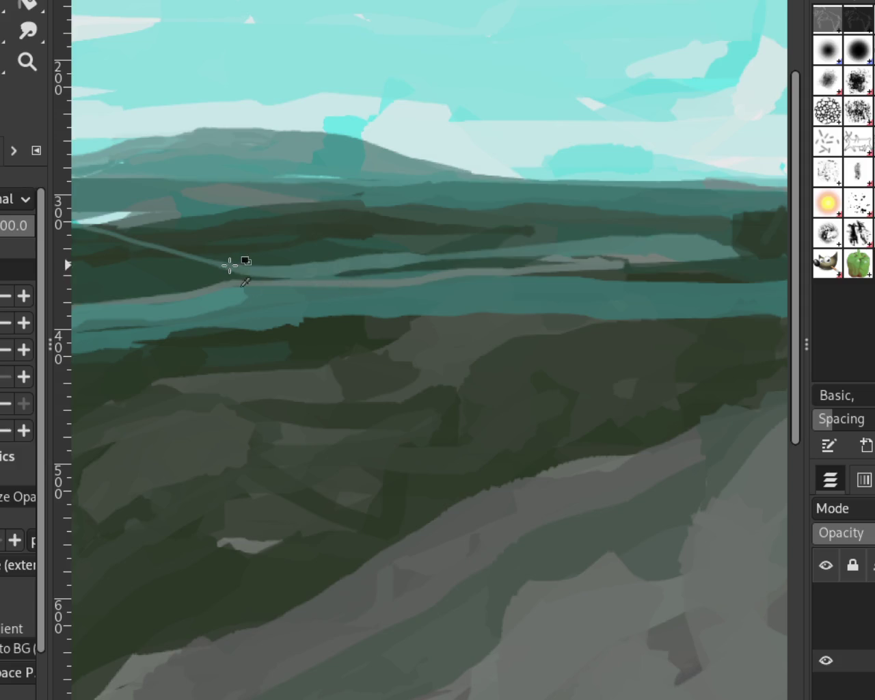
{"action": "key", "text": "ctrl+z"}
{"action": "mouse_move", "coordinate": [240, 279]}
{"action": "left_mouse_down"}
{"action": "mouse_move", "coordinate": [649, 246]}
{"action": "mouse_move", "coordinate": [171, 267]}
{"action": "left_mouse_up"}
{"action": "key", "text": "ctrl+z"}
{"action": "key", "text": "ctrl+z"}
{"action": "left_click_drag", "start_coordinate": [662, 240], "coordinate": [204, 256]}
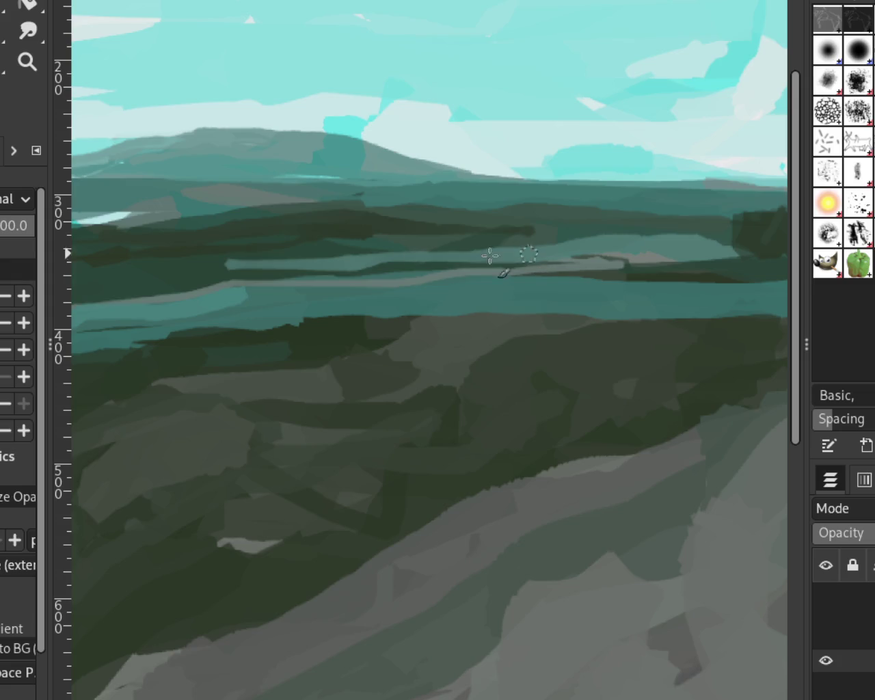
{"action": "left_click_drag", "start_coordinate": [630, 261], "coordinate": [312, 280]}
{"action": "key", "text": "ctrl+z"}
{"action": "left_click_drag", "start_coordinate": [561, 266], "coordinate": [184, 283]}
{"action": "key", "text": "ctrl+z"}
{"action": "key", "text": "ctrl+z"}
{"action": "left_click_drag", "start_coordinate": [615, 272], "coordinate": [225, 297]}
{"action": "key", "text": "ctrl+z"}
{"action": "left_click_drag", "start_coordinate": [670, 254], "coordinate": [121, 252]}
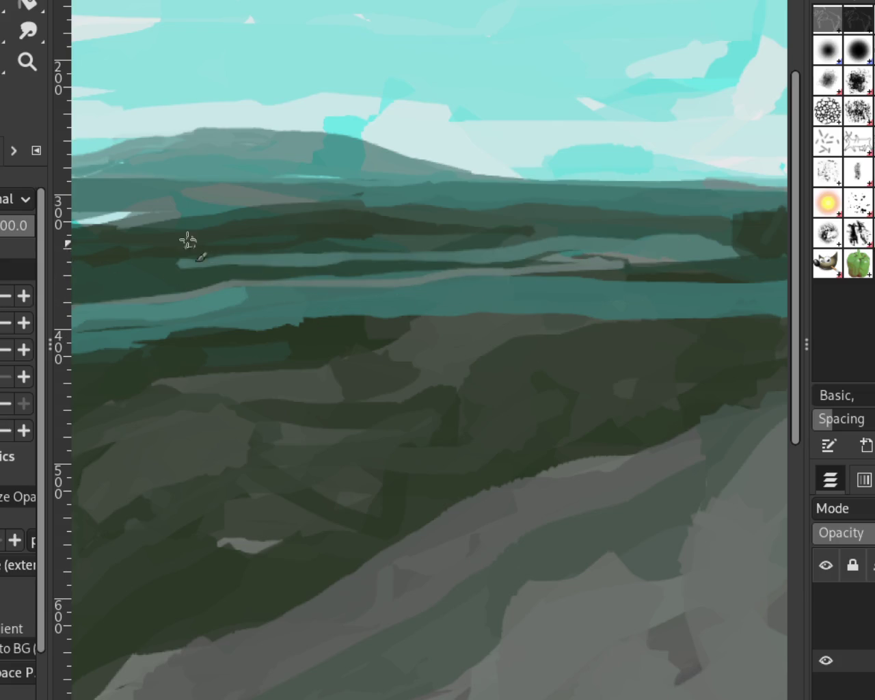
Step: Reinforce the dark ridge band just above the new light water strip
{"action": "left_click_drag", "start_coordinate": [179, 265], "coordinate": [406, 248]}
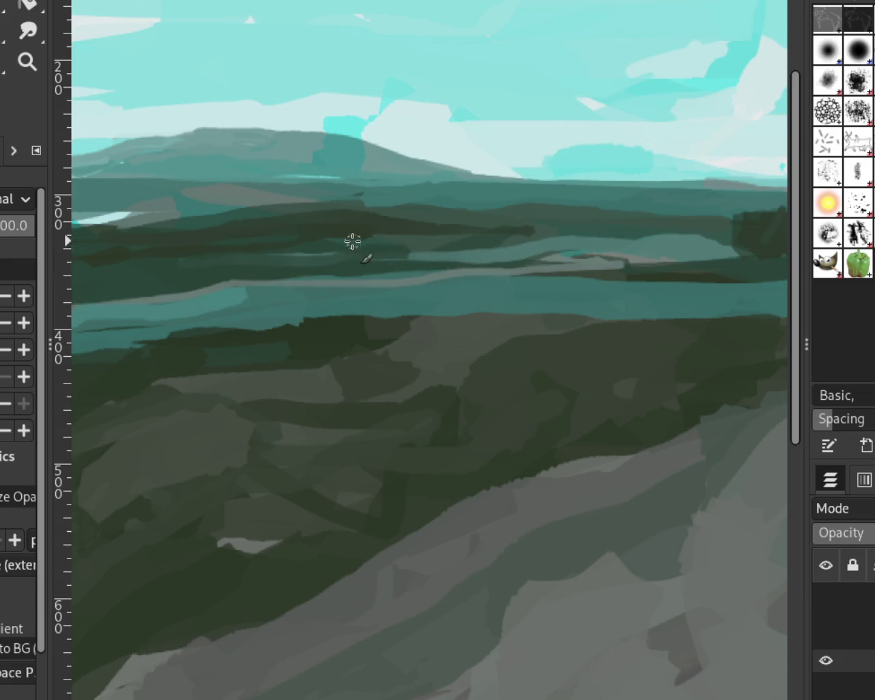
{"action": "key", "text": "ctrl+z"}
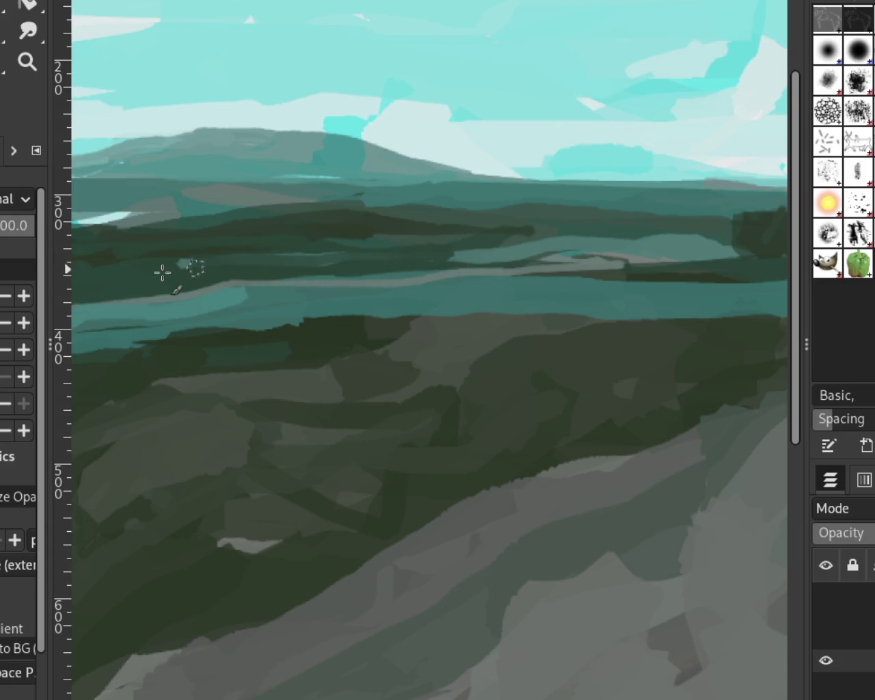
{"action": "left_click_drag", "start_coordinate": [225, 248], "coordinate": [178, 263]}
{"action": "key", "text": "ctrl+z"}
{"action": "left_click_drag", "start_coordinate": [420, 235], "coordinate": [177, 262]}
{"action": "key", "text": "ctrl+z"}
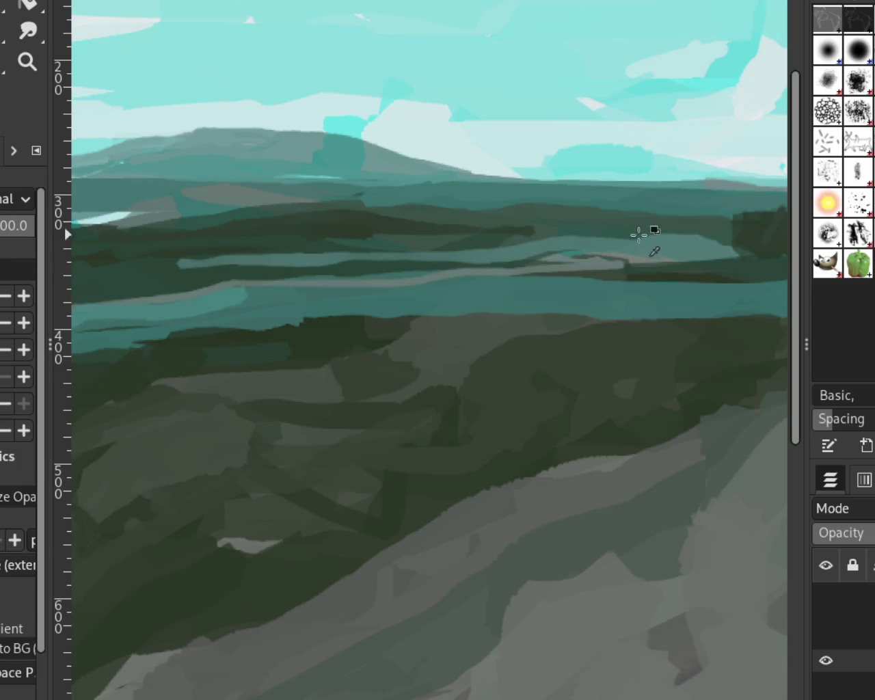
{"action": "left_click_drag", "start_coordinate": [533, 231], "coordinate": [199, 244]}
{"action": "left_click", "coordinate": [27, 62]}
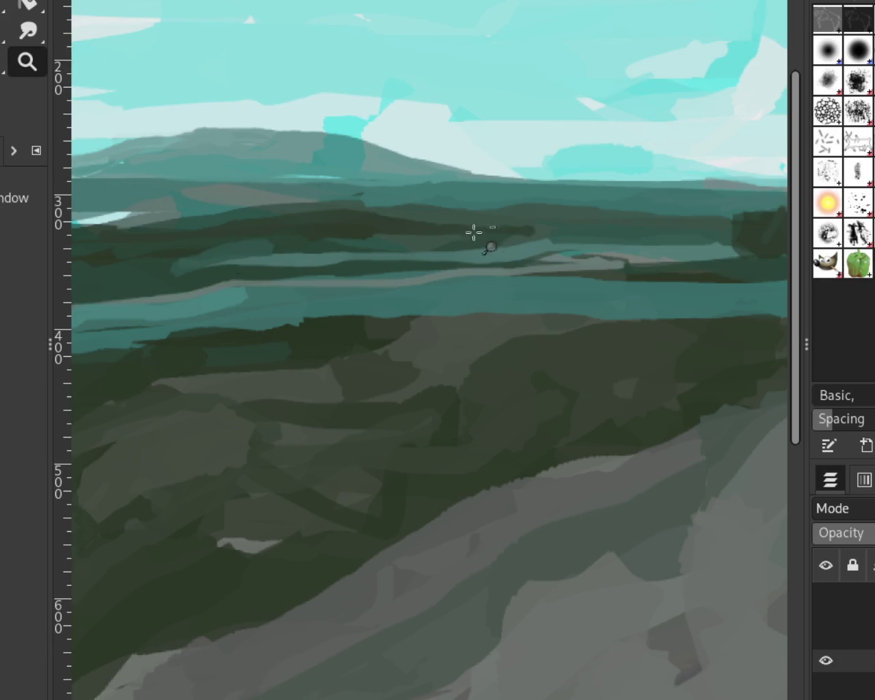
Step: Zoom in and out around the painting and its horizon water to find a working view
{"action": "left_click", "coordinate": [494, 235], "text": "ctrl"}
{"action": "left_click", "coordinate": [458, 246], "text": "ctrl"}
{"action": "left_click", "coordinate": [553, 246]}
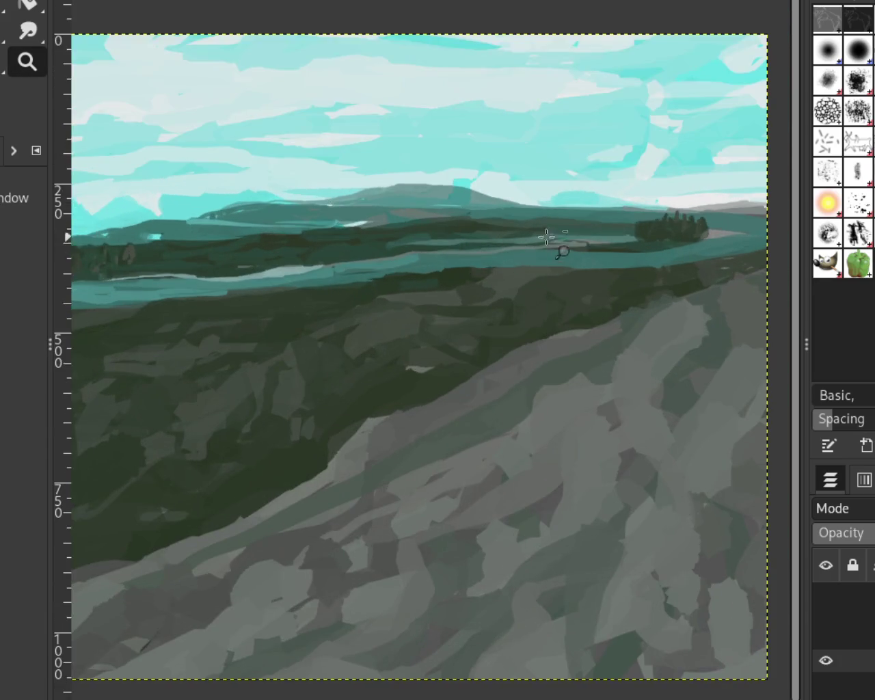
{"action": "left_click", "coordinate": [523, 230], "text": "ctrl"}
{"action": "left_click", "coordinate": [523, 229]}
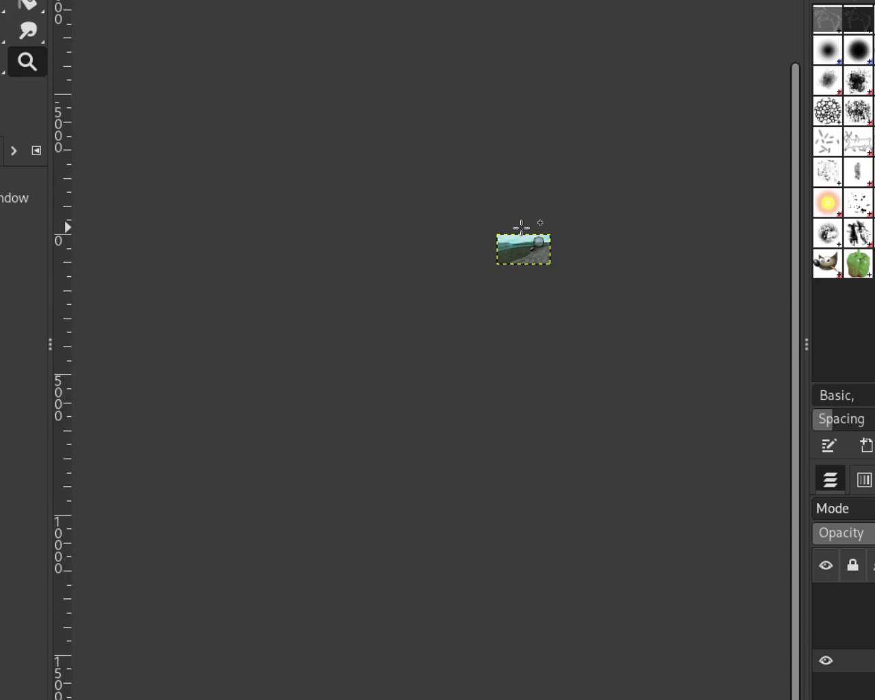
{"action": "left_click", "coordinate": [525, 260]}
{"action": "left_click", "coordinate": [471, 227], "text": "ctrl"}
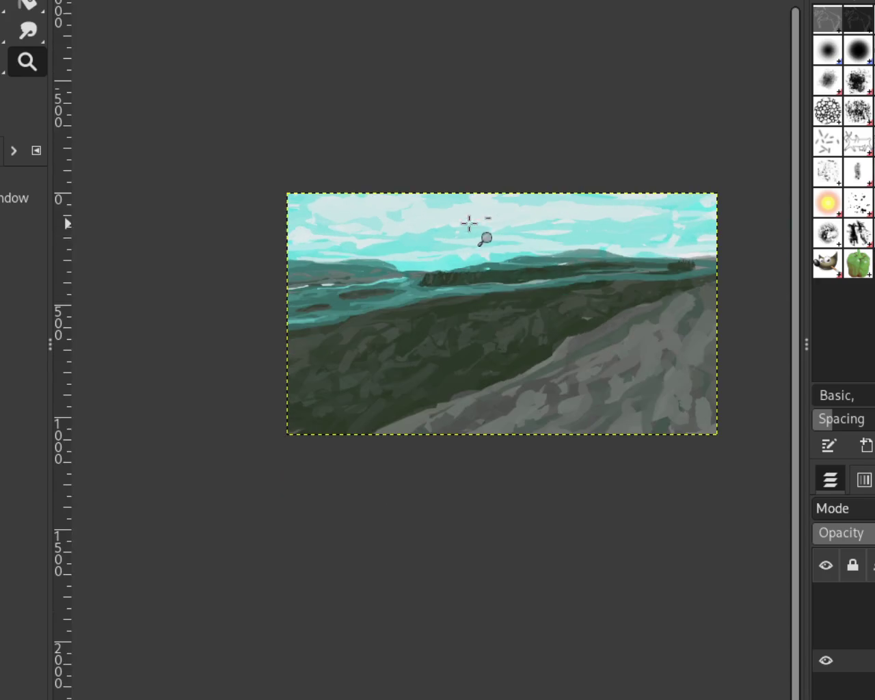
{"action": "left_click", "coordinate": [413, 233]}
{"action": "left_click", "coordinate": [352, 210], "text": "ctrl"}
{"action": "left_click_drag", "start_coordinate": [543, 264], "coordinate": [492, 268]}
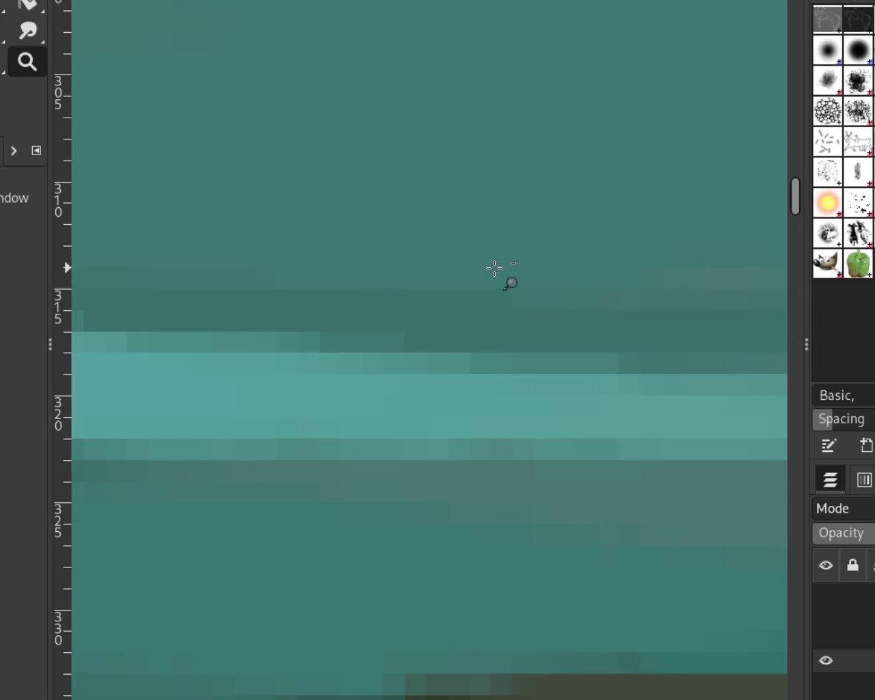
{"action": "left_click", "coordinate": [493, 268], "text": "ctrl"}
{"action": "left_click", "coordinate": [492, 267], "text": "ctrl"}
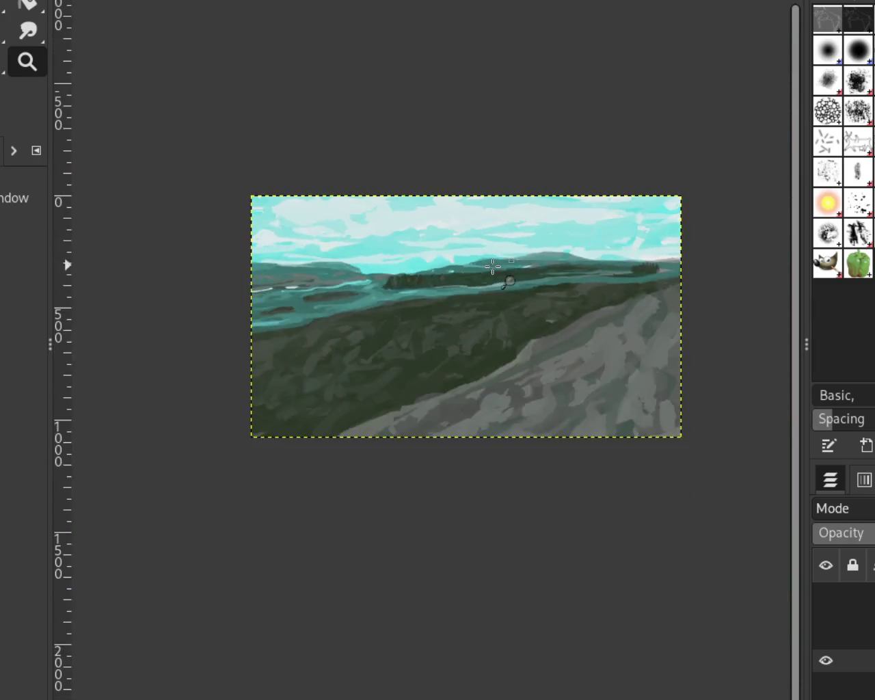
{"action": "left_click", "coordinate": [367, 303]}
{"action": "left_click", "coordinate": [311, 289], "text": "ctrl"}
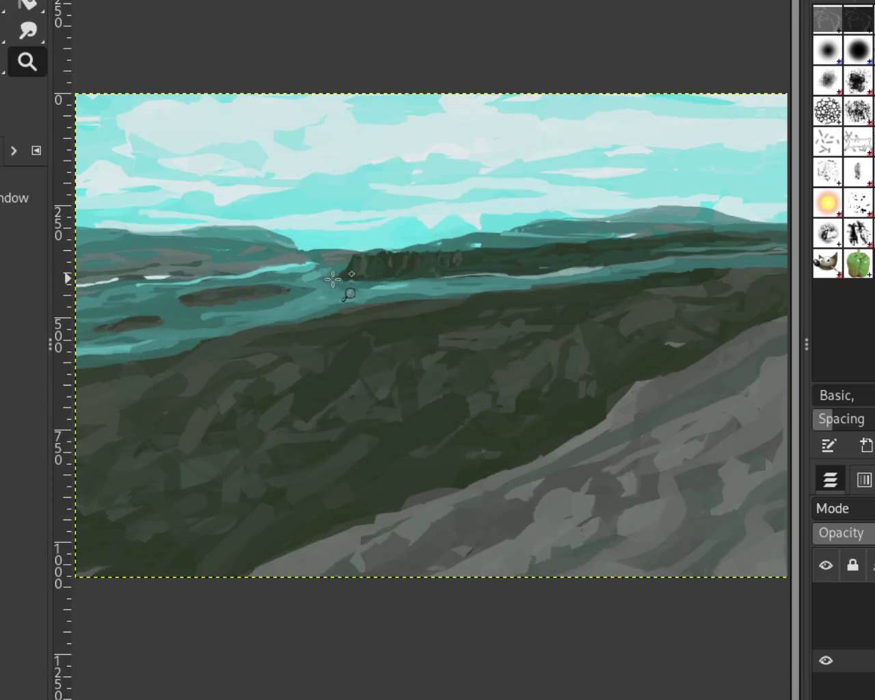
{"action": "left_click", "coordinate": [329, 272], "text": "ctrl"}
{"action": "left_click", "coordinate": [223, 297]}
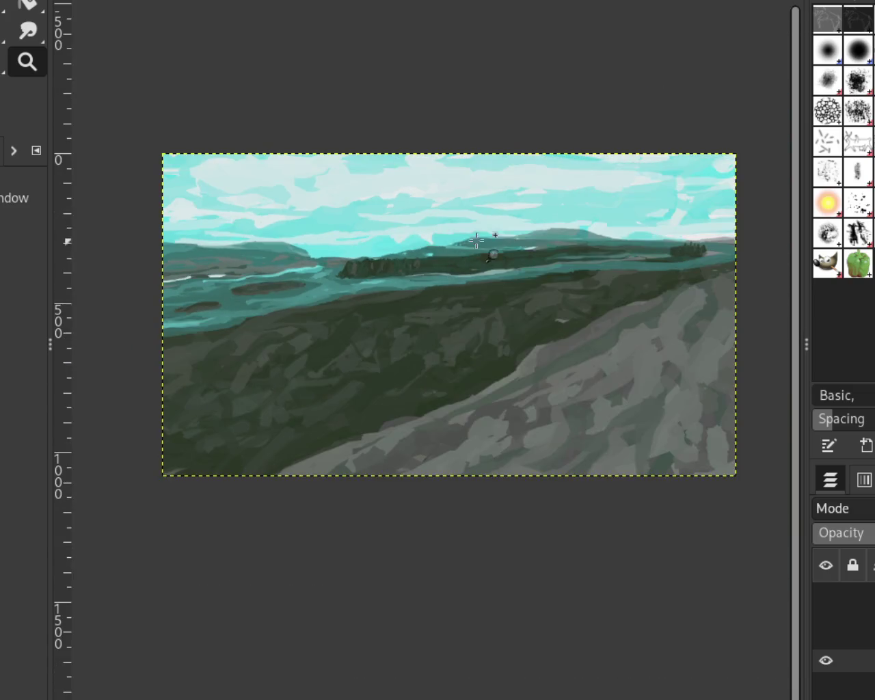
{"action": "left_click", "coordinate": [730, 208], "text": "ctrl"}
{"action": "left_click", "coordinate": [718, 226]}
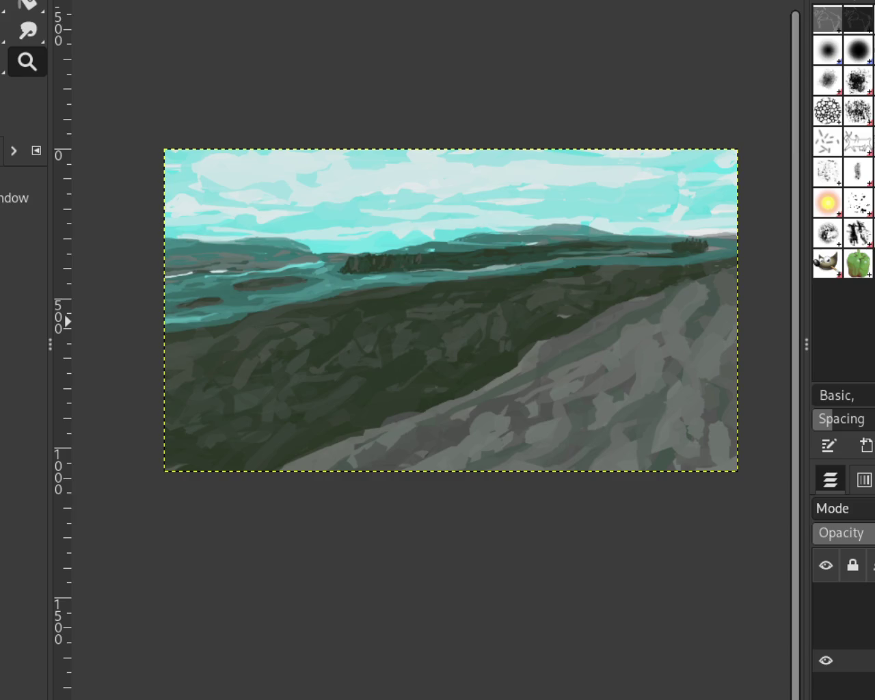
Step: Settle the view close up on the left islands, sky and teal water
{"action": "left_click", "coordinate": [541, 318], "text": "ctrl"}
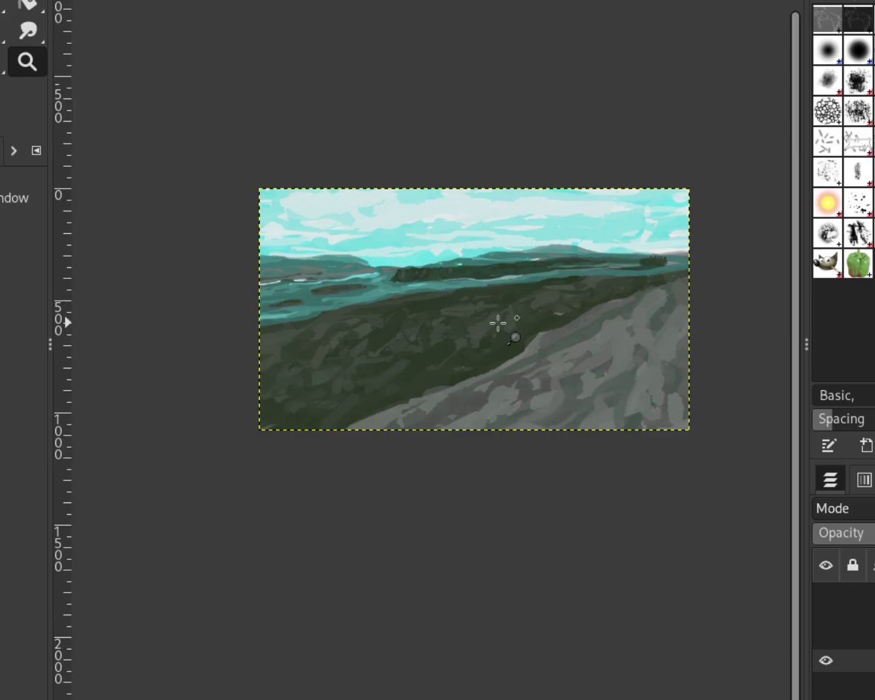
{"action": "left_click", "coordinate": [499, 319]}
{"action": "left_click", "coordinate": [343, 298], "text": "ctrl"}
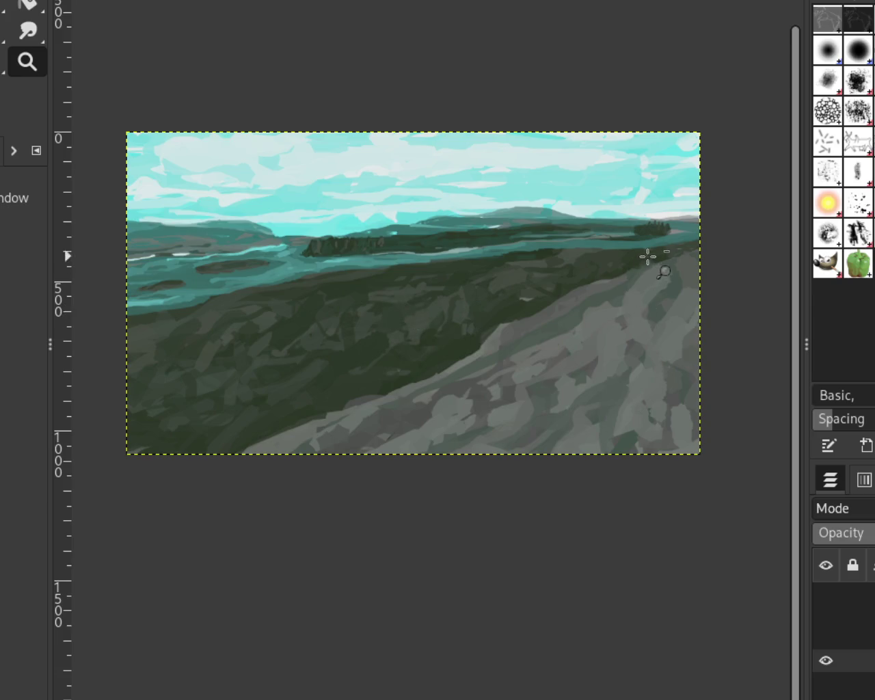
{"action": "left_click", "coordinate": [646, 253], "text": "ctrl"}
{"action": "left_click", "coordinate": [539, 329]}
{"action": "left_click", "coordinate": [466, 310], "text": "ctrl"}
{"action": "left_click", "coordinate": [486, 356]}
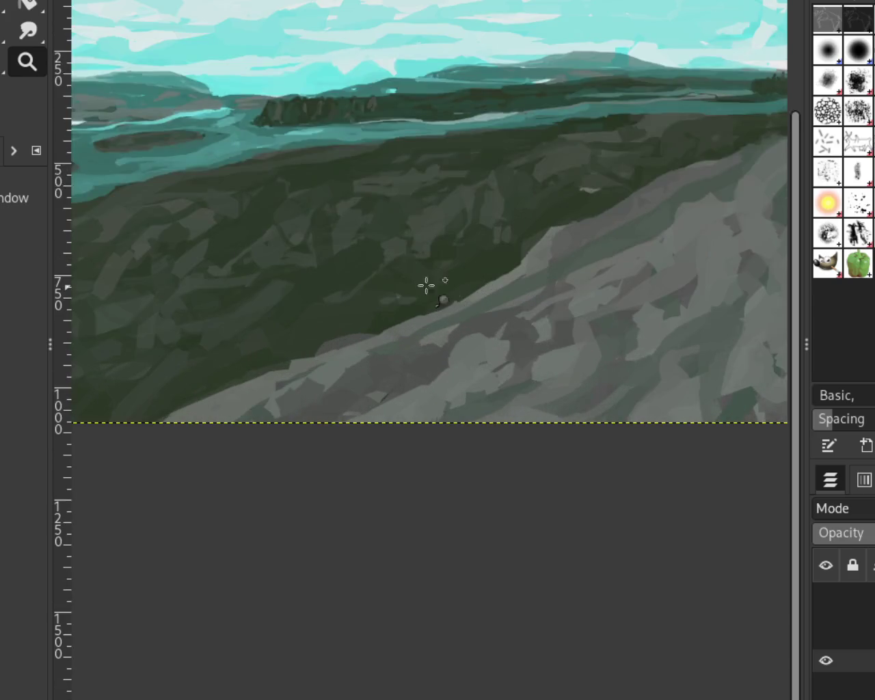
{"action": "left_click", "coordinate": [387, 203], "text": "ctrl"}
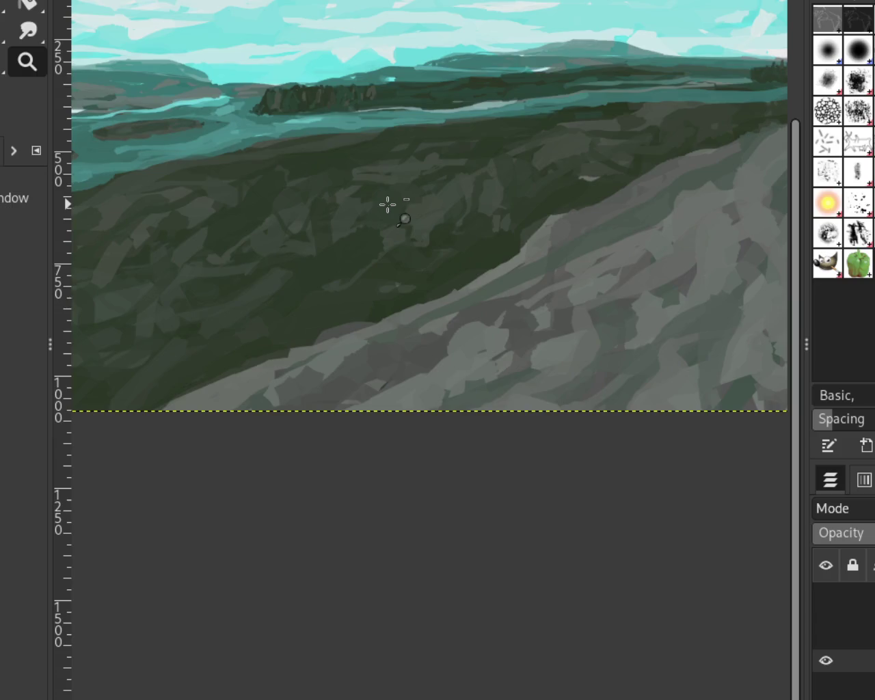
{"action": "left_click", "coordinate": [388, 204], "text": "ctrl"}
{"action": "left_click", "coordinate": [419, 177], "text": "ctrl"}
{"action": "left_click", "coordinate": [256, 135]}
{"action": "left_click", "coordinate": [177, 126]}
{"action": "left_click", "coordinate": [172, 121]}
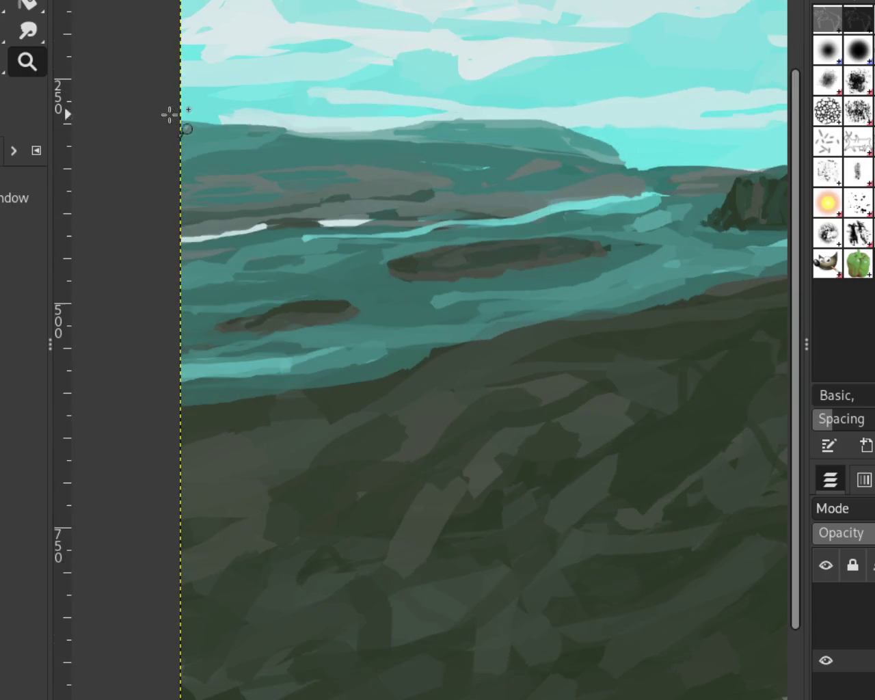
{"action": "key", "text": "p"}
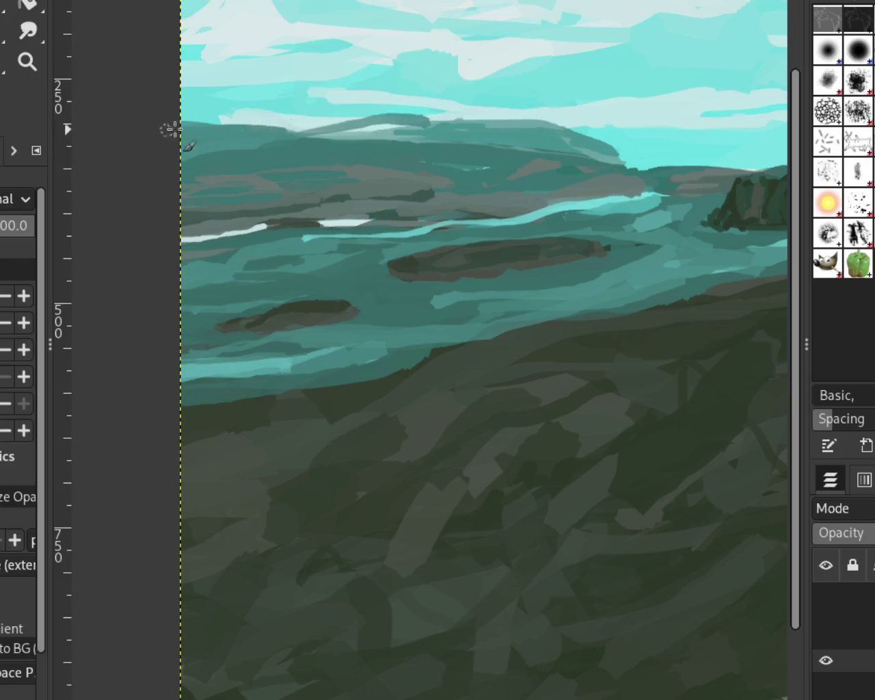
Step: Paint dark teal strokes along the distant hill's left horizon edge, undoing strokes that spill into the sky
{"action": "left_click_drag", "start_coordinate": [281, 129], "coordinate": [157, 109]}
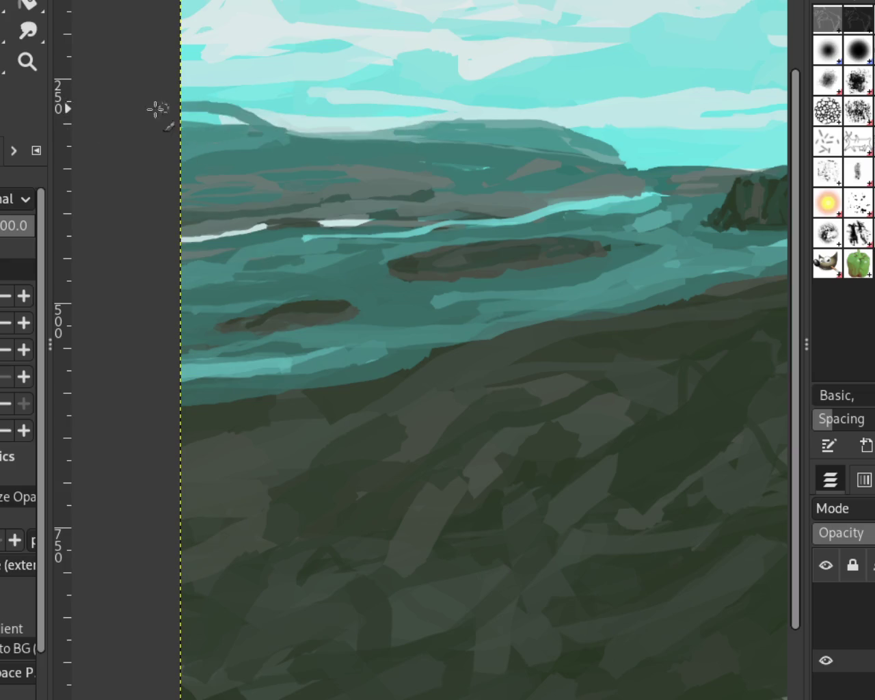
{"action": "key", "text": "ctrl+z"}
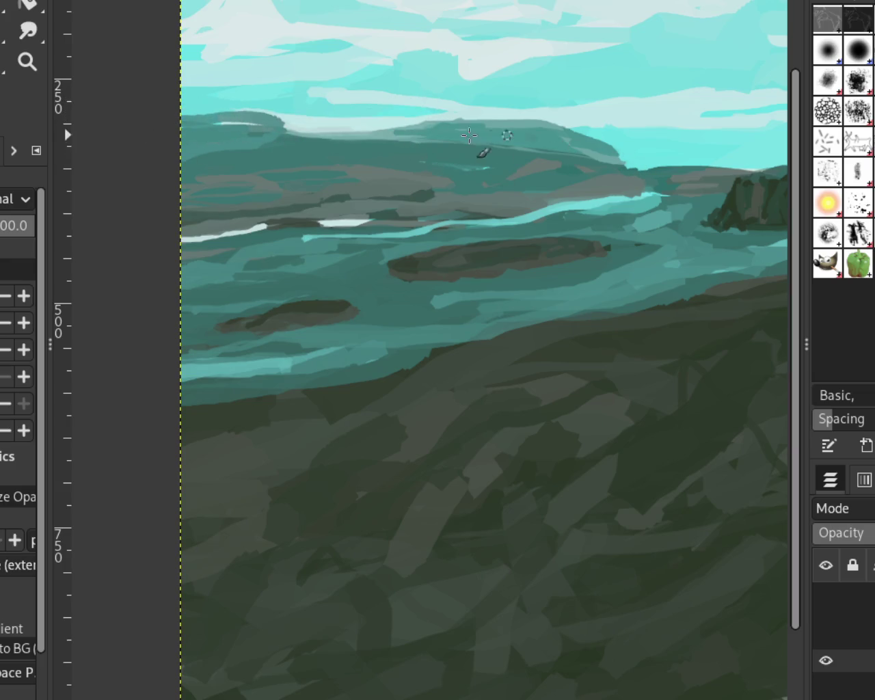
{"action": "left_click_drag", "start_coordinate": [514, 128], "coordinate": [282, 129]}
{"action": "key", "text": "ctrl+z"}
{"action": "left_click_drag", "start_coordinate": [421, 130], "coordinate": [293, 129]}
{"action": "left_click_drag", "start_coordinate": [410, 136], "coordinate": [184, 158]}
{"action": "mouse_move", "coordinate": [258, 130]}
{"action": "left_mouse_down"}
{"action": "mouse_move", "coordinate": [410, 147]}
{"action": "mouse_move", "coordinate": [181, 96]}
{"action": "left_mouse_up"}
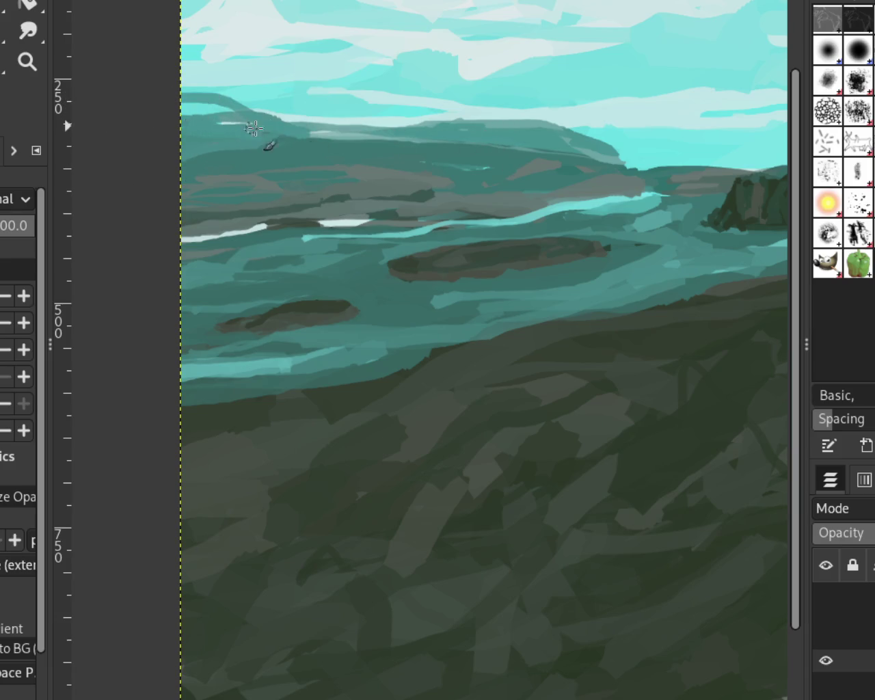
{"action": "key", "text": "ctrl+z"}
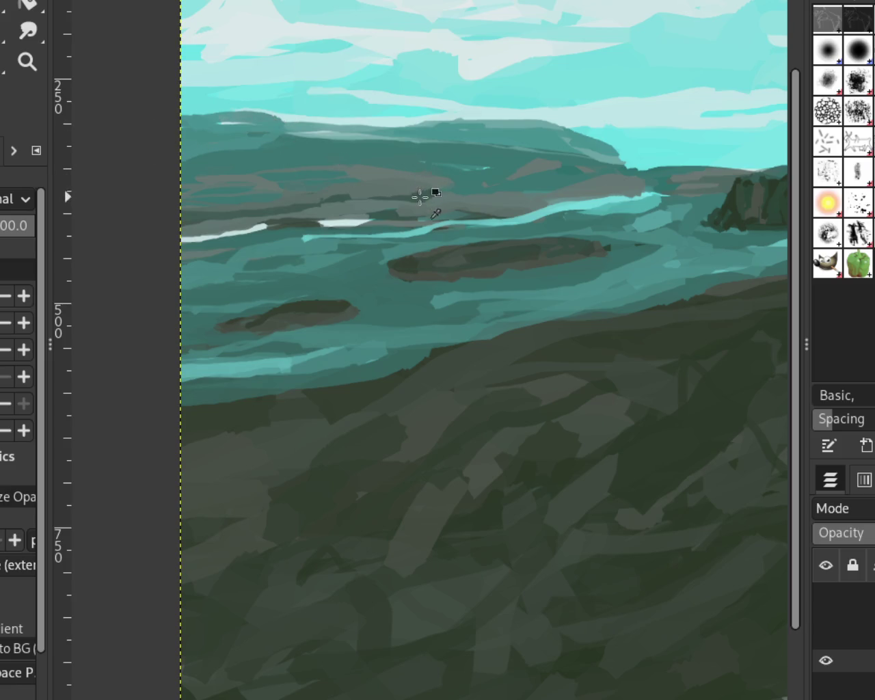
{"action": "mouse_move", "coordinate": [271, 127]}
{"action": "left_mouse_down"}
{"action": "mouse_move", "coordinate": [134, 121]}
{"action": "mouse_move", "coordinate": [221, 110]}
{"action": "mouse_move", "coordinate": [102, 137]}
{"action": "left_mouse_up"}
{"action": "key", "text": "ctrl+z"}
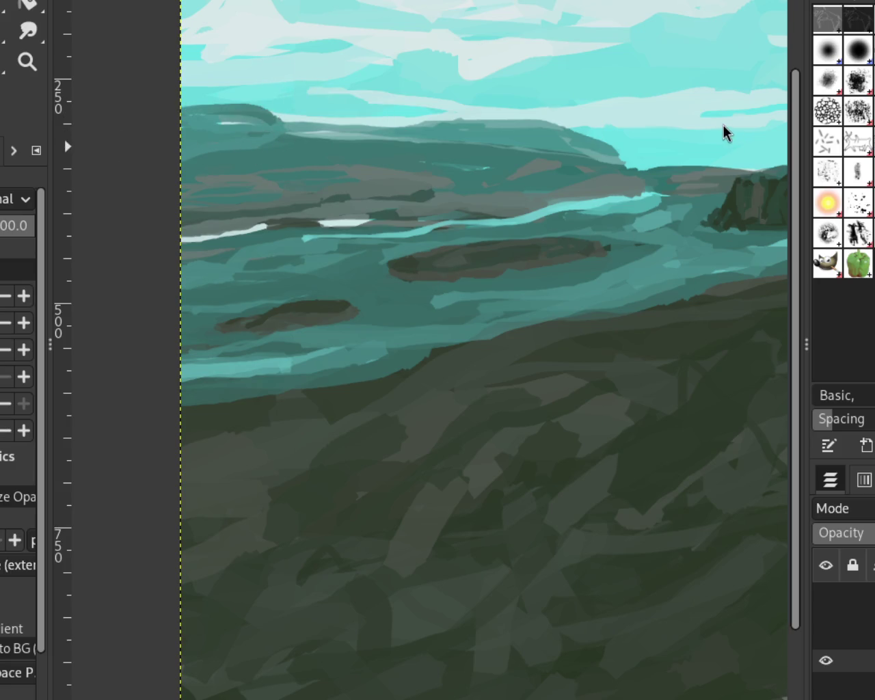
{"action": "left_click_drag", "start_coordinate": [256, 118], "coordinate": [126, 133]}
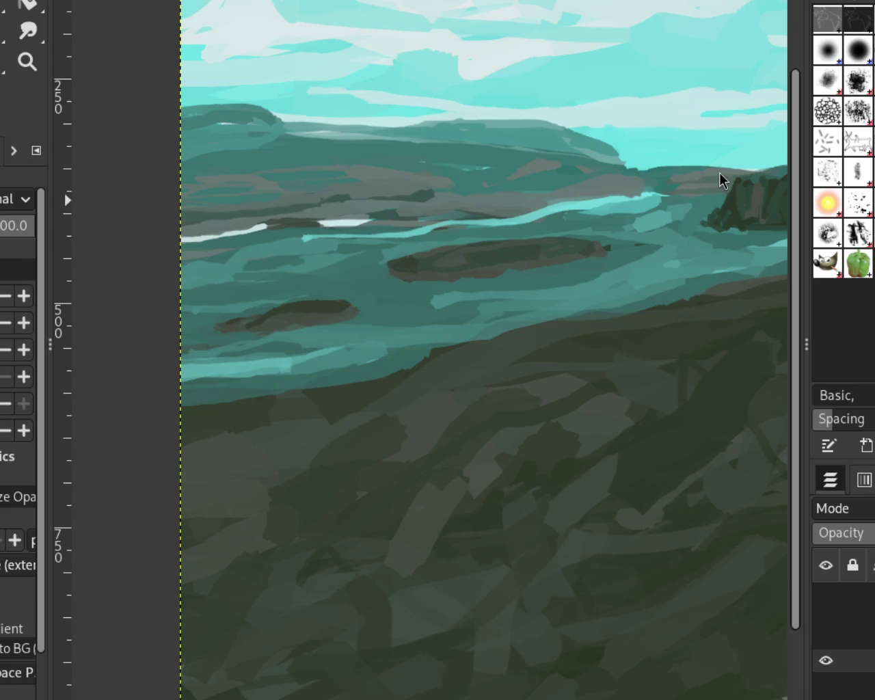
Step: Zoom in closer on the distant mountains
{"action": "left_click", "coordinate": [27, 62]}
{"action": "left_click", "coordinate": [390, 228], "text": "ctrl"}
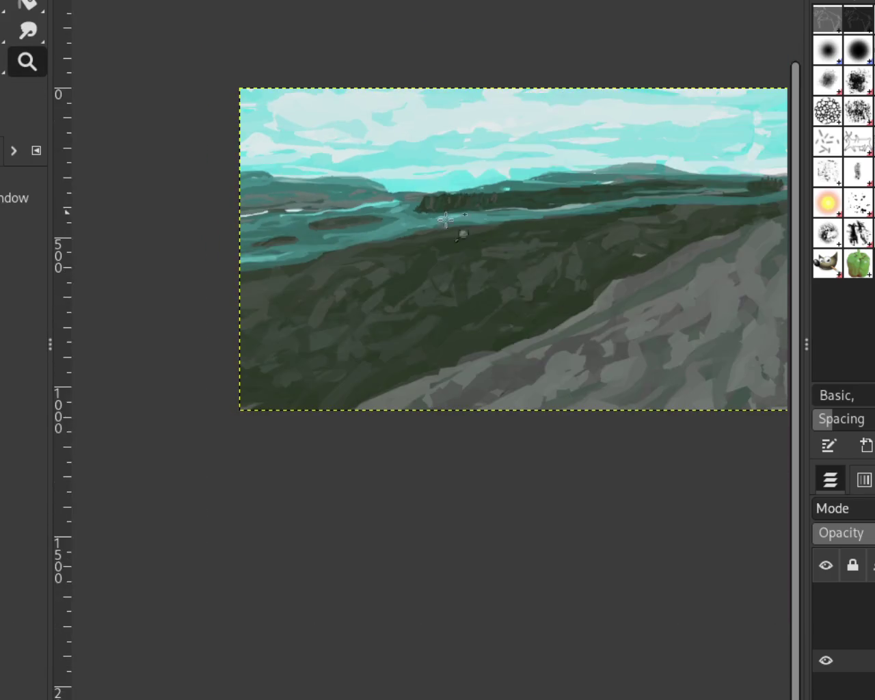
{"action": "left_click", "coordinate": [489, 231]}
{"action": "left_click", "coordinate": [620, 174], "text": "ctrl"}
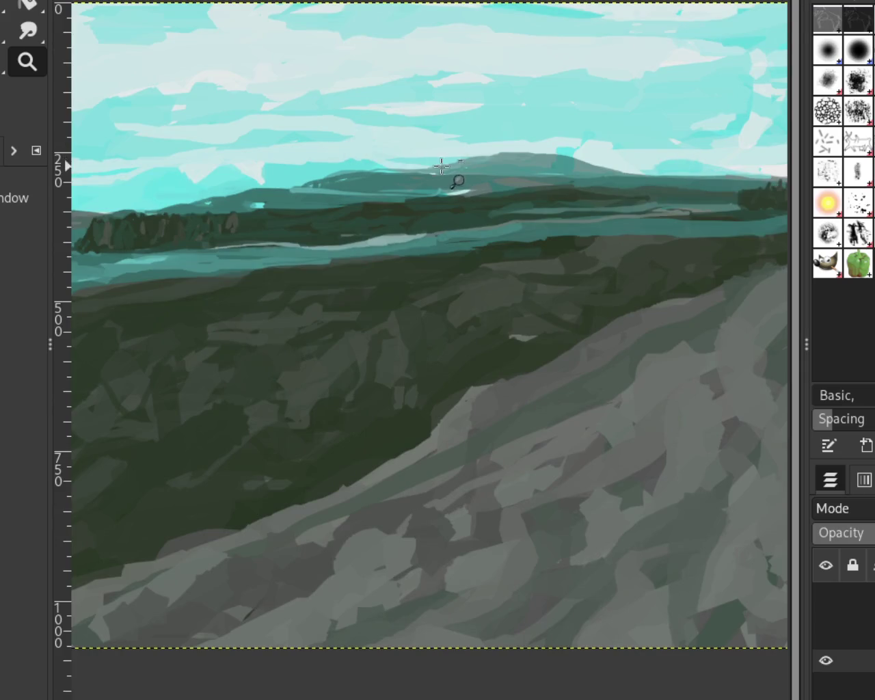
{"action": "left_click", "coordinate": [455, 177]}
{"action": "left_click", "coordinate": [537, 164]}
Step: Paint a smooth grey curving stroke across the ridge top, retrying it many times until it looks right
{"action": "key", "text": "p"}
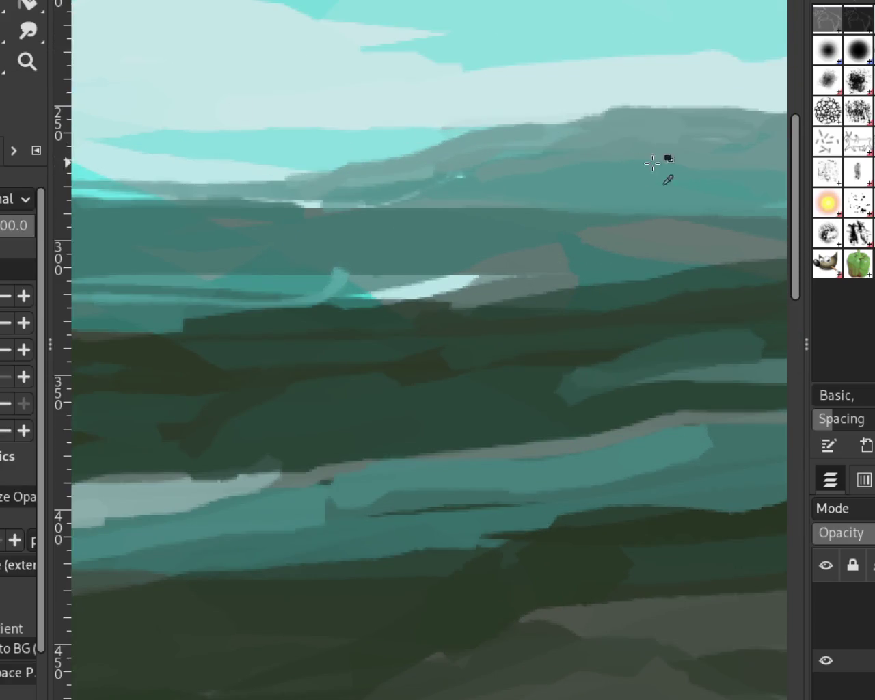
{"action": "left_click_drag", "start_coordinate": [653, 140], "coordinate": [280, 171]}
{"action": "key", "text": "ctrl+z"}
{"action": "left_click_drag", "start_coordinate": [698, 127], "coordinate": [96, 154]}
{"action": "key", "text": "ctrl+z"}
{"action": "left_click_drag", "start_coordinate": [629, 102], "coordinate": [165, 160]}
{"action": "key", "text": "ctrl+z"}
{"action": "mouse_move", "coordinate": [638, 138]}
{"action": "left_mouse_down"}
{"action": "mouse_move", "coordinate": [157, 174]}
{"action": "mouse_move", "coordinate": [161, 160]}
{"action": "left_mouse_up"}
{"action": "key", "text": "ctrl+z"}
{"action": "key", "text": "ctrl+z"}
{"action": "left_click_drag", "start_coordinate": [633, 133], "coordinate": [157, 161]}
{"action": "key", "text": "ctrl+z"}
{"action": "left_click_drag", "start_coordinate": [625, 127], "coordinate": [177, 174]}
{"action": "key", "text": "ctrl+z"}
{"action": "left_click_drag", "start_coordinate": [616, 113], "coordinate": [225, 160]}
{"action": "key", "text": "ctrl+z"}
{"action": "left_click_drag", "start_coordinate": [609, 127], "coordinate": [127, 151]}
{"action": "key", "text": "ctrl+z"}
{"action": "left_click_drag", "start_coordinate": [664, 133], "coordinate": [289, 176]}
{"action": "key", "text": "ctrl+z"}
{"action": "left_click_drag", "start_coordinate": [655, 132], "coordinate": [240, 176]}
{"action": "key", "text": "ctrl+z"}
{"action": "left_click_drag", "start_coordinate": [668, 130], "coordinate": [314, 165]}
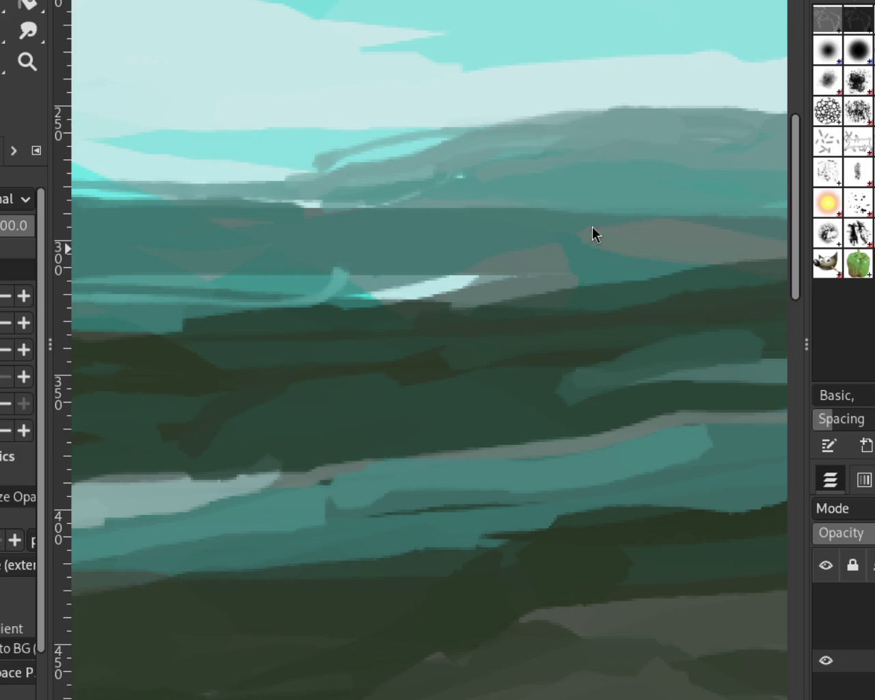
Step: Reframe the view until the clouds above the trees fill the window
{"action": "left_click", "coordinate": [27, 62]}
{"action": "left_click", "coordinate": [332, 175], "text": "ctrl"}
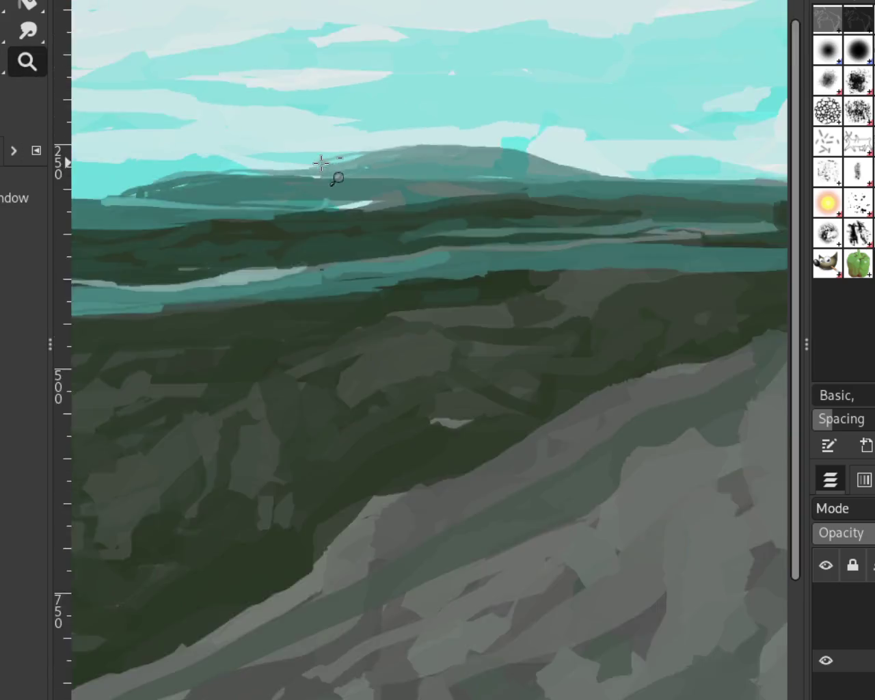
{"action": "left_click", "coordinate": [290, 213], "text": "ctrl"}
{"action": "left_click", "coordinate": [492, 183], "text": "ctrl"}
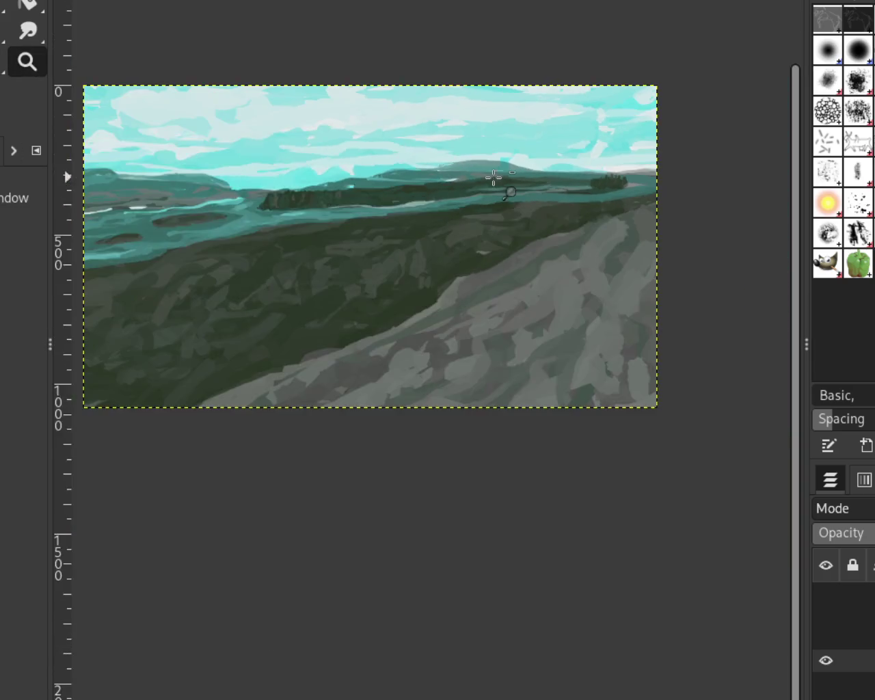
{"action": "left_click", "coordinate": [246, 209], "text": "ctrl"}
{"action": "left_click", "coordinate": [164, 197]}
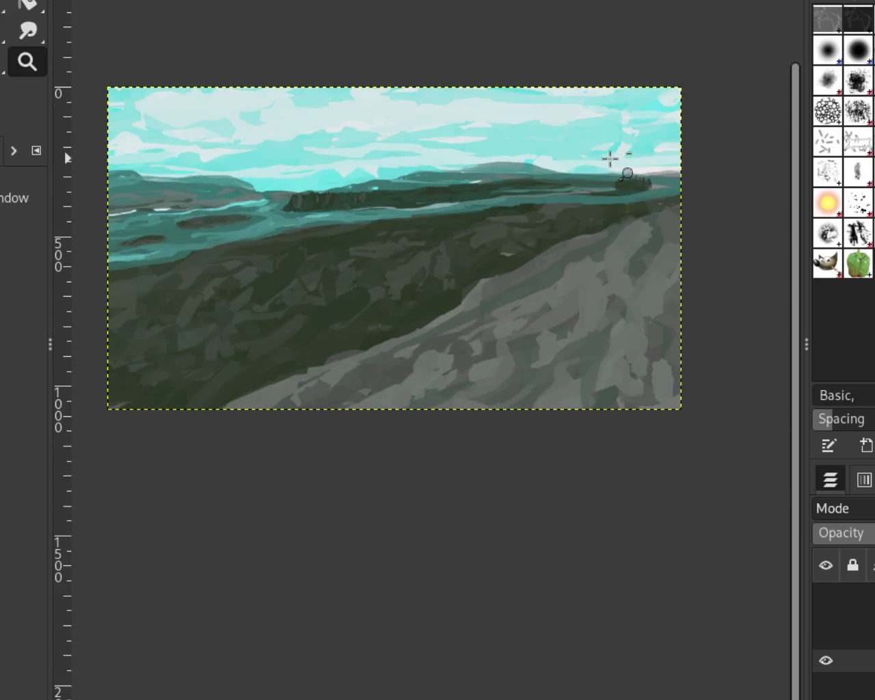
{"action": "left_click", "coordinate": [547, 172]}
{"action": "left_click", "coordinate": [537, 164]}
{"action": "left_click", "coordinate": [432, 162], "text": "ctrl"}
{"action": "left_click", "coordinate": [621, 148], "text": "ctrl"}
{"action": "left_click_drag", "start_coordinate": [621, 148], "coordinate": [610, 149]}
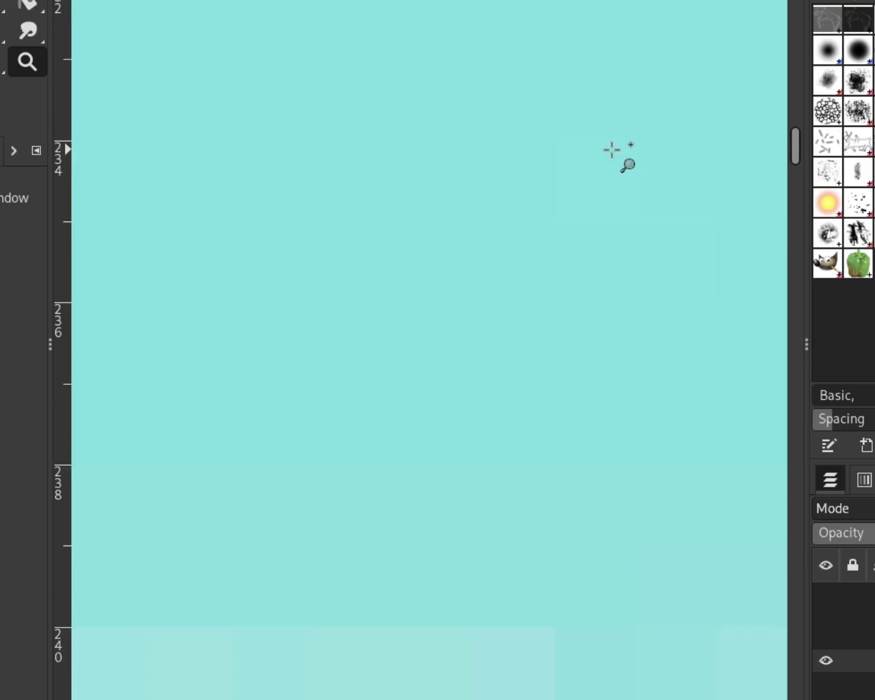
{"action": "left_click", "coordinate": [489, 205], "text": "ctrl"}
{"action": "left_click", "coordinate": [489, 206], "text": "ctrl"}
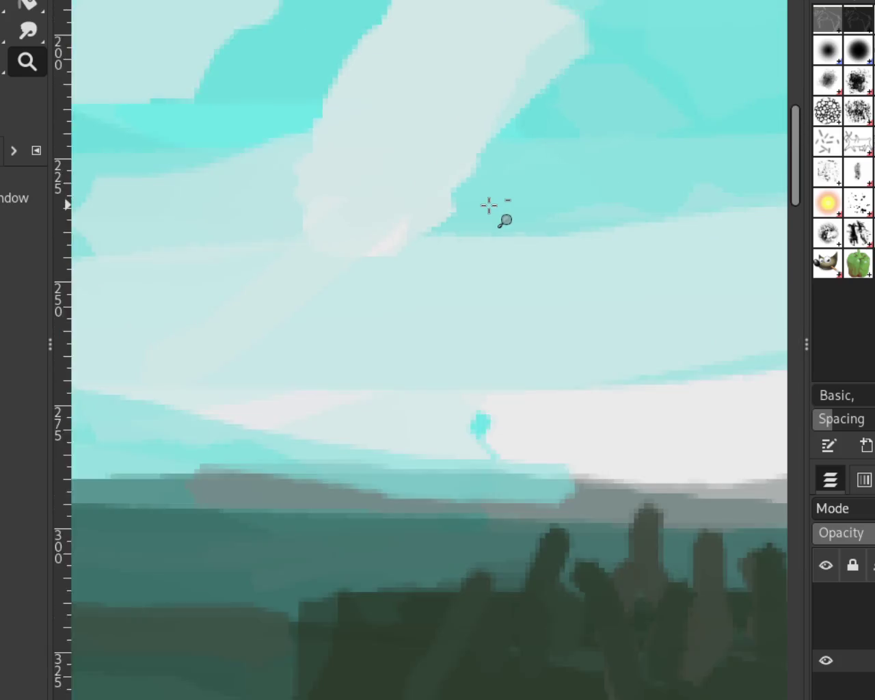
{"action": "left_click", "coordinate": [489, 205], "text": "ctrl"}
{"action": "left_click", "coordinate": [412, 232]}
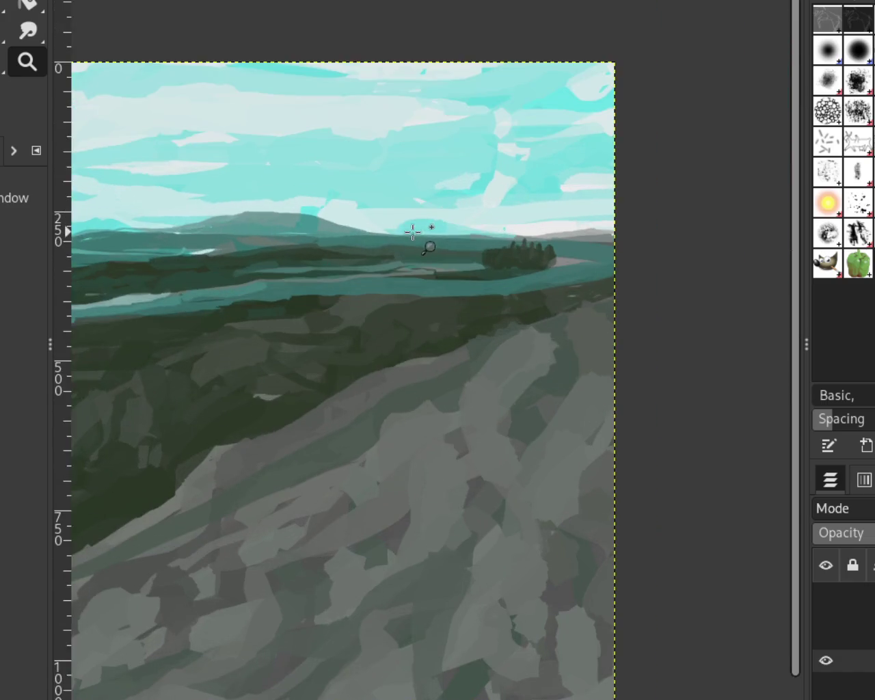
{"action": "left_click", "coordinate": [412, 232]}
Step: Extend the cyan cloud leftward and raise its top edge, retrying the stroke several times
{"action": "key", "text": "p"}
{"action": "mouse_move", "coordinate": [525, 209]}
{"action": "left_mouse_down"}
{"action": "mouse_move", "coordinate": [332, 182]}
{"action": "mouse_move", "coordinate": [250, 191]}
{"action": "left_mouse_up"}
{"action": "key", "text": "ctrl+z"}
{"action": "left_click_drag", "start_coordinate": [553, 197], "coordinate": [225, 179]}
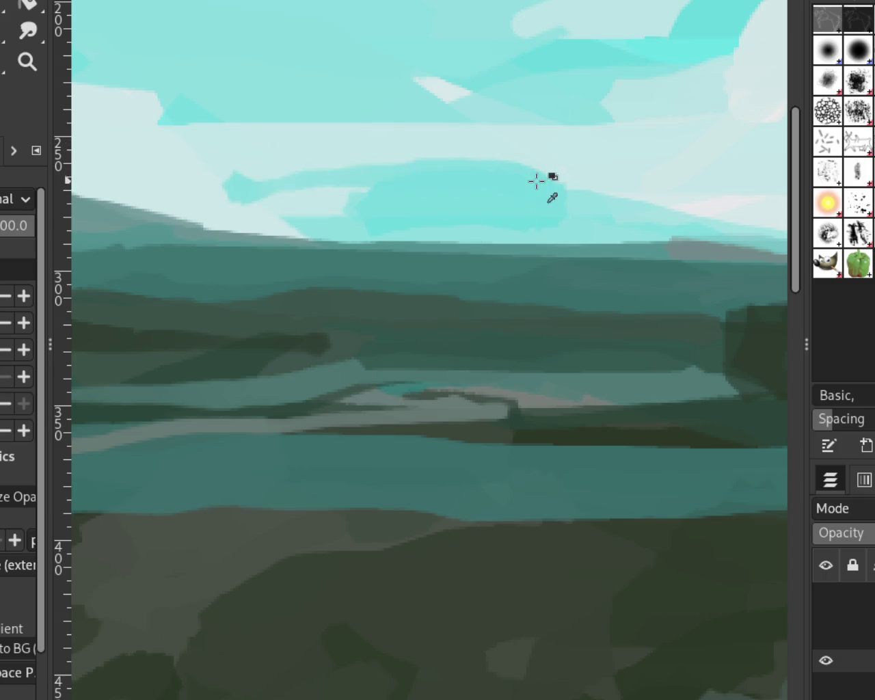
{"action": "key", "text": "ctrl+z"}
{"action": "key", "text": "ctrl+y"}
{"action": "key", "text": "ctrl+z"}
{"action": "left_click_drag", "start_coordinate": [569, 204], "coordinate": [245, 170]}
{"action": "key", "text": "ctrl+z"}
{"action": "left_click_drag", "start_coordinate": [519, 211], "coordinate": [121, 189]}
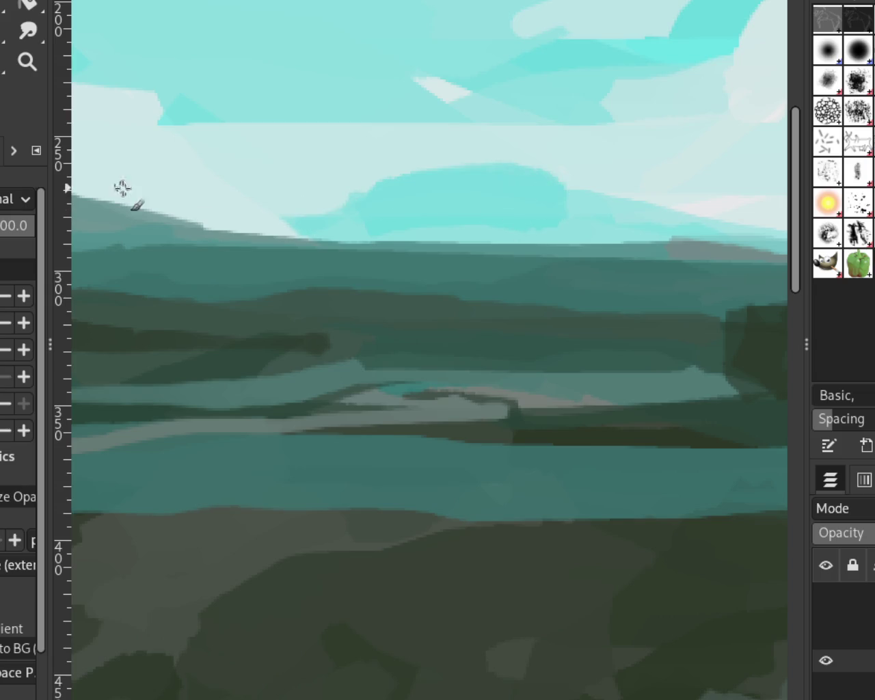
Step: Try a cyan strip along the horizon under the cloud, then undo and redo to settle the cloud top
{"action": "left_click_drag", "start_coordinate": [573, 218], "coordinate": [383, 247]}
{"action": "key", "text": "ctrl+z"}
{"action": "key", "text": "ctrl+z"}
{"action": "key", "text": "ctrl+y"}
{"action": "key", "text": "ctrl+z"}
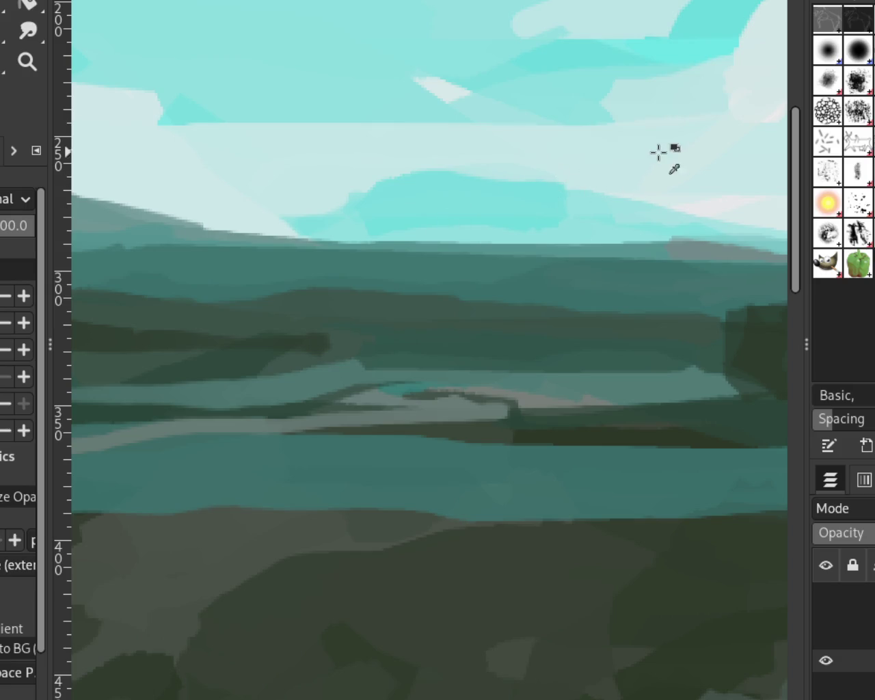
{"action": "key", "text": "ctrl+y"}
{"action": "key", "text": "ctrl+z"}
{"action": "key", "text": "ctrl+z"}
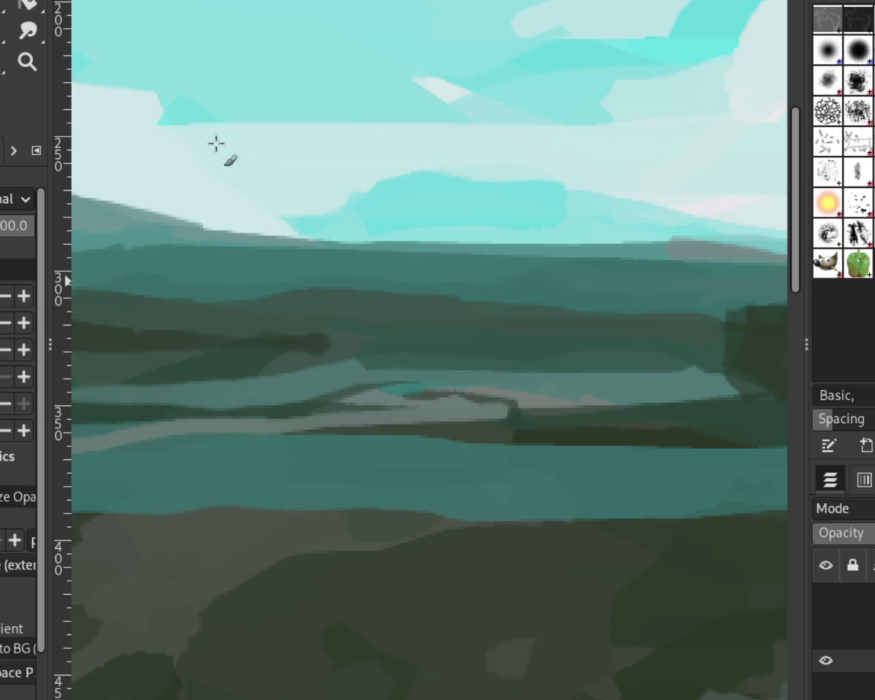
{"action": "left_click", "coordinate": [27, 61]}
Step: Zoom out to the whole painting and paint dark branch strokes across the slope
{"action": "left_click", "coordinate": [432, 187], "text": "ctrl"}
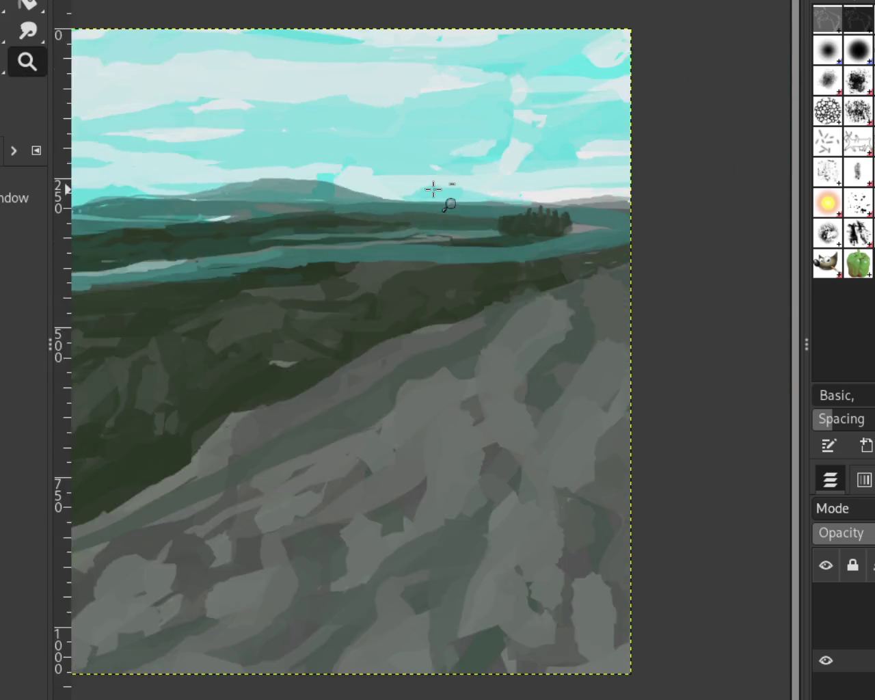
{"action": "left_click", "coordinate": [431, 187], "text": "ctrl"}
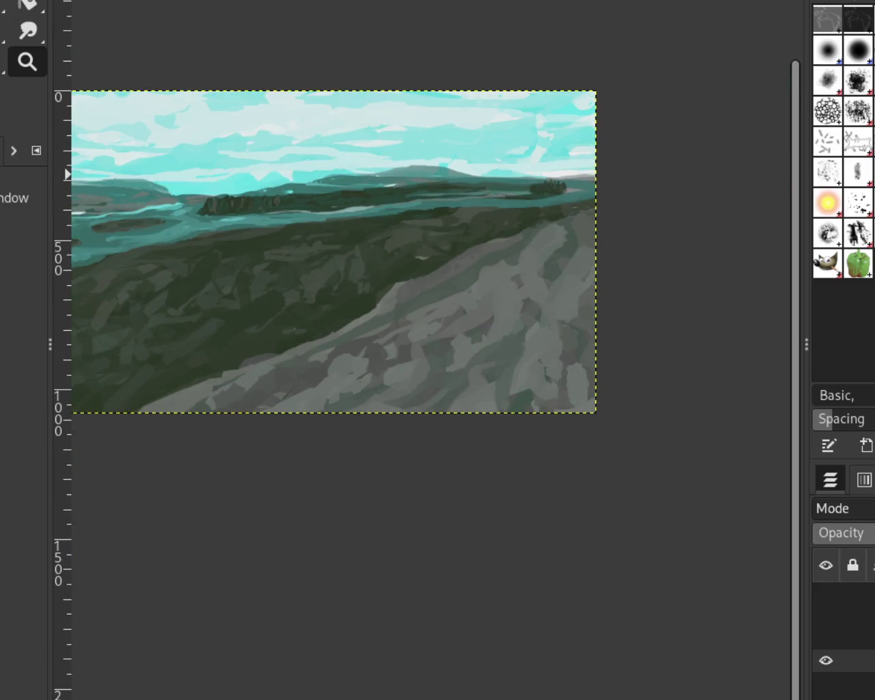
{"action": "key", "text": "p"}
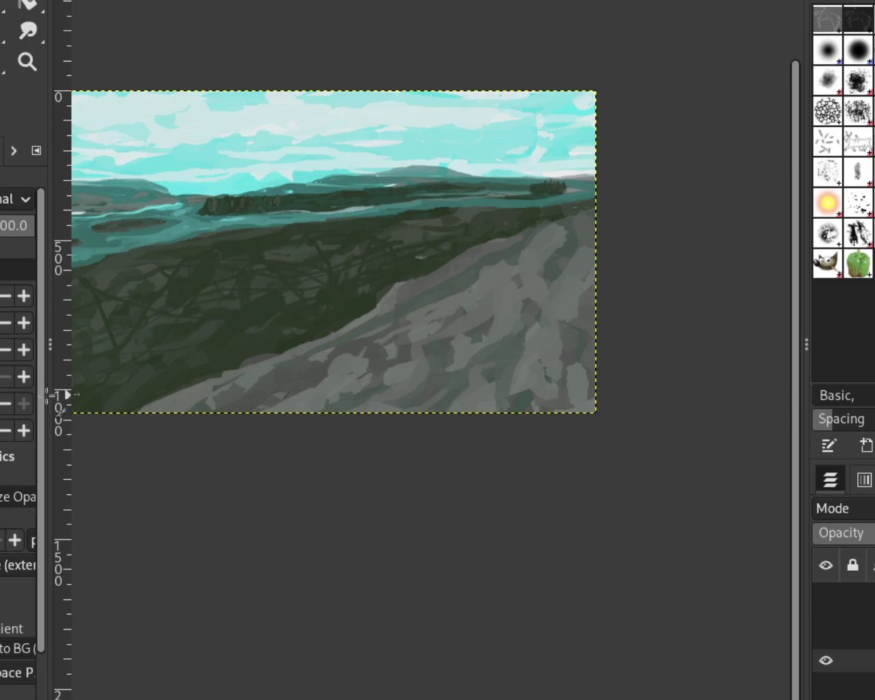
{"action": "left_click_drag", "start_coordinate": [346, 268], "coordinate": [302, 287]}
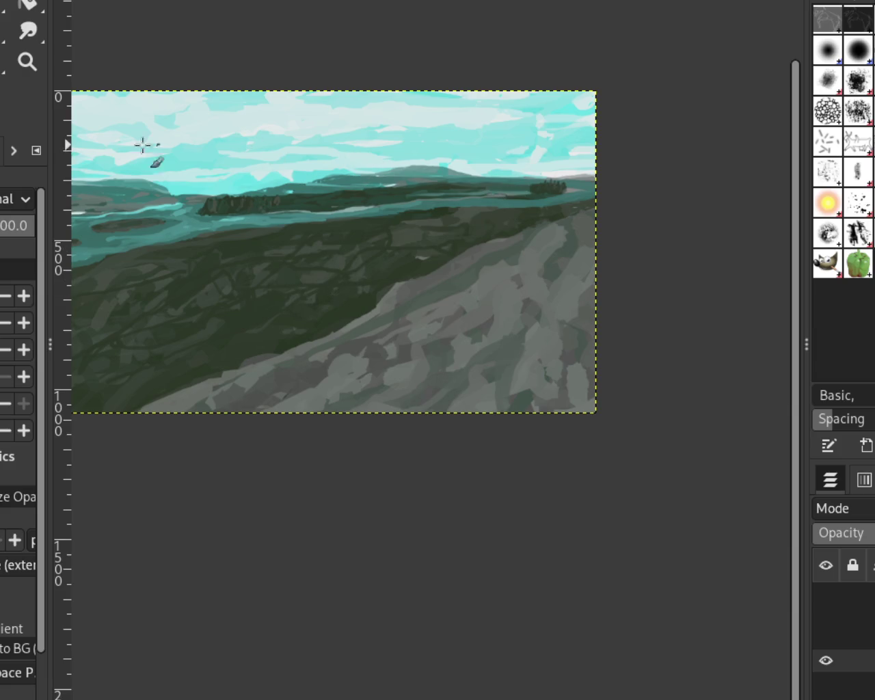
Step: Zoom back in on the painting toward the tree line
{"action": "left_click", "coordinate": [27, 62]}
{"action": "left_click", "coordinate": [506, 226], "text": "ctrl"}
{"action": "left_click", "coordinate": [380, 231]}
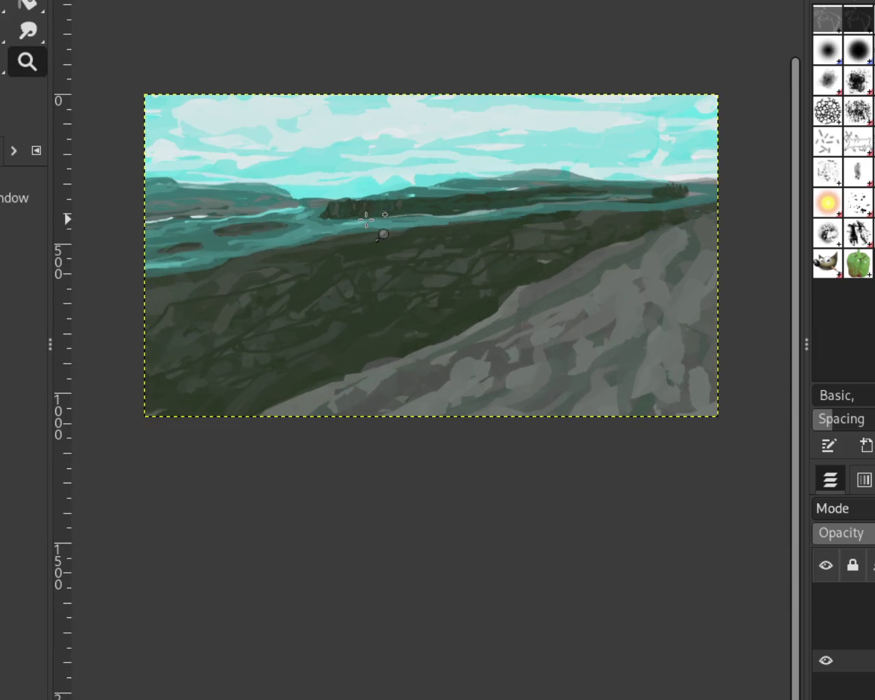
{"action": "left_click", "coordinate": [268, 228]}
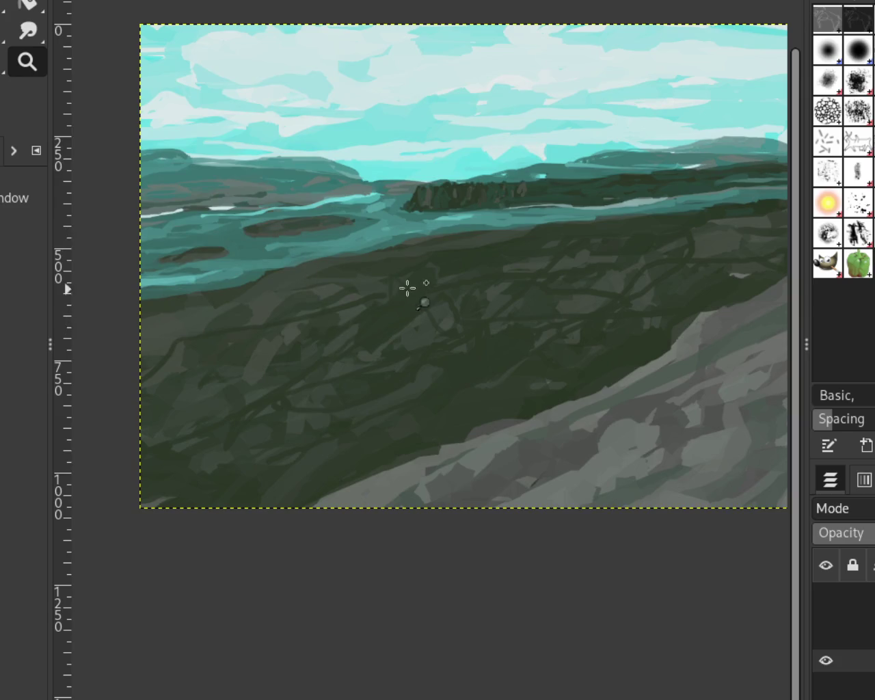
{"action": "left_click", "coordinate": [470, 266], "text": "ctrl"}
{"action": "left_click", "coordinate": [484, 199], "text": "ctrl"}
{"action": "left_click", "coordinate": [480, 198]}
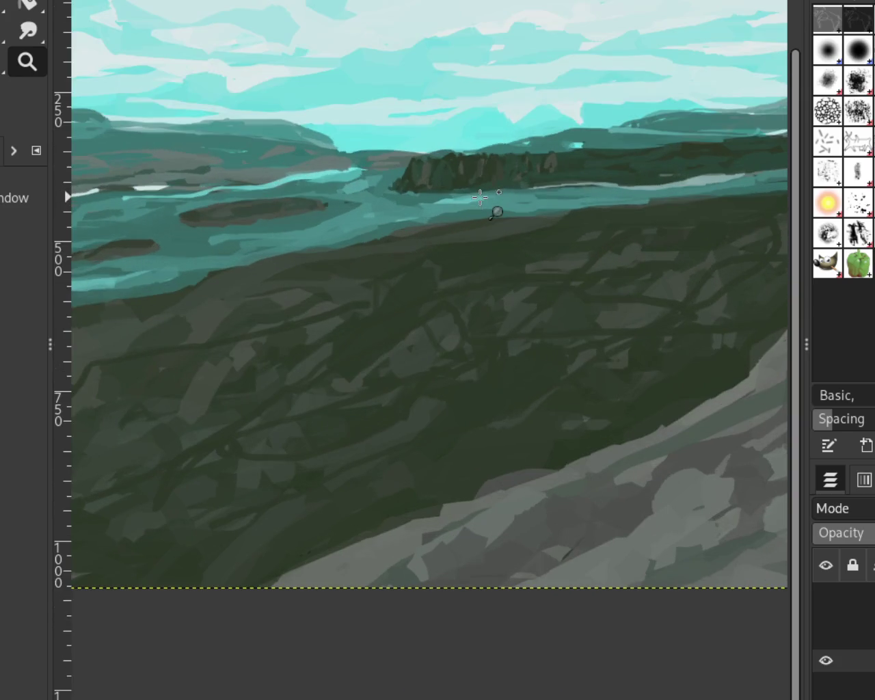
Step: Zoom in on the headland forest and paint dark green diagonal strokes and a darker treetop
{"action": "left_click", "coordinate": [450, 161], "text": "ctrl"}
{"action": "left_click", "coordinate": [450, 160]}
{"action": "left_click", "coordinate": [452, 158]}
{"action": "left_click", "coordinate": [456, 160]}
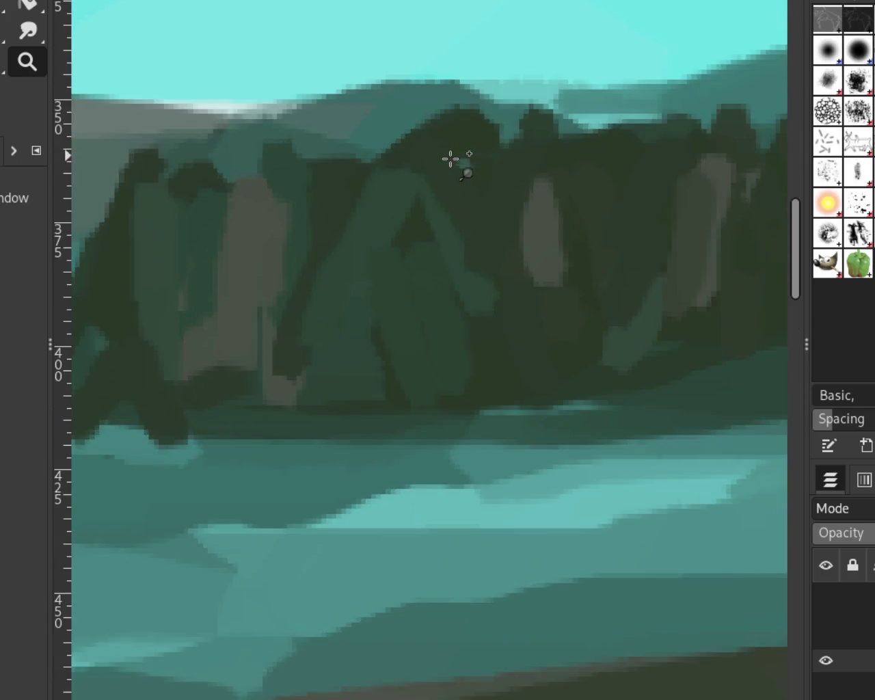
{"action": "key", "text": "p"}
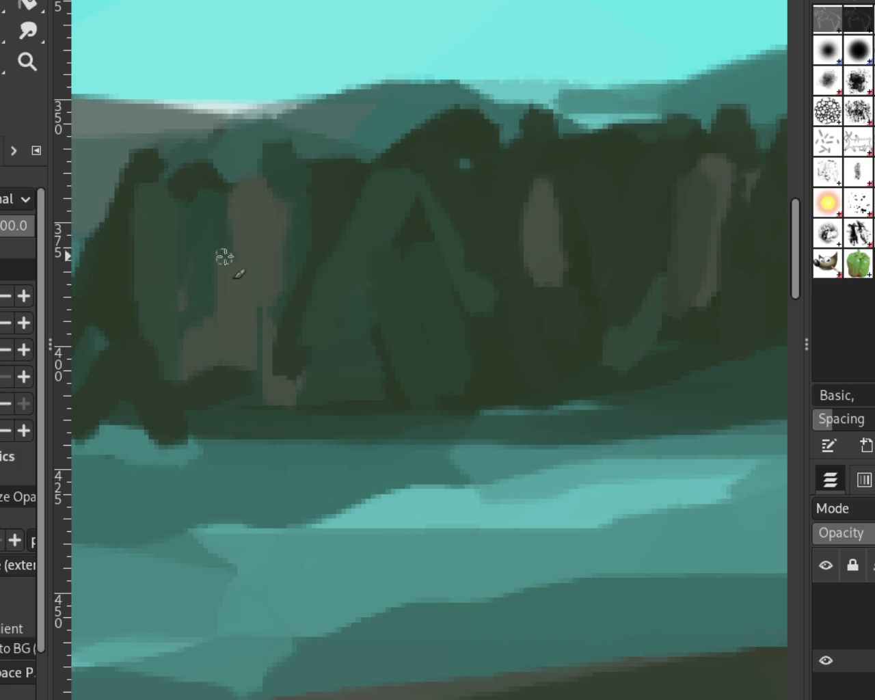
{"action": "left_click_drag", "start_coordinate": [213, 325], "coordinate": [198, 362]}
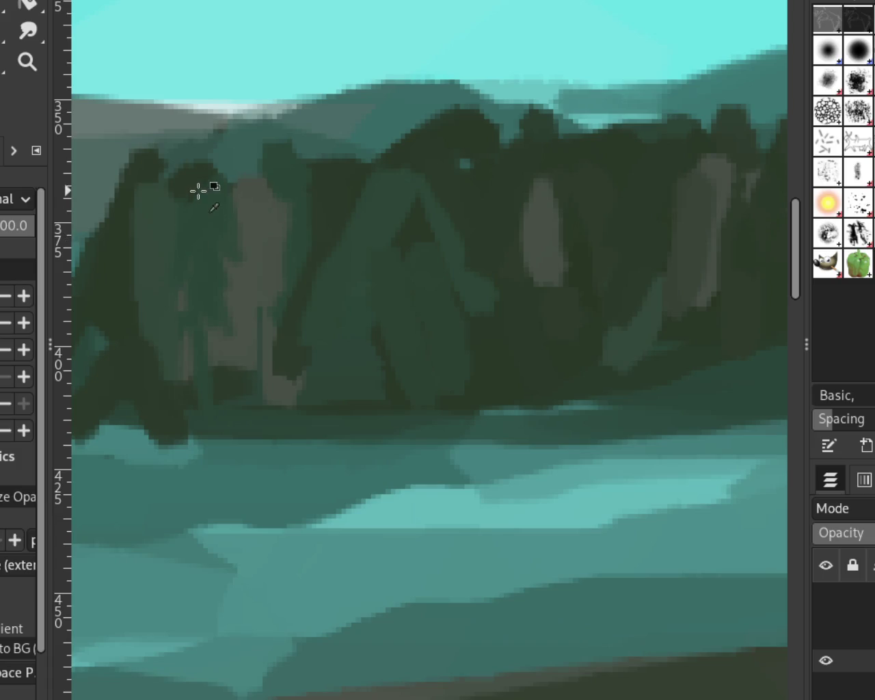
{"action": "mouse_move", "coordinate": [199, 157]}
{"action": "left_mouse_down"}
{"action": "mouse_move", "coordinate": [159, 249]}
{"action": "mouse_move", "coordinate": [164, 342]}
{"action": "left_mouse_up"}
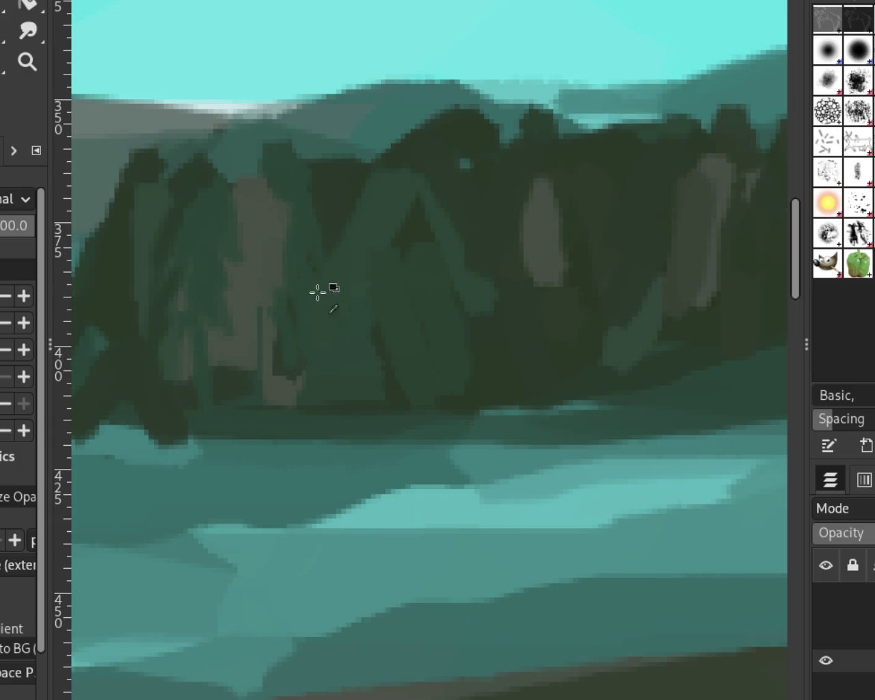
{"action": "left_click_drag", "start_coordinate": [377, 279], "coordinate": [346, 354]}
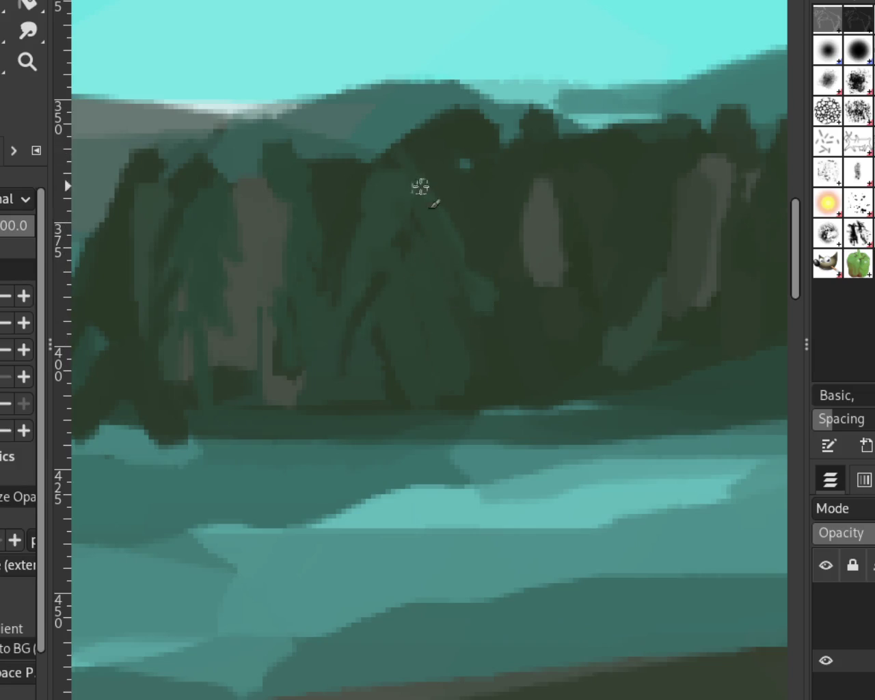
{"action": "mouse_move", "coordinate": [350, 137]}
{"action": "left_mouse_down"}
{"action": "mouse_move", "coordinate": [325, 162]}
{"action": "mouse_move", "coordinate": [376, 182]}
{"action": "left_mouse_up"}
Step: Add dark pointed tree spikes and sampled tan trunks to the forest, then zoom out
{"action": "left_click_drag", "start_coordinate": [269, 154], "coordinate": [218, 280]}
{"action": "mouse_move", "coordinate": [135, 181]}
{"action": "left_mouse_down"}
{"action": "mouse_move", "coordinate": [103, 229]}
{"action": "mouse_move", "coordinate": [158, 134]}
{"action": "left_mouse_up"}
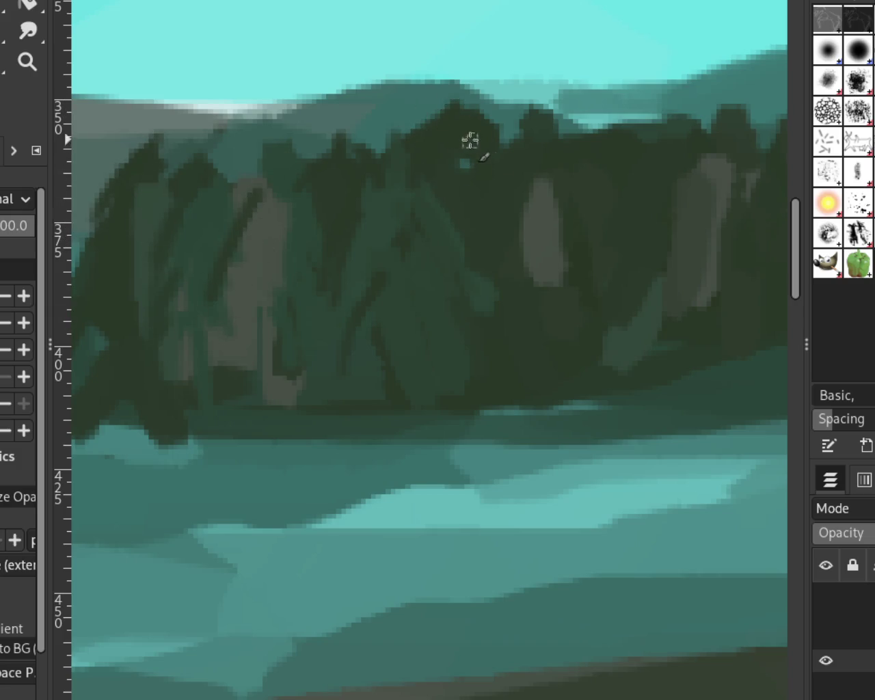
{"action": "mouse_move", "coordinate": [531, 219]}
{"action": "left_mouse_down"}
{"action": "mouse_move", "coordinate": [491, 362]}
{"action": "mouse_move", "coordinate": [512, 350]}
{"action": "mouse_move", "coordinate": [548, 289]}
{"action": "mouse_move", "coordinate": [562, 306]}
{"action": "mouse_move", "coordinate": [559, 362]}
{"action": "mouse_move", "coordinate": [579, 332]}
{"action": "mouse_move", "coordinate": [536, 141]}
{"action": "mouse_move", "coordinate": [527, 152]}
{"action": "mouse_move", "coordinate": [535, 102]}
{"action": "mouse_move", "coordinate": [499, 175]}
{"action": "left_mouse_up"}
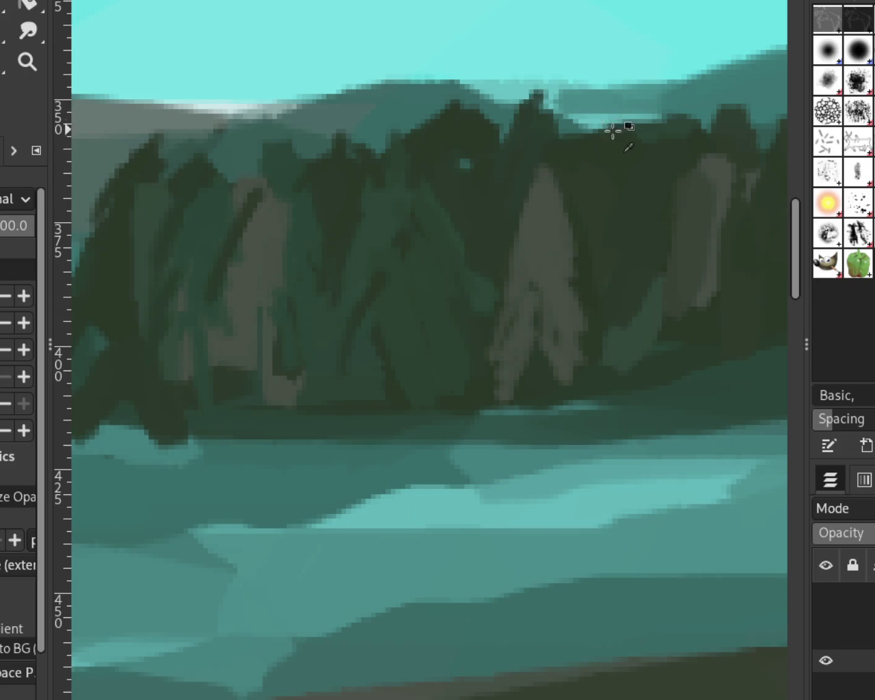
{"action": "mouse_move", "coordinate": [670, 127]}
{"action": "left_mouse_down"}
{"action": "mouse_move", "coordinate": [620, 127]}
{"action": "mouse_move", "coordinate": [615, 186]}
{"action": "left_mouse_up"}
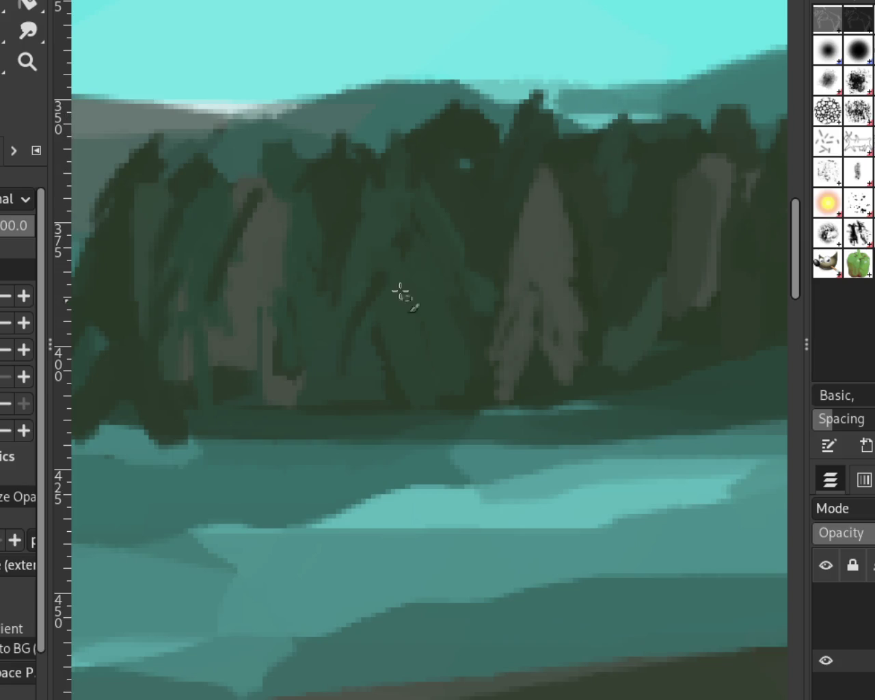
{"action": "left_click", "coordinate": [267, 229], "text": "ctrl"}
{"action": "mouse_move", "coordinate": [250, 212]}
{"action": "left_mouse_down"}
{"action": "mouse_move", "coordinate": [215, 268]}
{"action": "mouse_move", "coordinate": [239, 336]}
{"action": "left_mouse_up"}
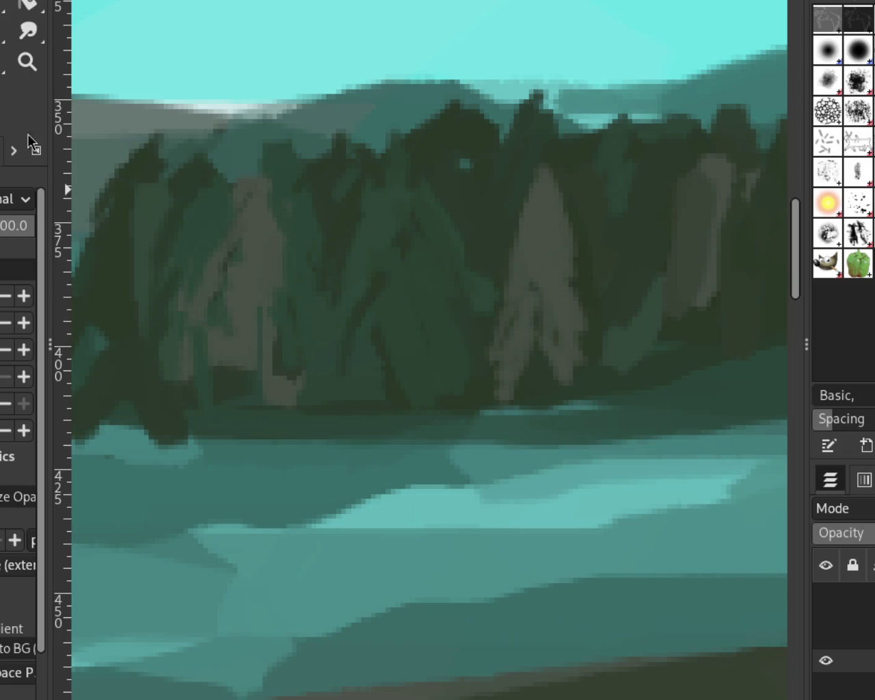
{"action": "key", "text": "z"}
{"action": "scroll", "coordinate": [416, 267], "scroll_direction": "down", "scroll_amount": 6}
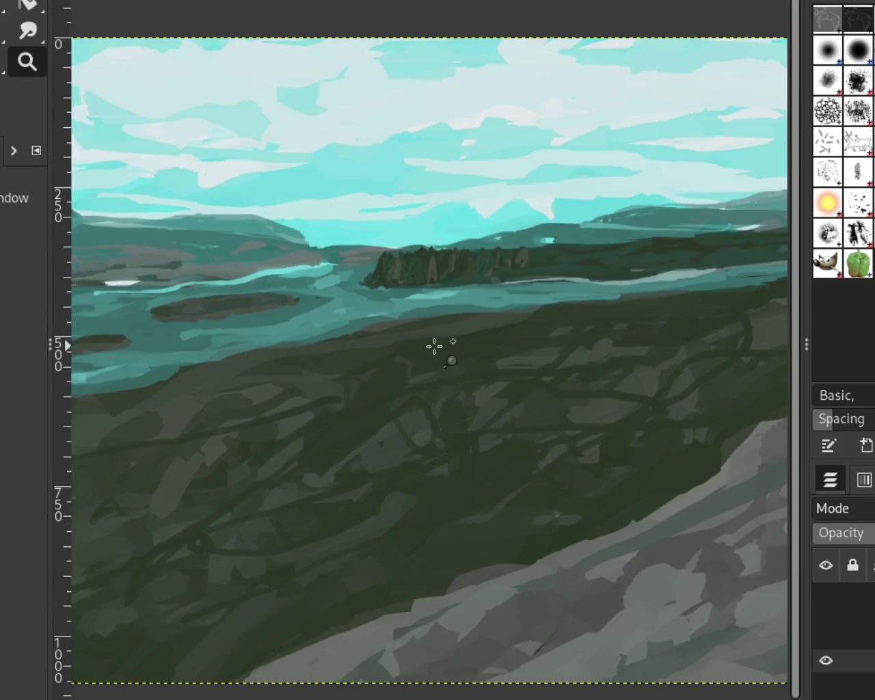
Step: Zoom out to fit the whole painting, then zoom in close on the distant left hills
{"action": "left_click", "coordinate": [434, 347]}
{"action": "left_click", "coordinate": [431, 352]}
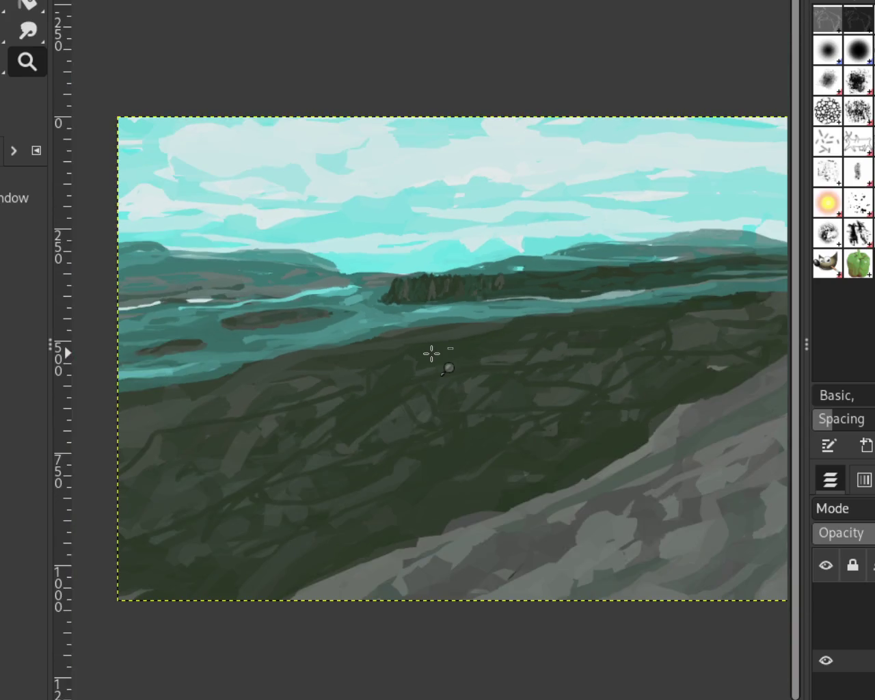
{"action": "left_click", "coordinate": [431, 353], "text": "ctrl"}
{"action": "left_click", "coordinate": [452, 340], "text": "ctrl"}
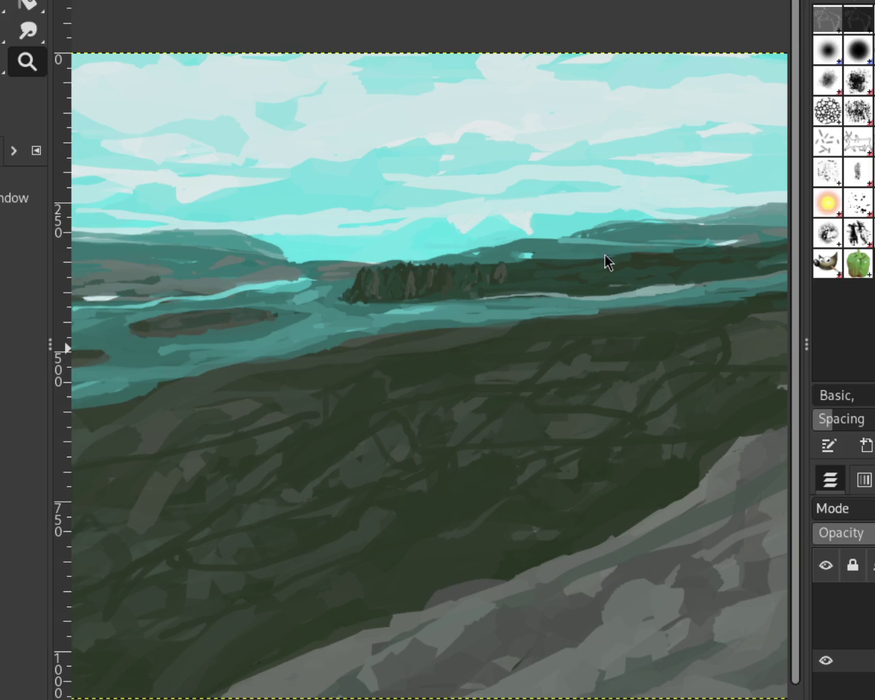
{"action": "left_click", "coordinate": [474, 214], "text": "ctrl"}
{"action": "left_click", "coordinate": [531, 234]}
{"action": "left_click", "coordinate": [254, 225], "text": "ctrl"}
{"action": "double_click", "coordinate": [279, 228]}
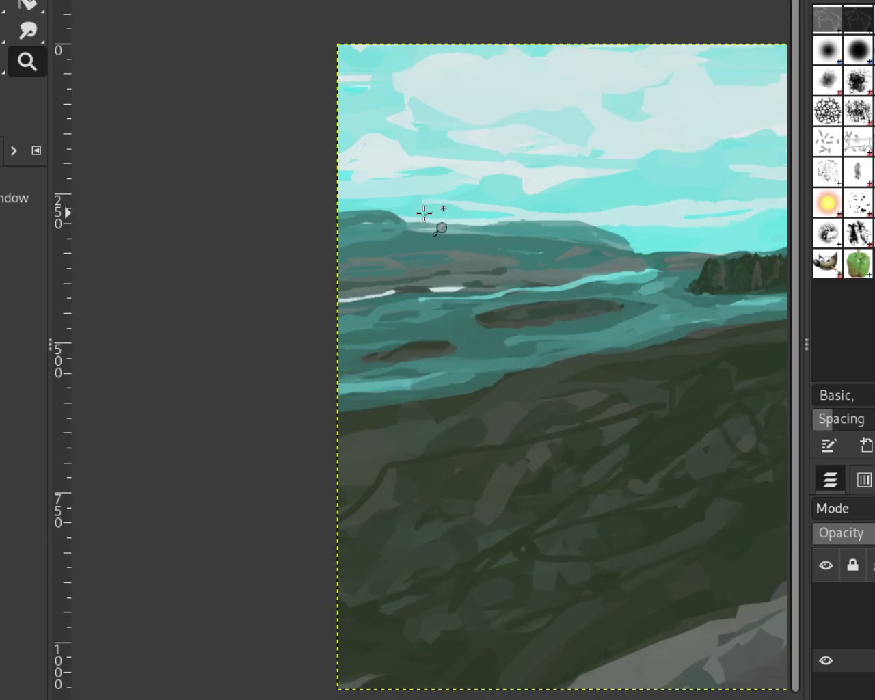
{"action": "left_click", "coordinate": [426, 211]}
{"action": "key", "text": "p"}
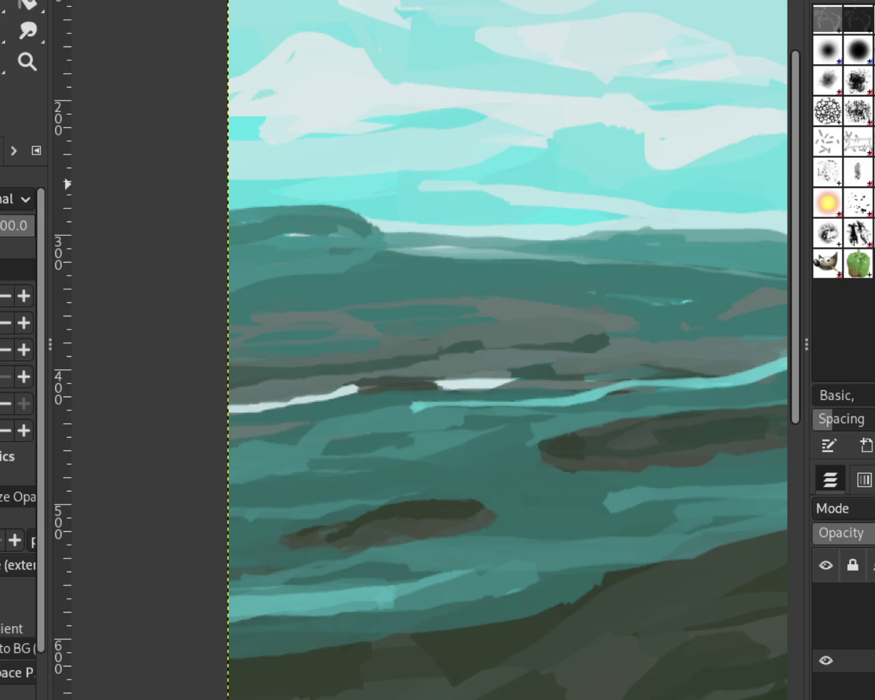
Step: Lighten the middle of the dark hill, undoing the trial dark-teal extension and edge curve
{"action": "mouse_move", "coordinate": [319, 225]}
{"action": "left_mouse_down"}
{"action": "mouse_move", "coordinate": [498, 250]}
{"action": "mouse_move", "coordinate": [401, 253]}
{"action": "mouse_move", "coordinate": [167, 202]}
{"action": "left_mouse_up"}
{"action": "key", "text": "ctrl+z"}
{"action": "key", "text": "ctrl+z"}
{"action": "key", "text": "ctrl+z"}
{"action": "key", "text": "ctrl+z"}
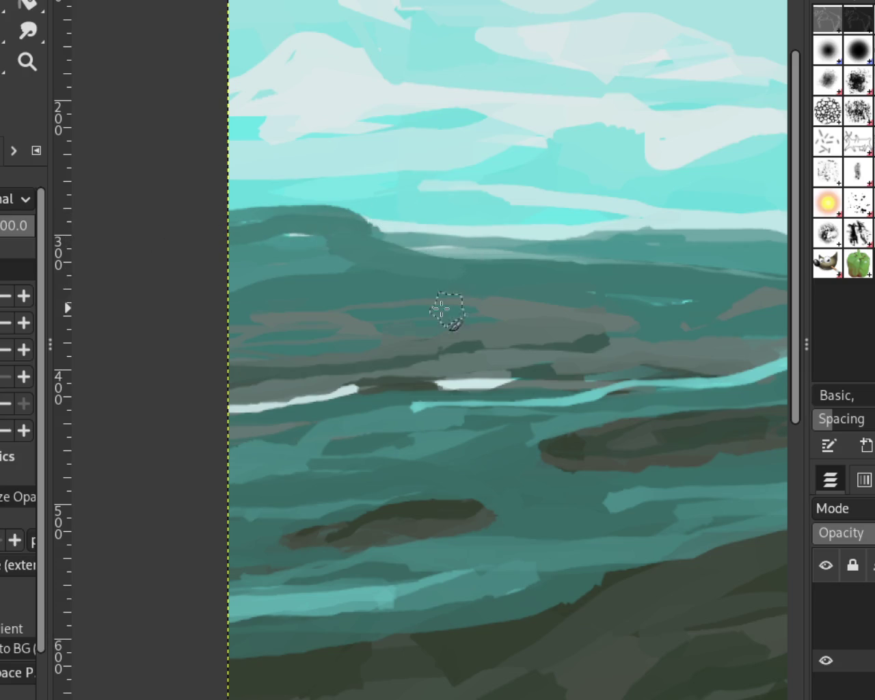
{"action": "key", "text": "ctrl+z"}
{"action": "left_click_drag", "start_coordinate": [351, 239], "coordinate": [400, 260]}
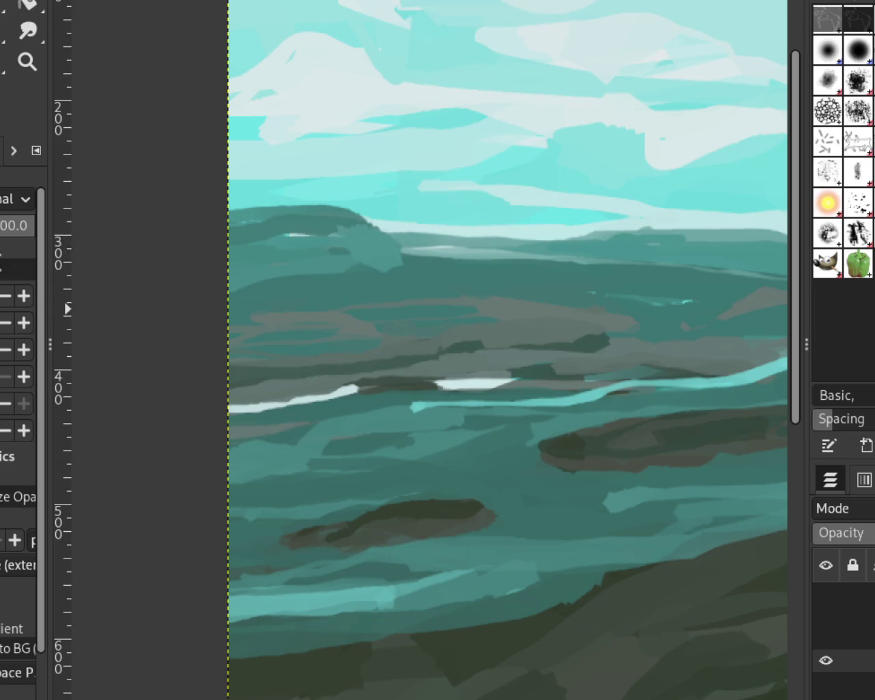
{"action": "left_click_drag", "start_coordinate": [373, 220], "coordinate": [360, 256]}
{"action": "key", "text": "ctrl+z"}
Step: Smooth the left hilltop edge and cover the white dash, discarding trial ridge and slope strokes
{"action": "left_click_drag", "start_coordinate": [319, 202], "coordinate": [228, 197]}
{"action": "left_click", "coordinate": [333, 223], "text": "ctrl"}
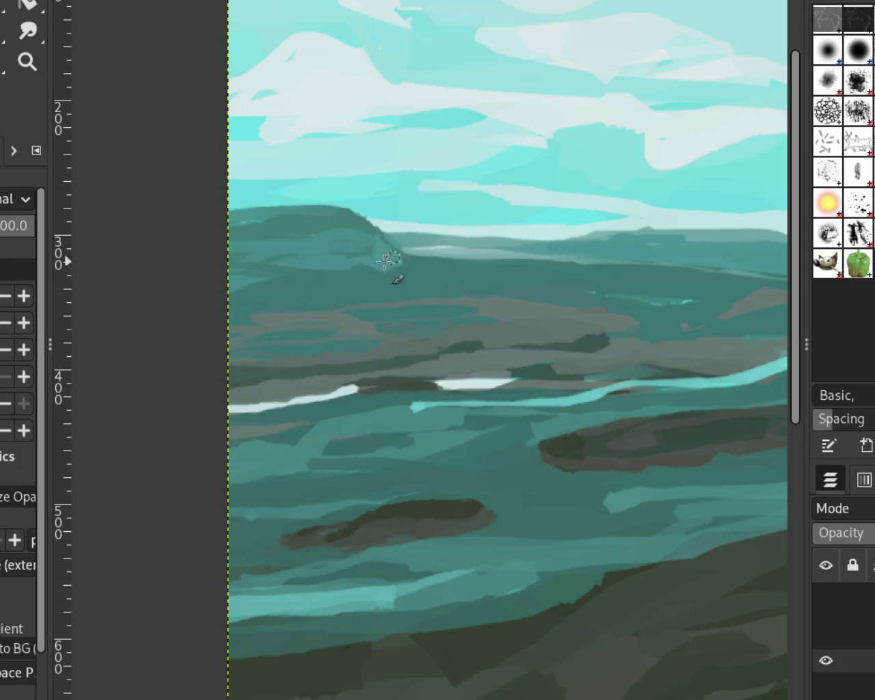
{"action": "left_click_drag", "start_coordinate": [322, 218], "coordinate": [186, 206]}
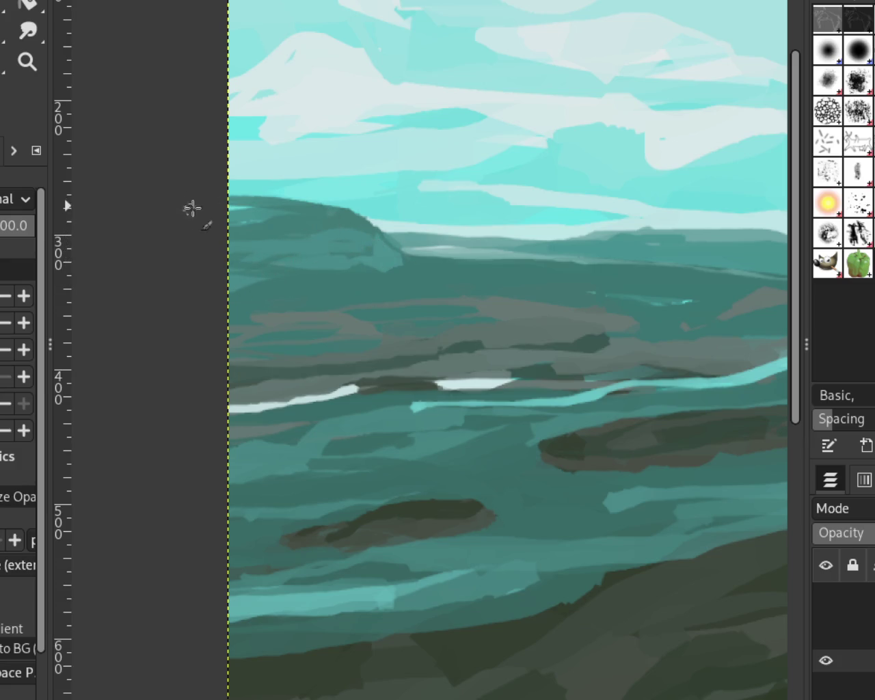
{"action": "left_click_drag", "start_coordinate": [361, 214], "coordinate": [175, 196]}
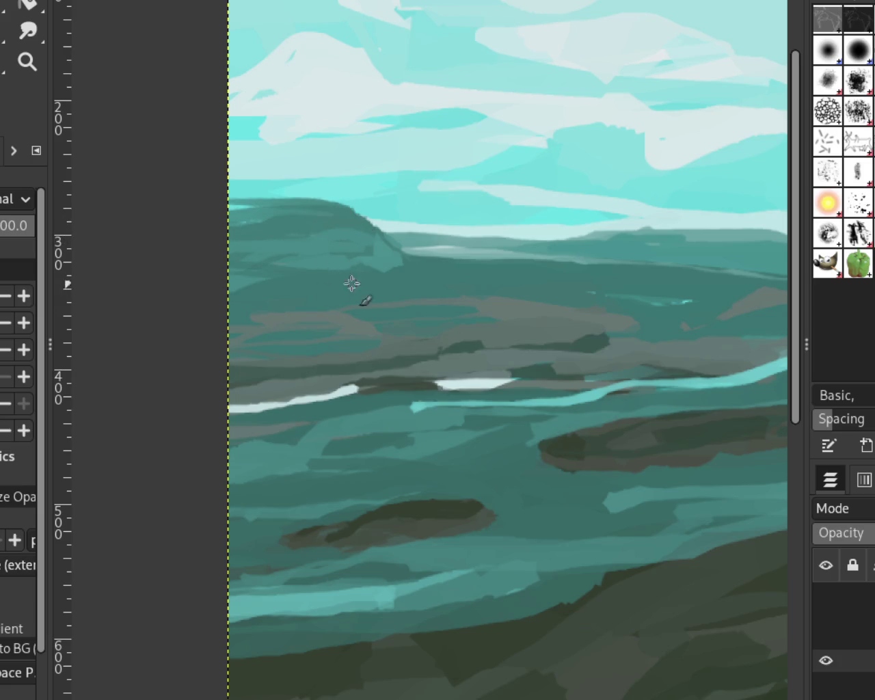
{"action": "key", "text": "ctrl+z"}
{"action": "left_click_drag", "start_coordinate": [361, 228], "coordinate": [478, 265]}
{"action": "key", "text": "ctrl+z"}
{"action": "left_click_drag", "start_coordinate": [377, 240], "coordinate": [465, 261]}
{"action": "key", "text": "ctrl+z"}
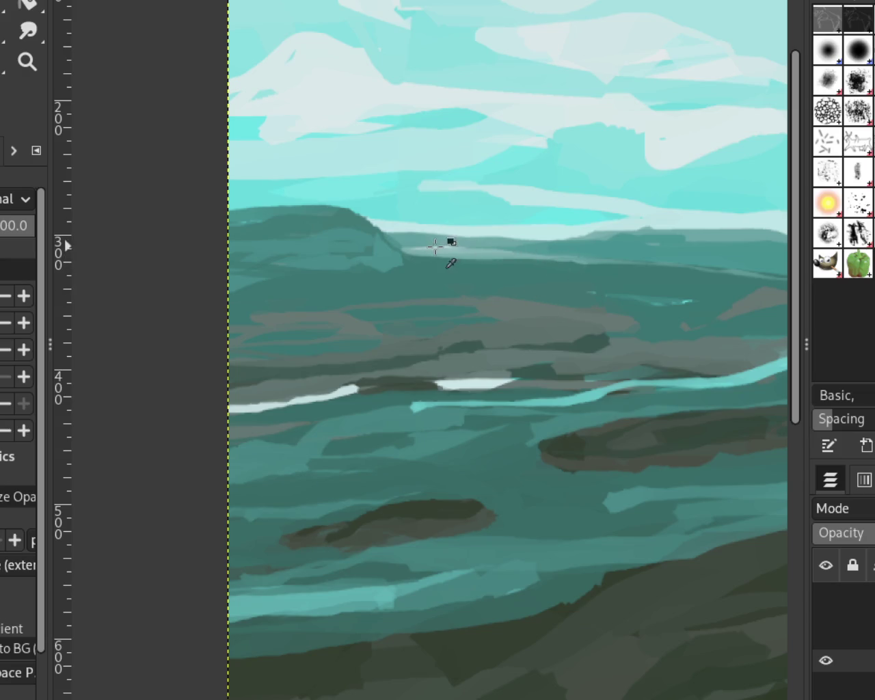
Step: Paint a light grey-teal band across the distant hills, discarding the extra ridge strokes
{"action": "left_click_drag", "start_coordinate": [410, 254], "coordinate": [548, 258]}
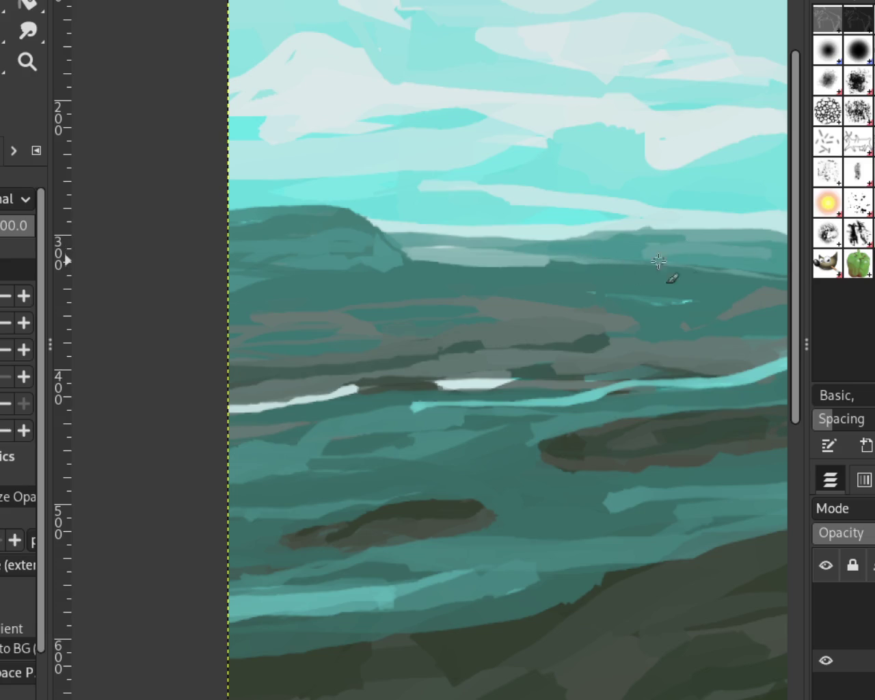
{"action": "left_click_drag", "start_coordinate": [571, 256], "coordinate": [726, 263]}
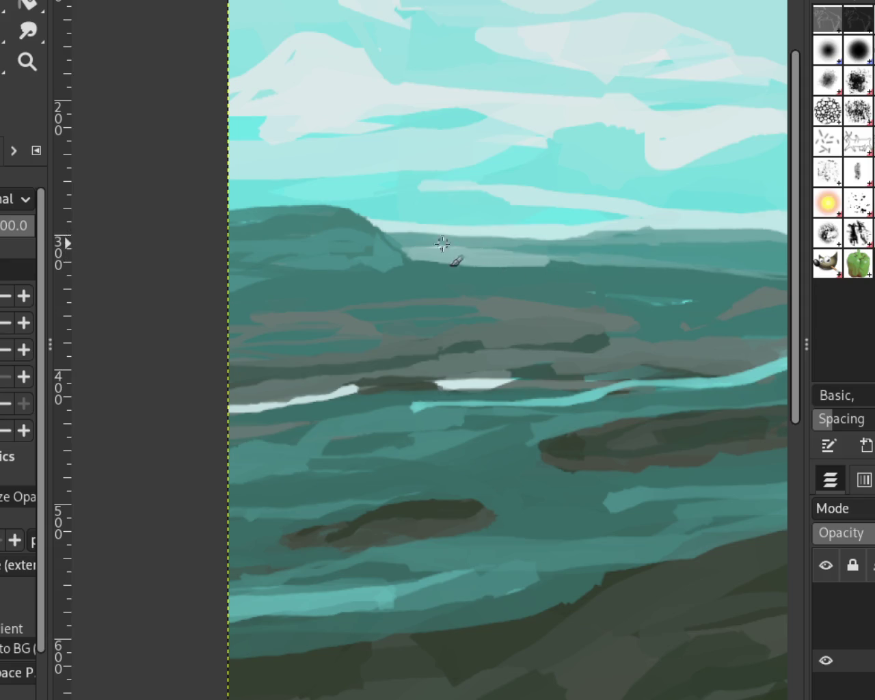
{"action": "left_click", "coordinate": [717, 238], "text": "shift"}
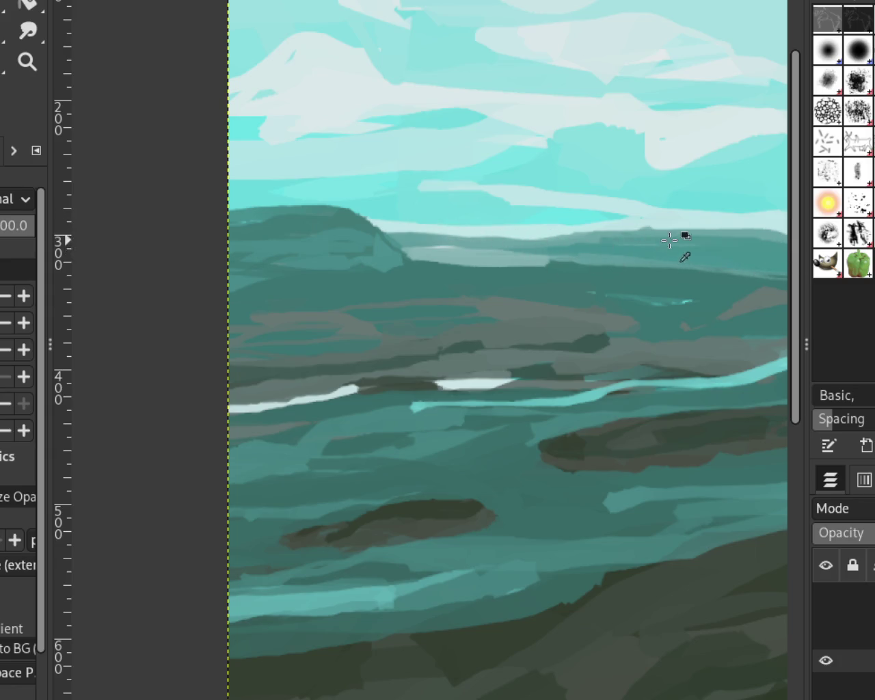
{"action": "left_click_drag", "start_coordinate": [413, 235], "coordinate": [283, 211]}
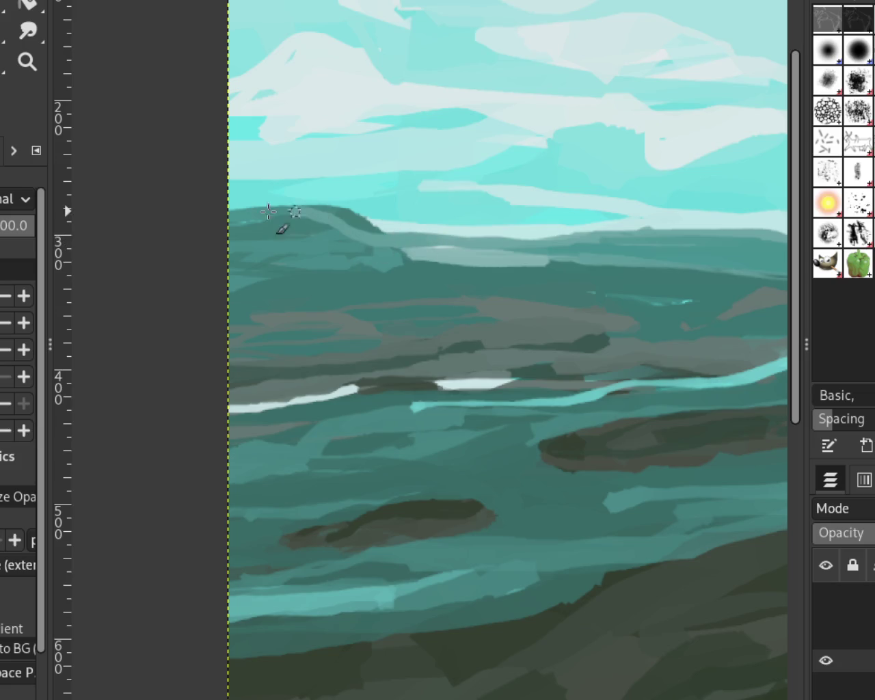
{"action": "key", "text": "ctrl+z"}
{"action": "left_click_drag", "start_coordinate": [383, 232], "coordinate": [243, 243]}
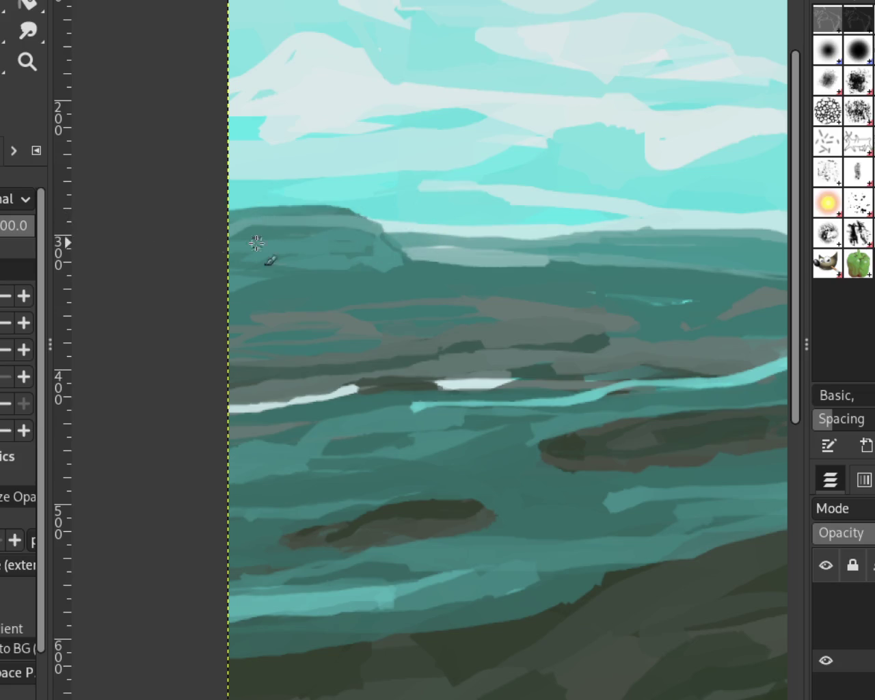
{"action": "key", "text": "ctrl+z"}
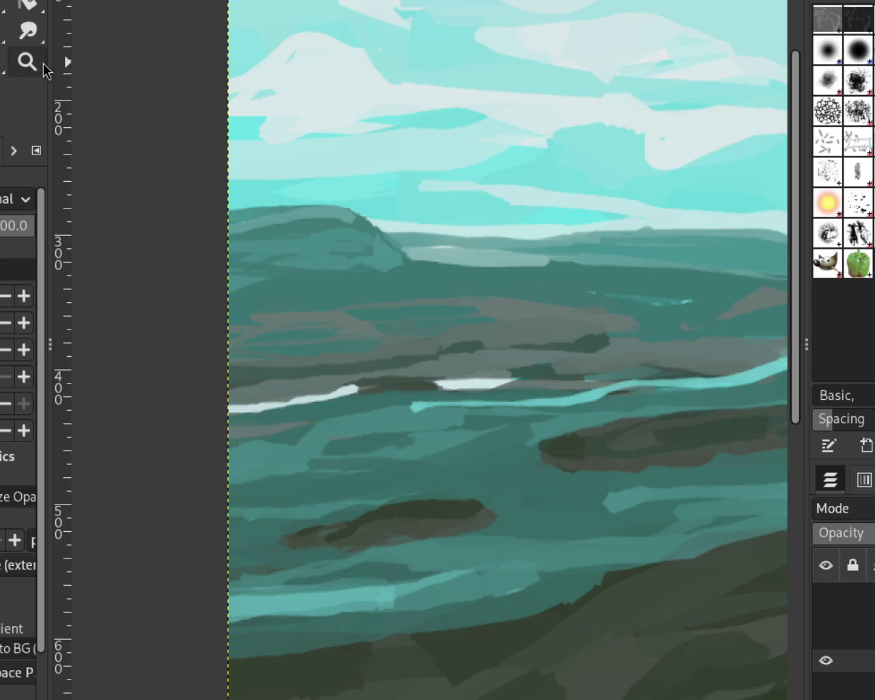
Step: Zoom out to check the whole painting, then zoom back in on the distant hills
{"action": "left_click", "coordinate": [44, 63]}
{"action": "left_click", "coordinate": [401, 237], "text": "ctrl"}
{"action": "left_click", "coordinate": [431, 243]}
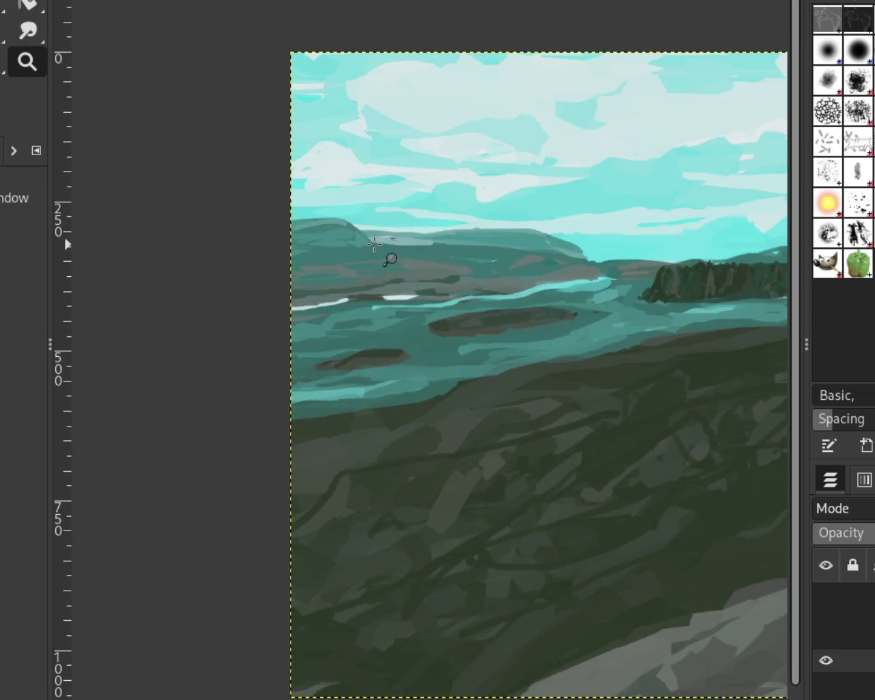
{"action": "left_click", "coordinate": [370, 242], "text": "ctrl"}
{"action": "left_click", "coordinate": [359, 253]}
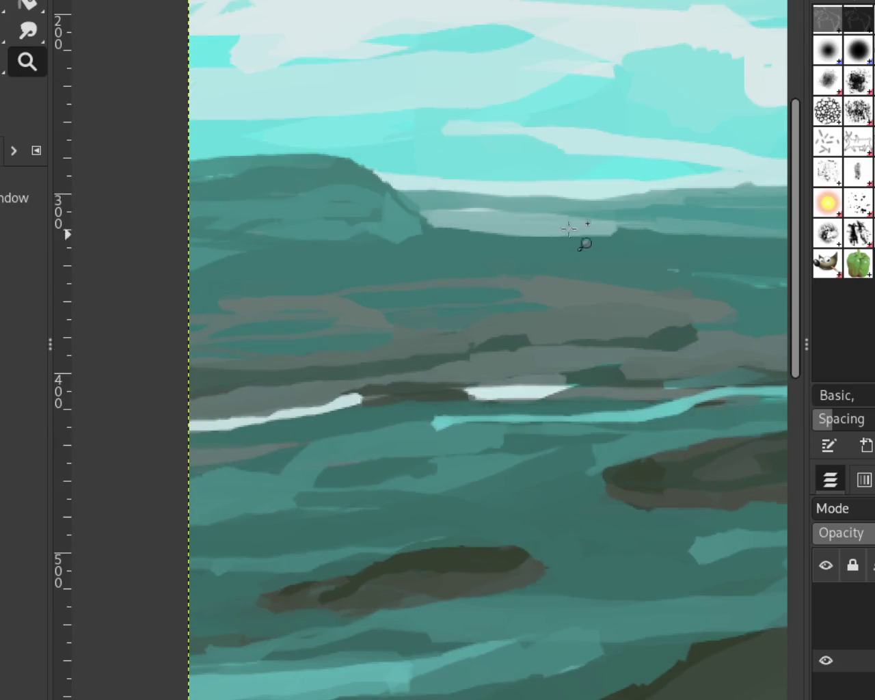
{"action": "left_click", "coordinate": [598, 186], "text": "ctrl"}
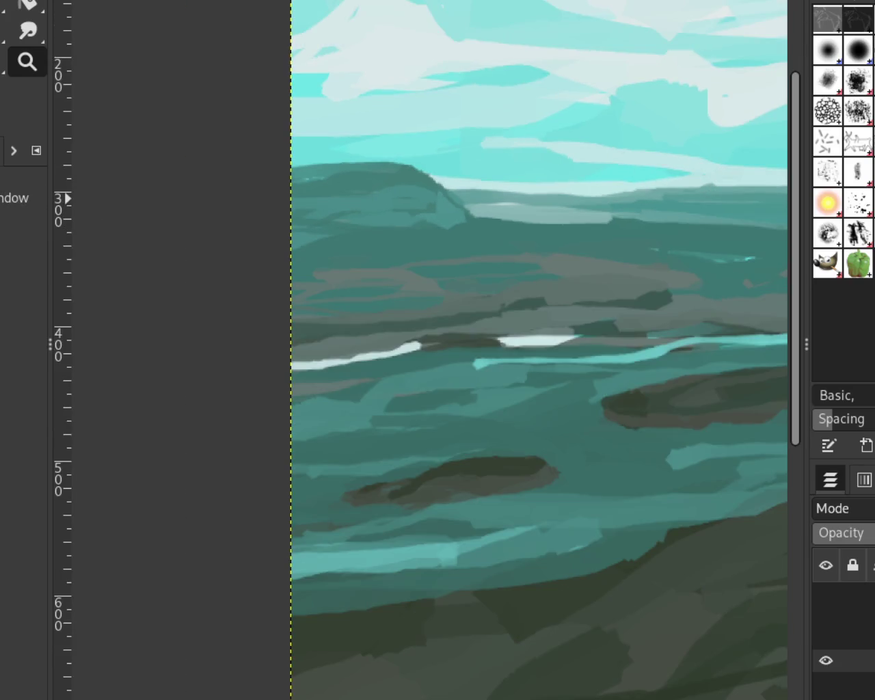
Step: Carve a V of pale sky between the hills and repaint the right hilltop darker teal
{"action": "key", "text": "p"}
{"action": "left_click_drag", "start_coordinate": [634, 185], "coordinate": [450, 210]}
{"action": "key", "text": "ctrl+z"}
{"action": "left_click_drag", "start_coordinate": [667, 185], "coordinate": [541, 221]}
{"action": "mouse_move", "coordinate": [473, 201]}
{"action": "left_mouse_down"}
{"action": "mouse_move", "coordinate": [608, 195]}
{"action": "mouse_move", "coordinate": [568, 198]}
{"action": "mouse_move", "coordinate": [559, 207]}
{"action": "mouse_move", "coordinate": [447, 186]}
{"action": "mouse_move", "coordinate": [587, 197]}
{"action": "left_mouse_up"}
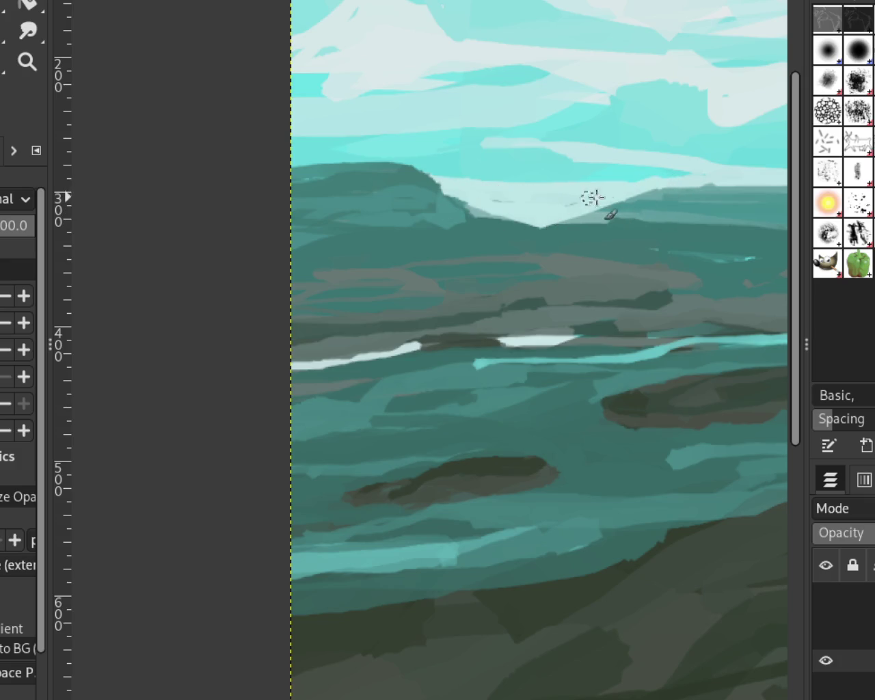
{"action": "left_click_drag", "start_coordinate": [687, 193], "coordinate": [527, 205]}
{"action": "key", "text": "ctrl+z"}
{"action": "left_click_drag", "start_coordinate": [682, 191], "coordinate": [512, 236]}
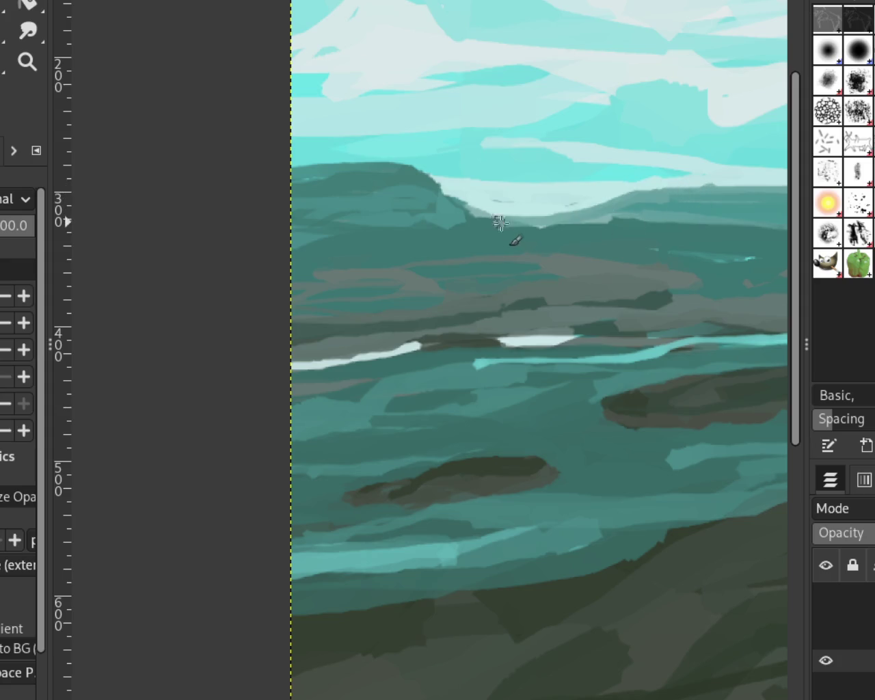
Step: Zoom around the painting to inspect the river and the left hill crest closely
{"action": "left_click", "coordinate": [27, 62]}
{"action": "left_click", "coordinate": [310, 236], "text": "ctrl"}
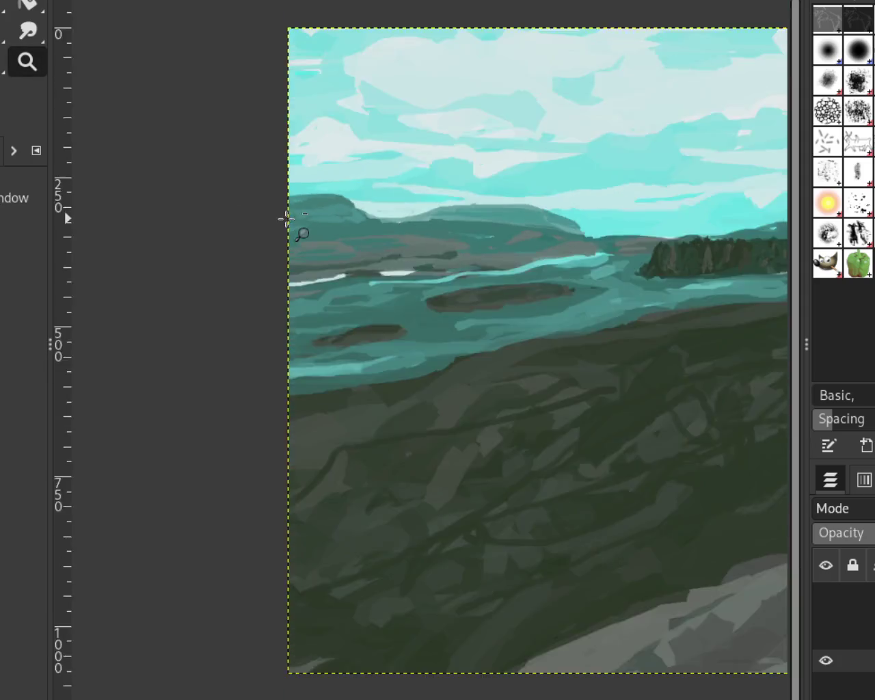
{"action": "left_click", "coordinate": [387, 244]}
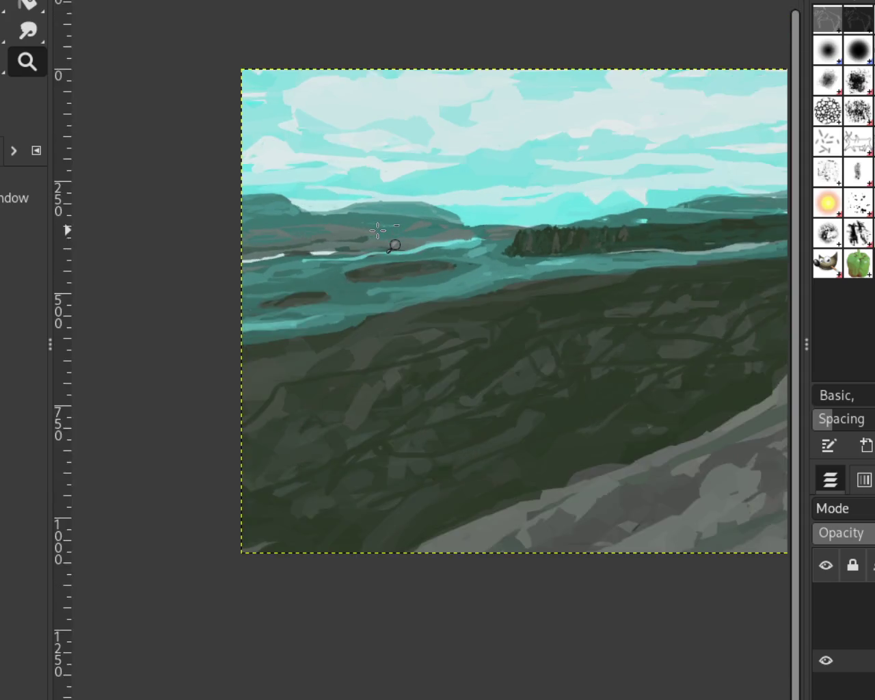
{"action": "left_click", "coordinate": [388, 244], "text": "ctrl"}
{"action": "left_click", "coordinate": [391, 233]}
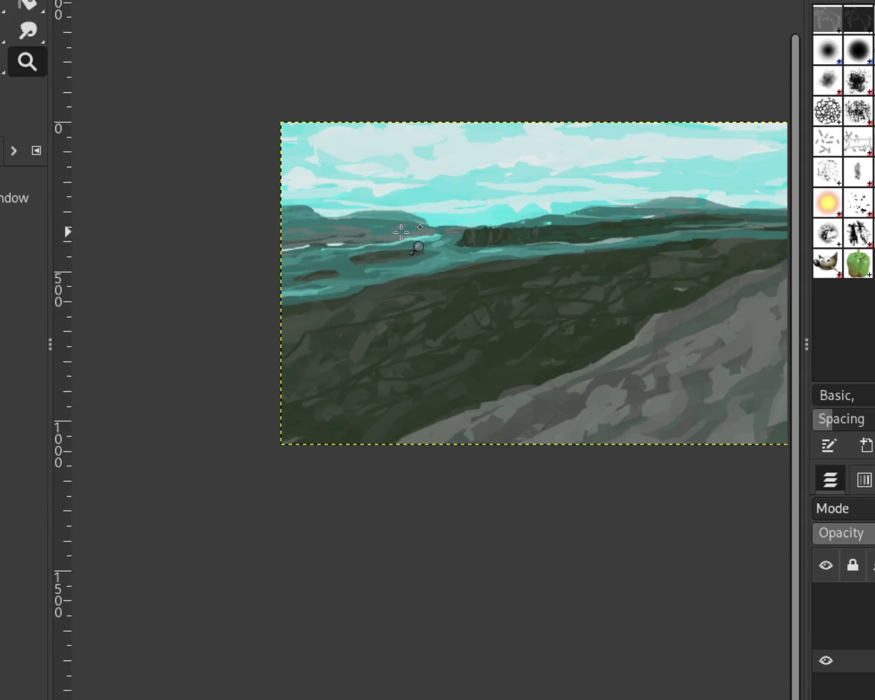
{"action": "left_click", "coordinate": [538, 230]}
{"action": "left_click", "coordinate": [573, 221], "text": "ctrl"}
{"action": "left_click", "coordinate": [365, 220]}
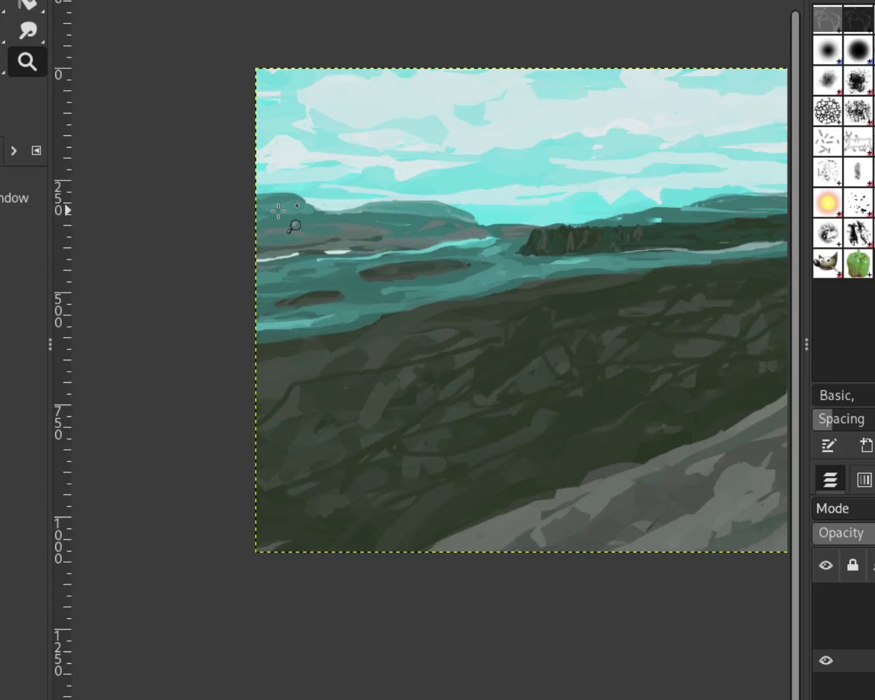
{"action": "left_click", "coordinate": [277, 214]}
{"action": "left_click", "coordinate": [278, 212]}
{"action": "left_click", "coordinate": [278, 212]}
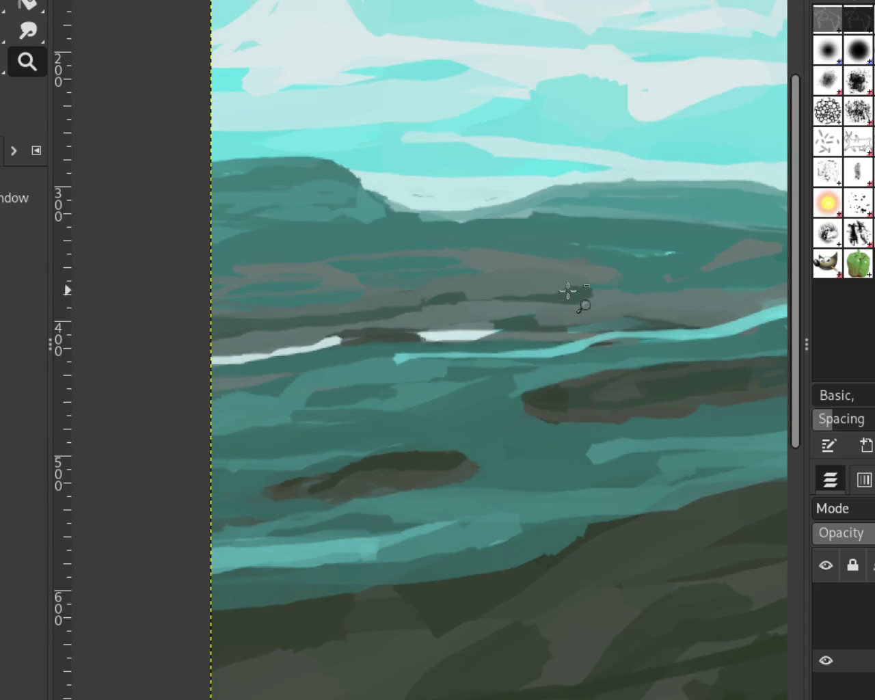
{"action": "left_click", "coordinate": [568, 290], "text": "ctrl"}
{"action": "left_click", "coordinate": [649, 245]}
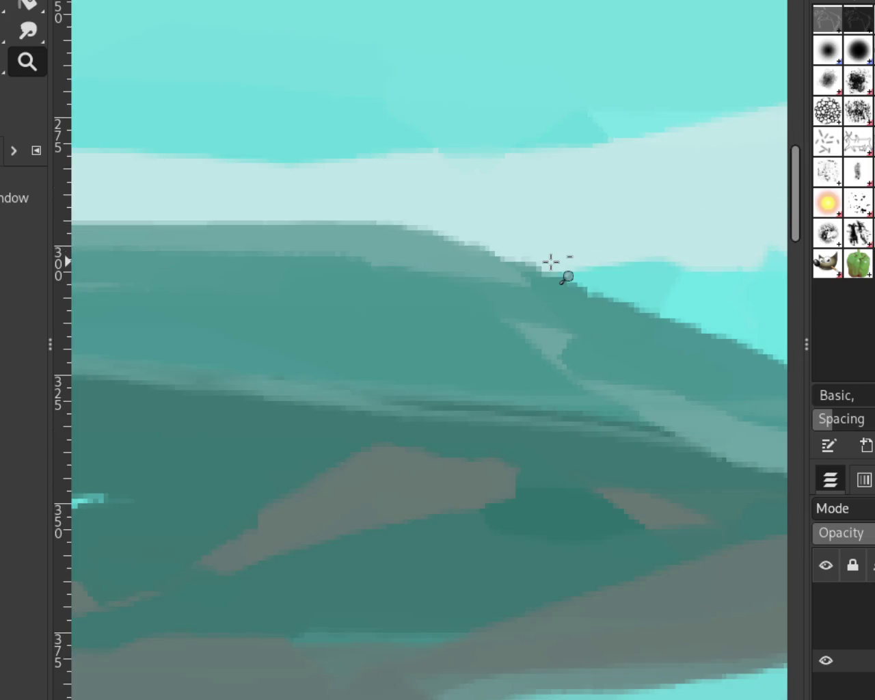
{"action": "left_click", "coordinate": [552, 263], "text": "ctrl"}
{"action": "left_click", "coordinate": [404, 289]}
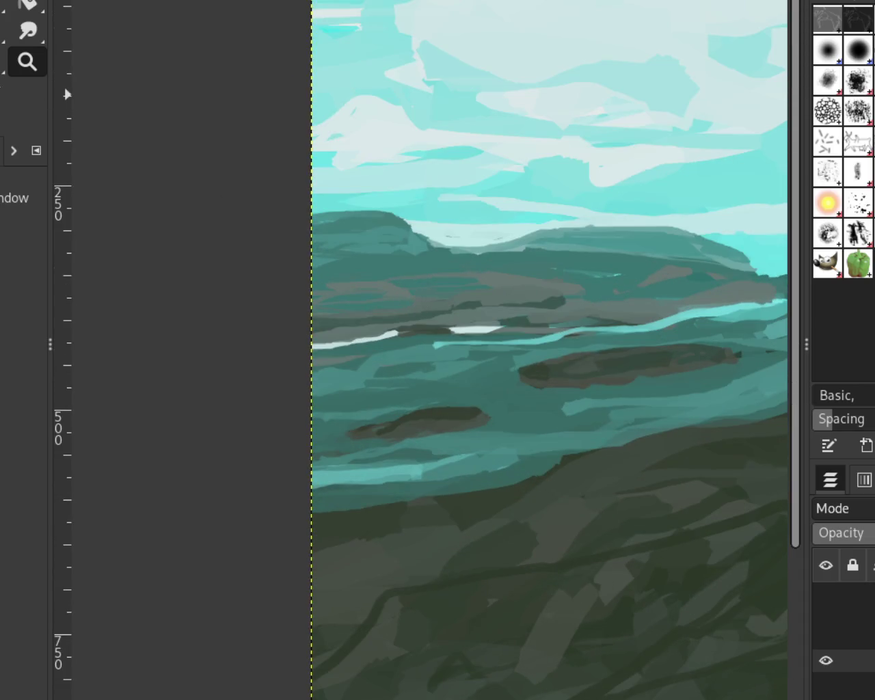
Step: Try dark crest lines along the left and right hilltops, undoing them
{"action": "key", "text": "p"}
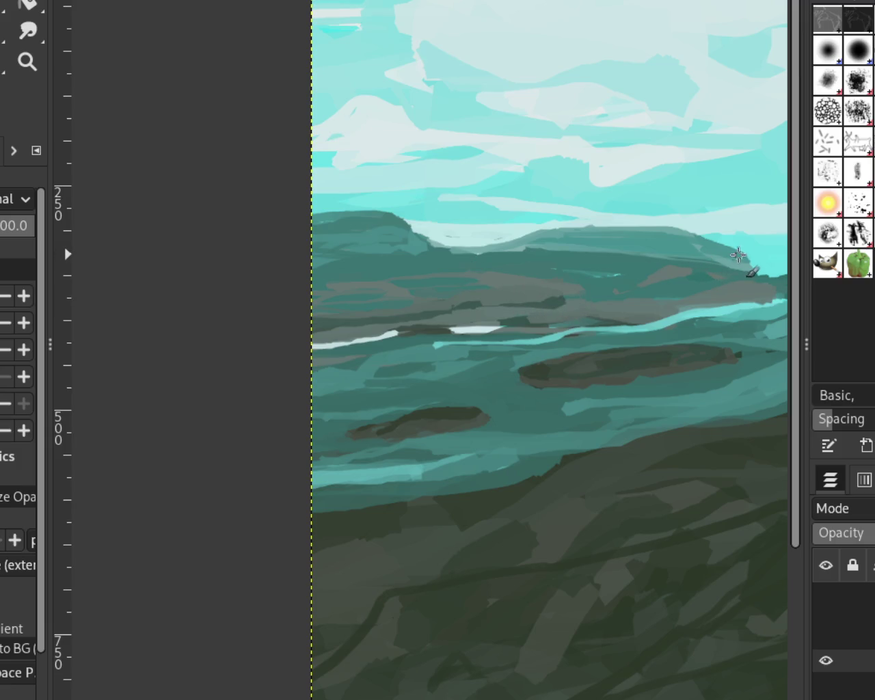
{"action": "left_click_drag", "start_coordinate": [696, 236], "coordinate": [730, 238]}
{"action": "left_click_drag", "start_coordinate": [627, 253], "coordinate": [697, 236]}
{"action": "left_click_drag", "start_coordinate": [391, 208], "coordinate": [246, 205]}
{"action": "key", "text": "ctrl+z"}
{"action": "left_click_drag", "start_coordinate": [391, 209], "coordinate": [261, 207]}
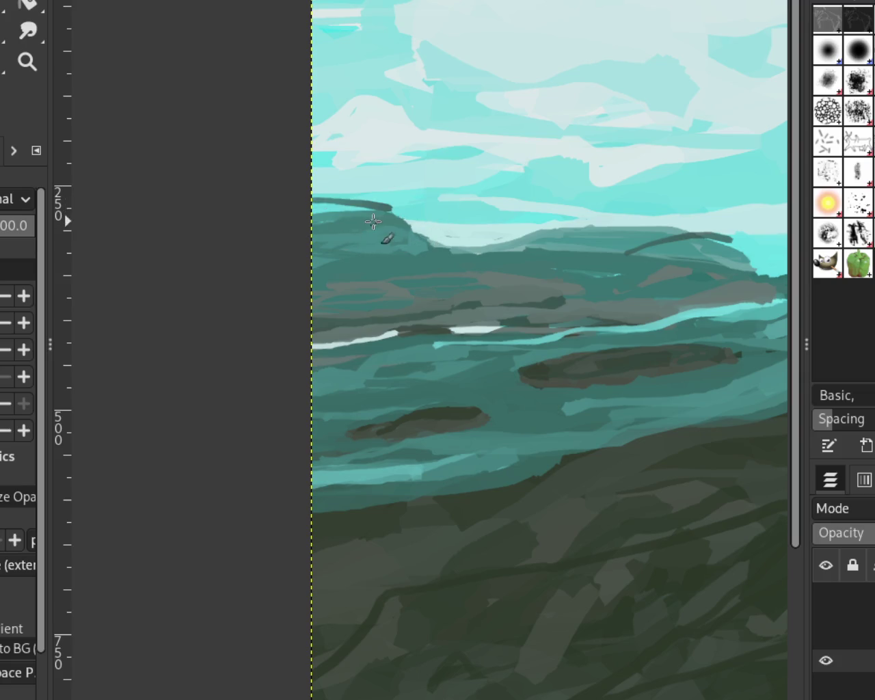
{"action": "key", "text": "ctrl+z"}
{"action": "key", "text": "ctrl+z"}
{"action": "left_click_drag", "start_coordinate": [702, 236], "coordinate": [583, 238]}
{"action": "key", "text": "ctrl+z"}
{"action": "left_click_drag", "start_coordinate": [670, 228], "coordinate": [500, 245]}
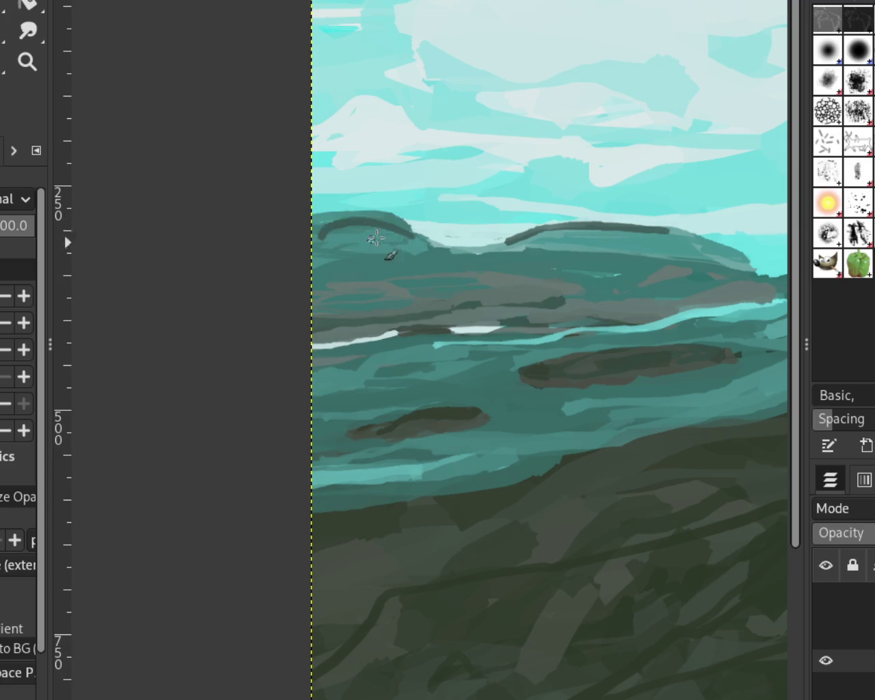
{"action": "key", "text": "ctrl+z"}
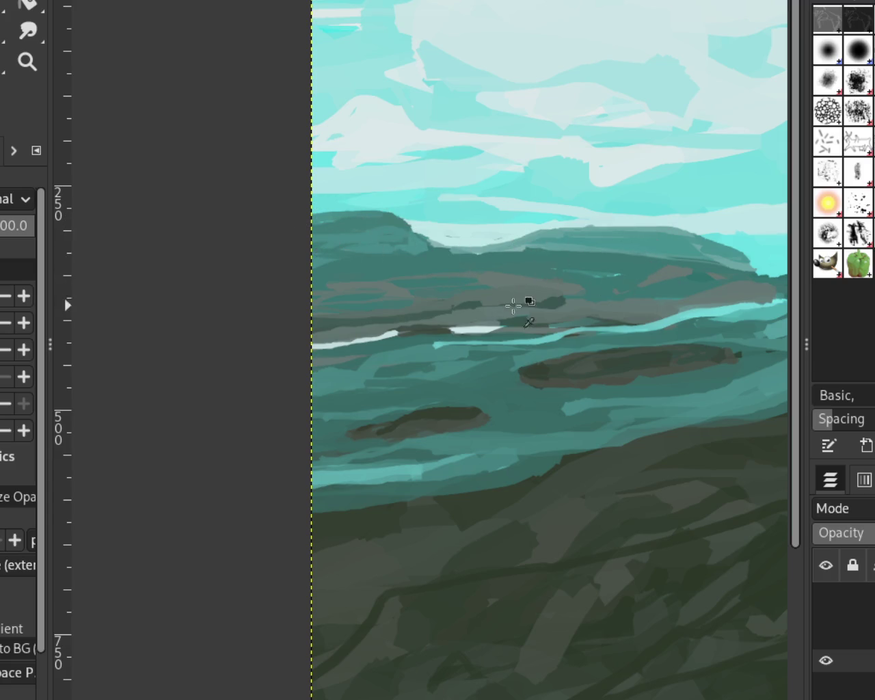
Step: Paint a lighter teal stroke along the left hill ridge, discarding trial dark horizontal strokes
{"action": "left_click_drag", "start_coordinate": [472, 302], "coordinate": [684, 315]}
{"action": "key", "text": "ctrl+z"}
{"action": "left_click_drag", "start_coordinate": [544, 305], "coordinate": [322, 308]}
{"action": "key", "text": "ctrl+z"}
{"action": "left_click_drag", "start_coordinate": [679, 307], "coordinate": [350, 311]}
{"action": "key", "text": "ctrl+z"}
{"action": "mouse_move", "coordinate": [651, 259]}
{"action": "left_mouse_down"}
{"action": "mouse_move", "coordinate": [367, 277]}
{"action": "mouse_move", "coordinate": [368, 262]}
{"action": "mouse_move", "coordinate": [301, 260]}
{"action": "left_mouse_up"}
{"action": "key", "text": "ctrl+z"}
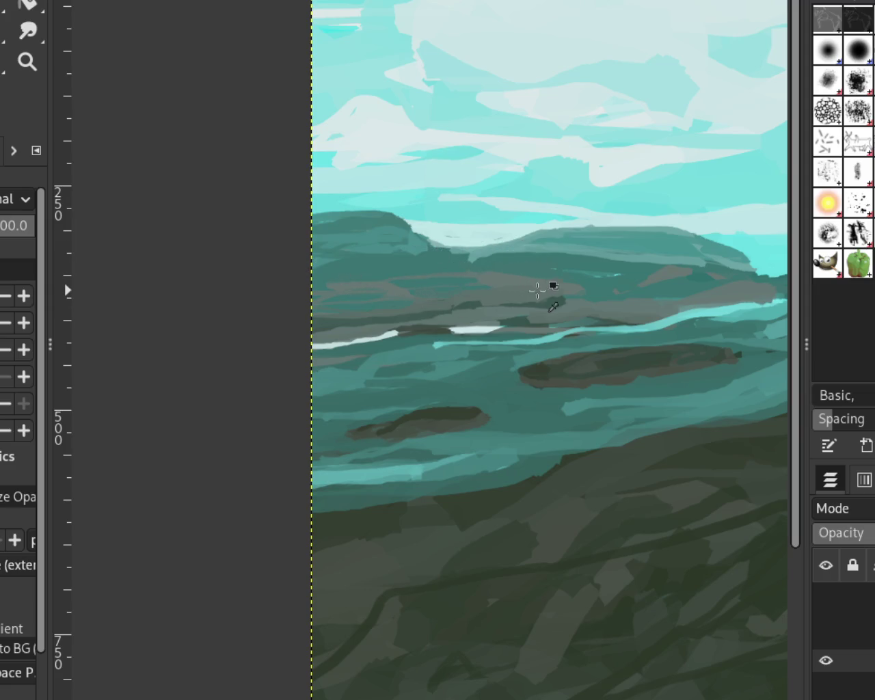
{"action": "key", "text": "ctrl+z"}
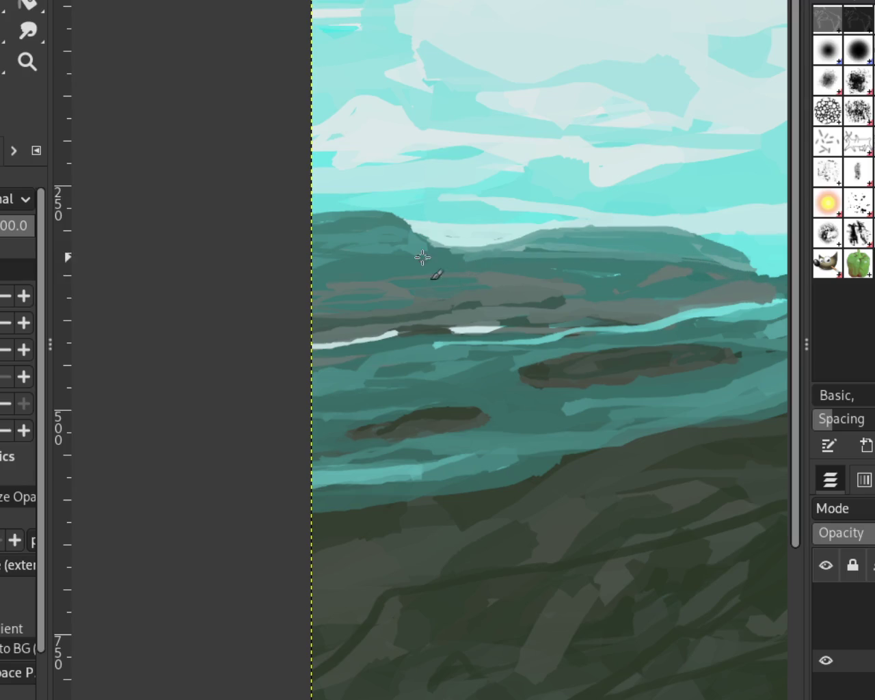
{"action": "left_click_drag", "start_coordinate": [415, 248], "coordinate": [286, 271]}
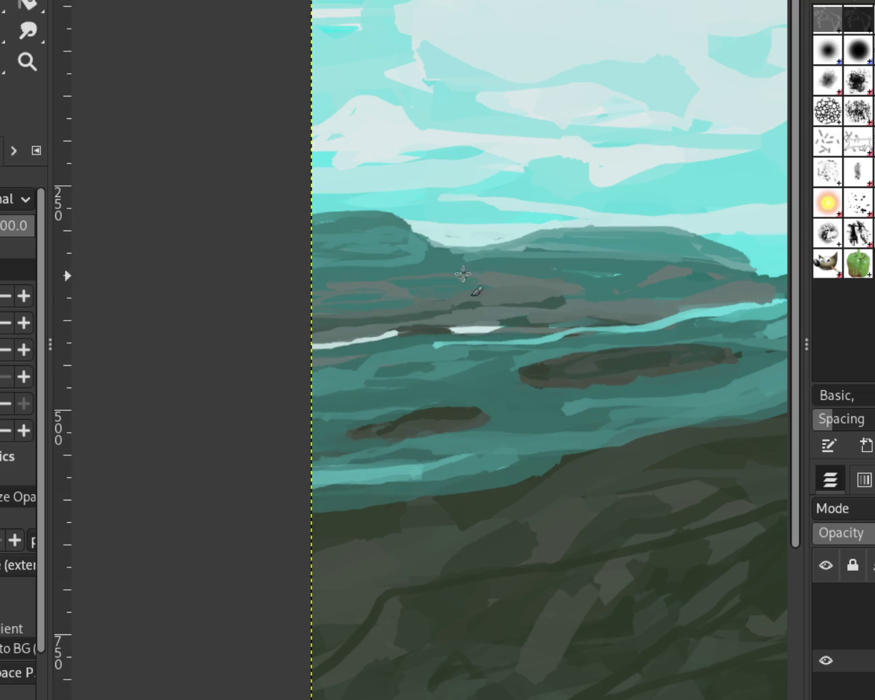